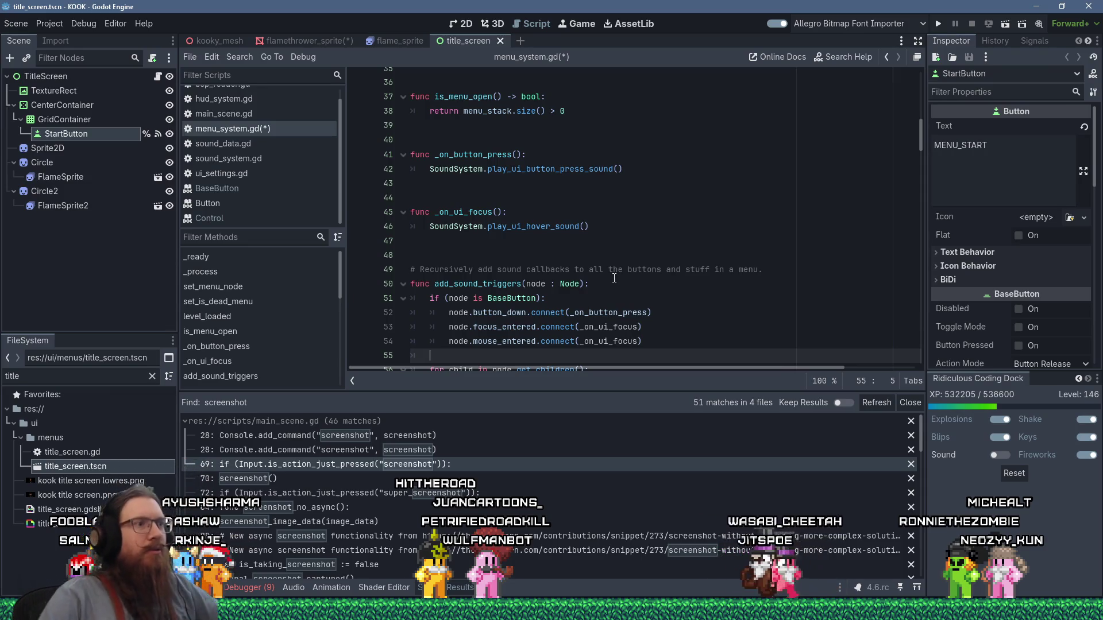
Add a new first line in open_menu and start typing SoundSystem.play_ui
scroll(614, 264, "down", 3)
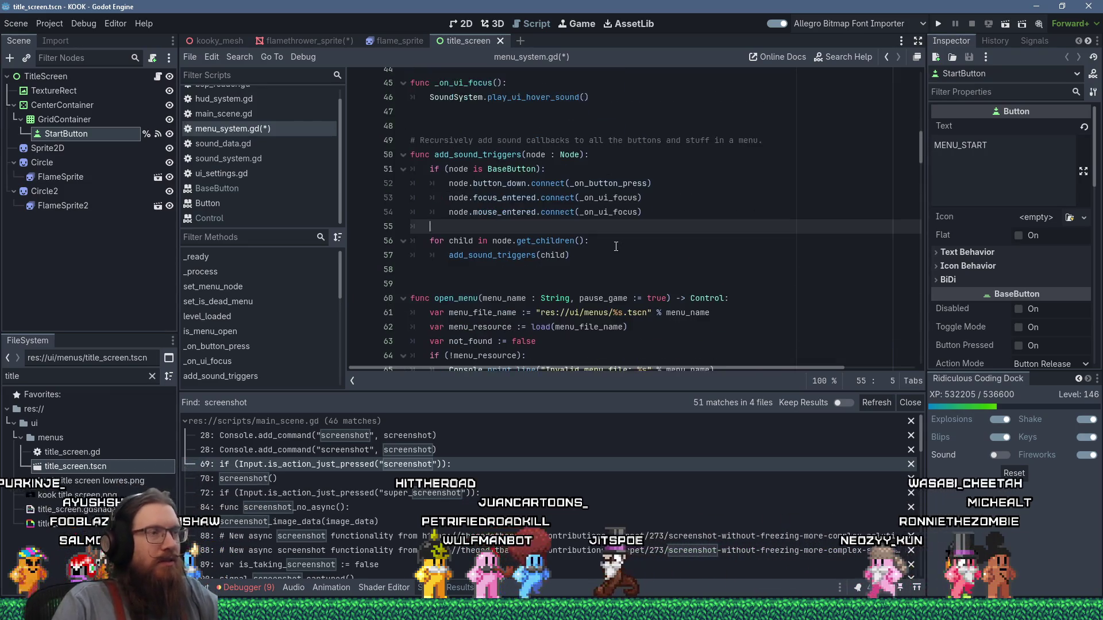
left_click(735, 300)
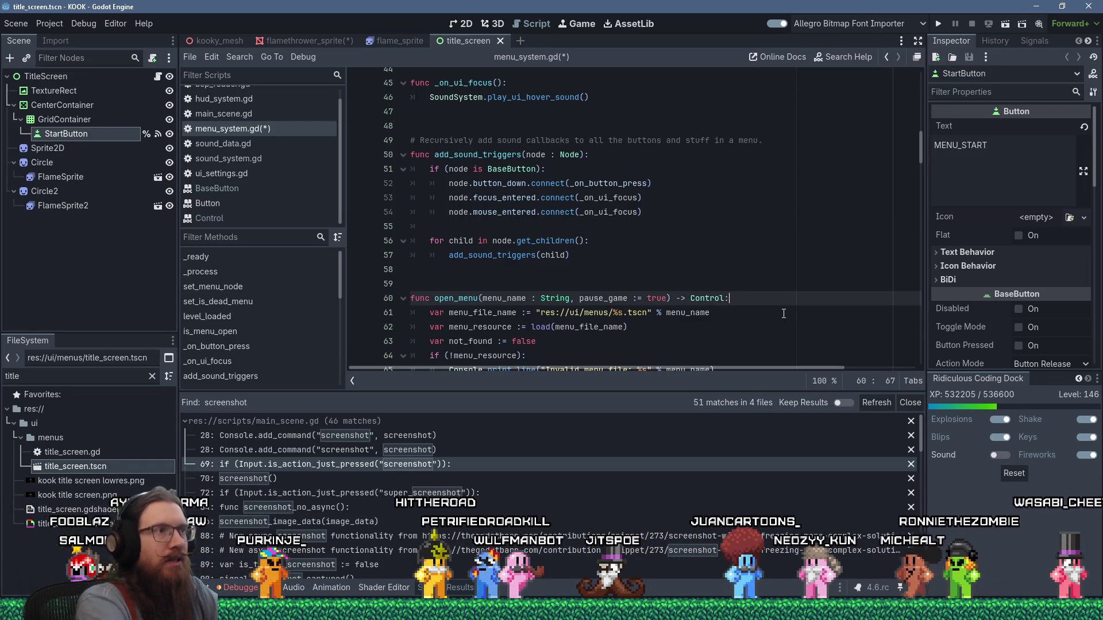
key("Return")
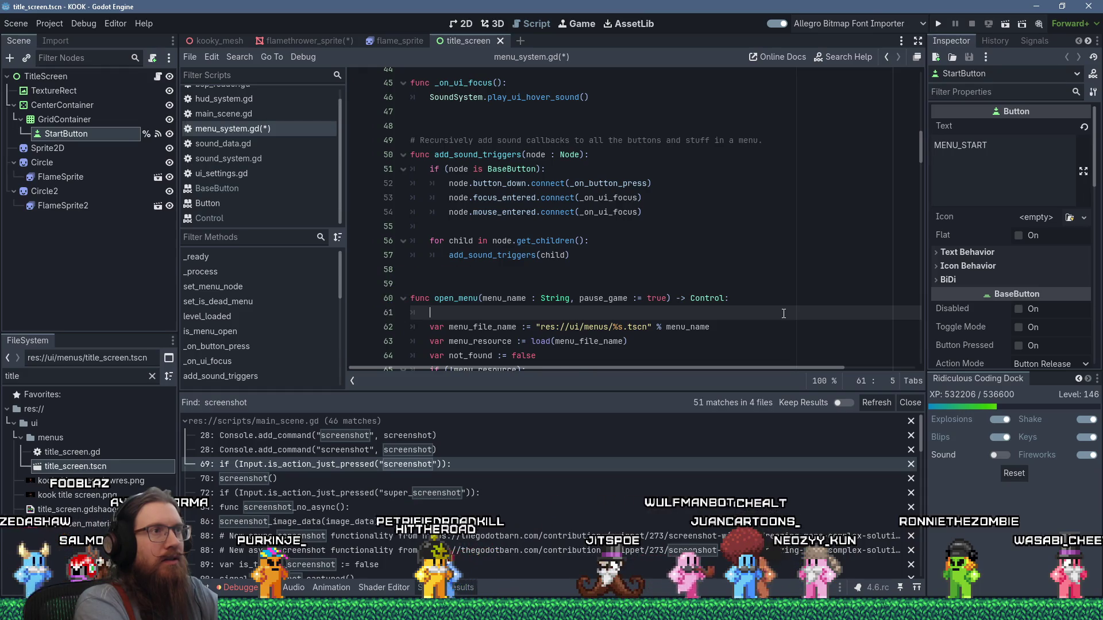
type("#oundSyste")
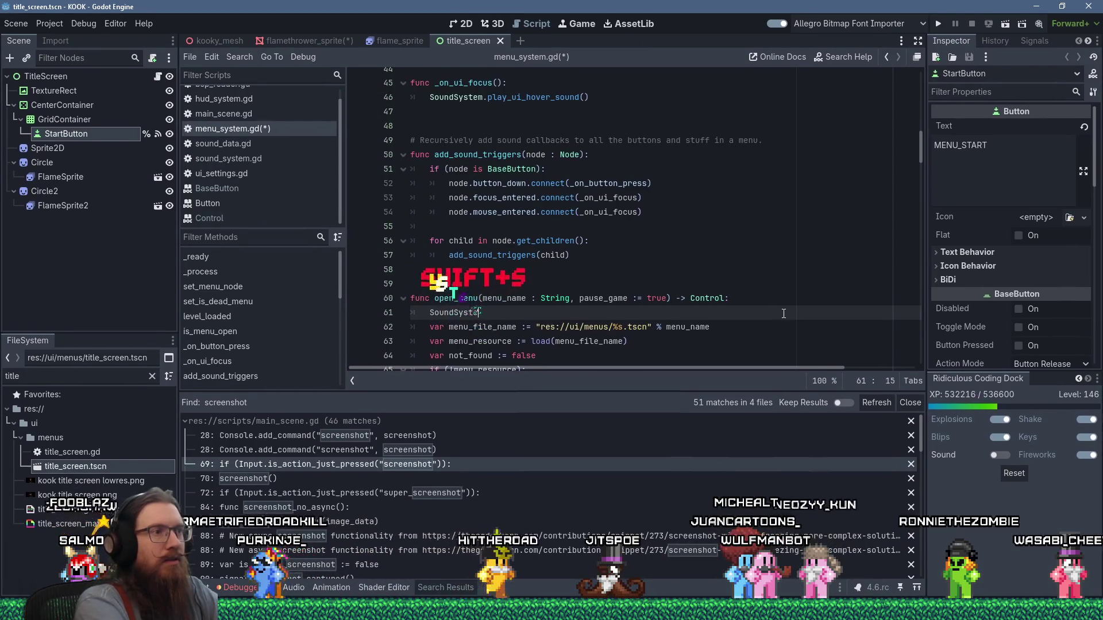
type("m.")
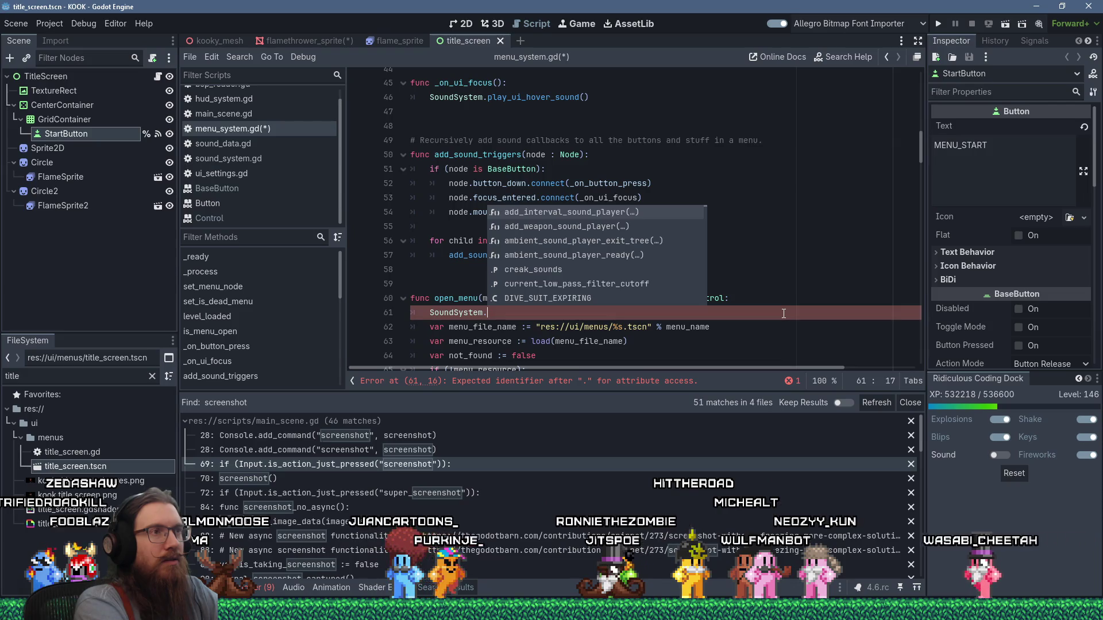
type("play_")
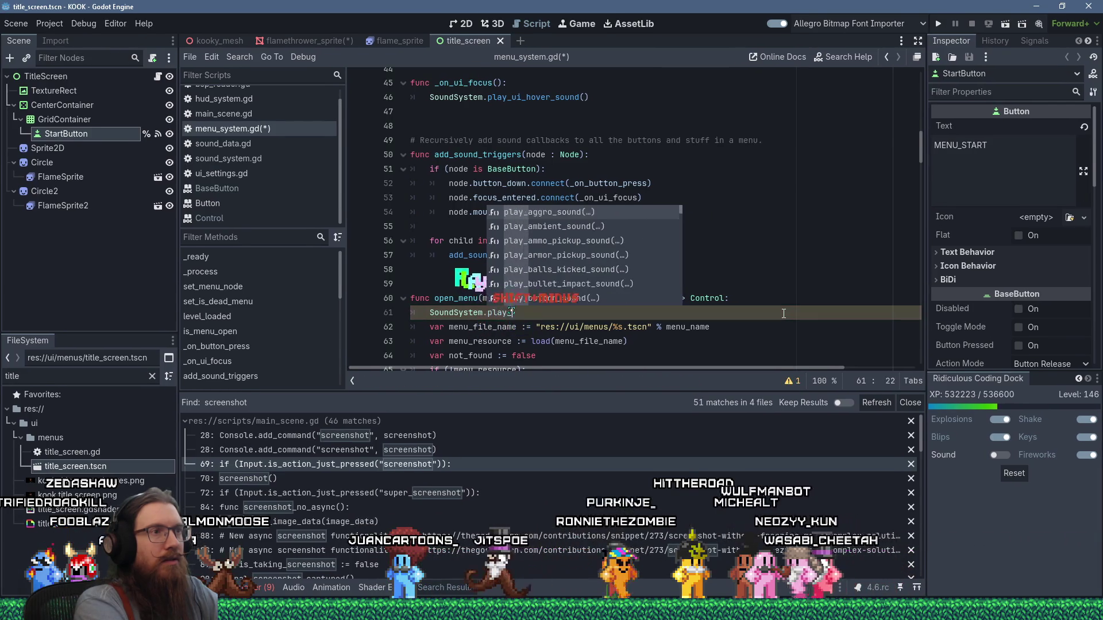
type("ui")
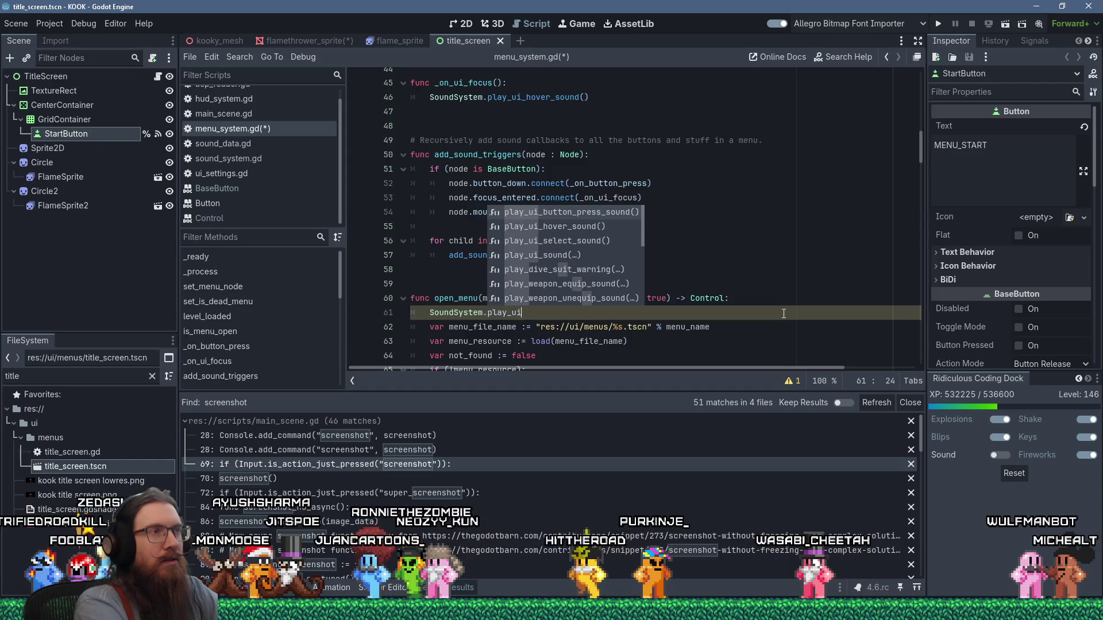
Preview the menu_select and menu_press UI sounds in REAPER, then return to Godot
key("alt+Tab")
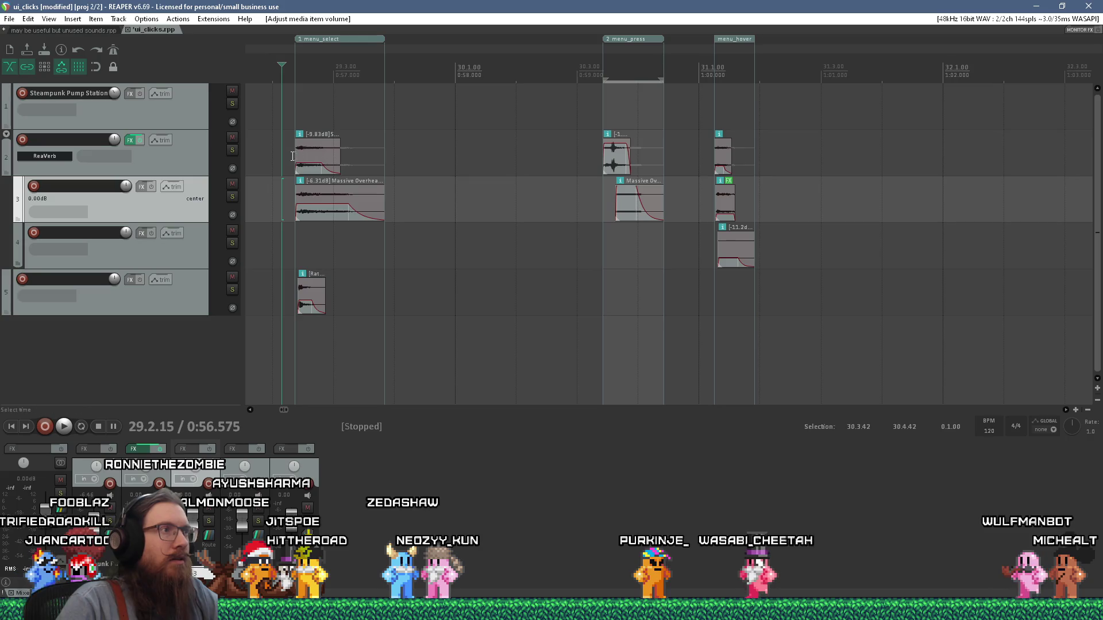
left_click(290, 157)
key("space")
left_click(600, 235)
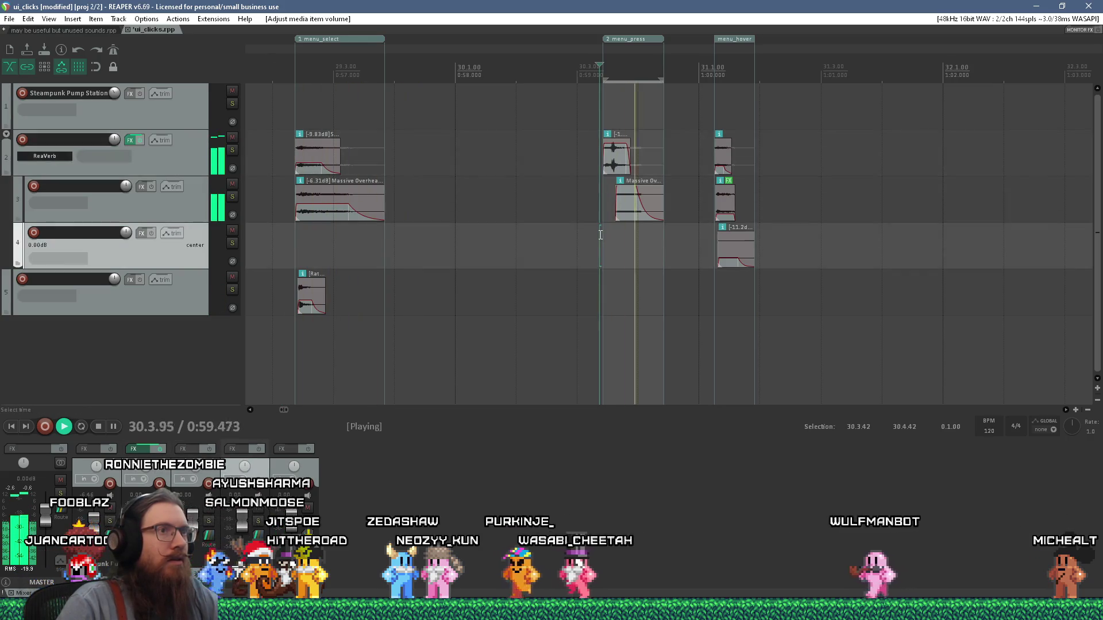
key("alt+Tab")
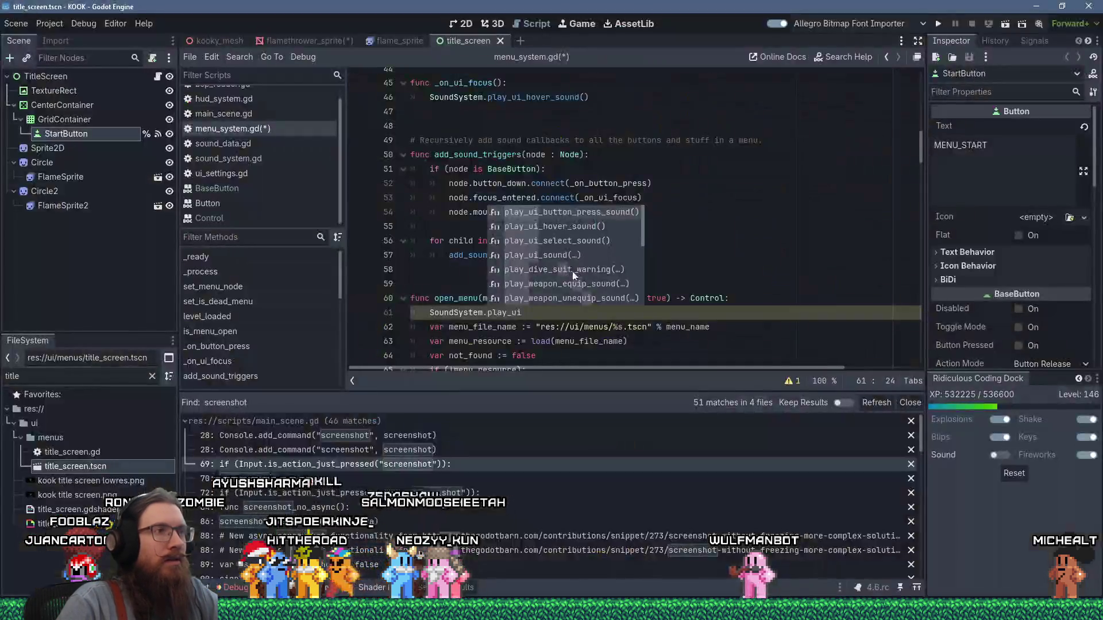
Complete the call as play_ui_select_sound(), save menu_system.gd and run the game
type("_select")
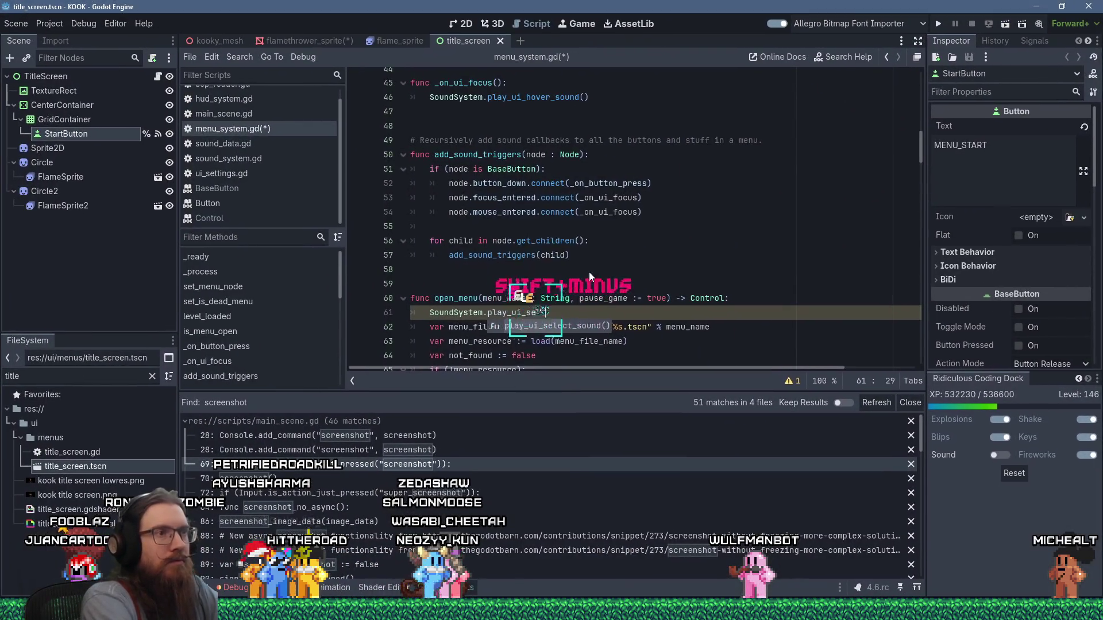
key("Return")
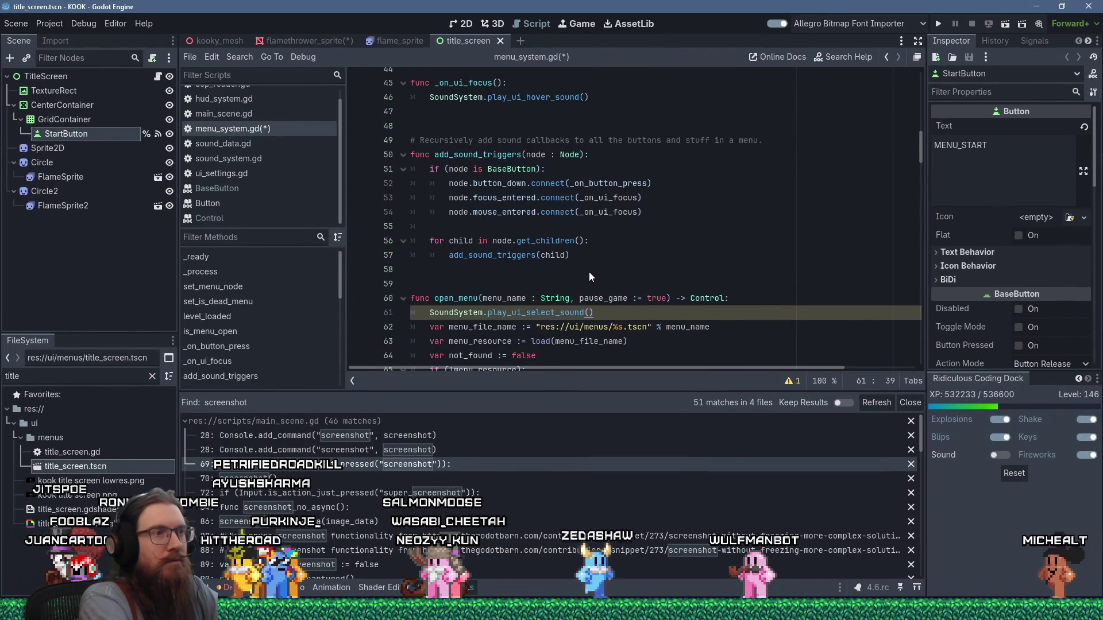
key("ctrl+s")
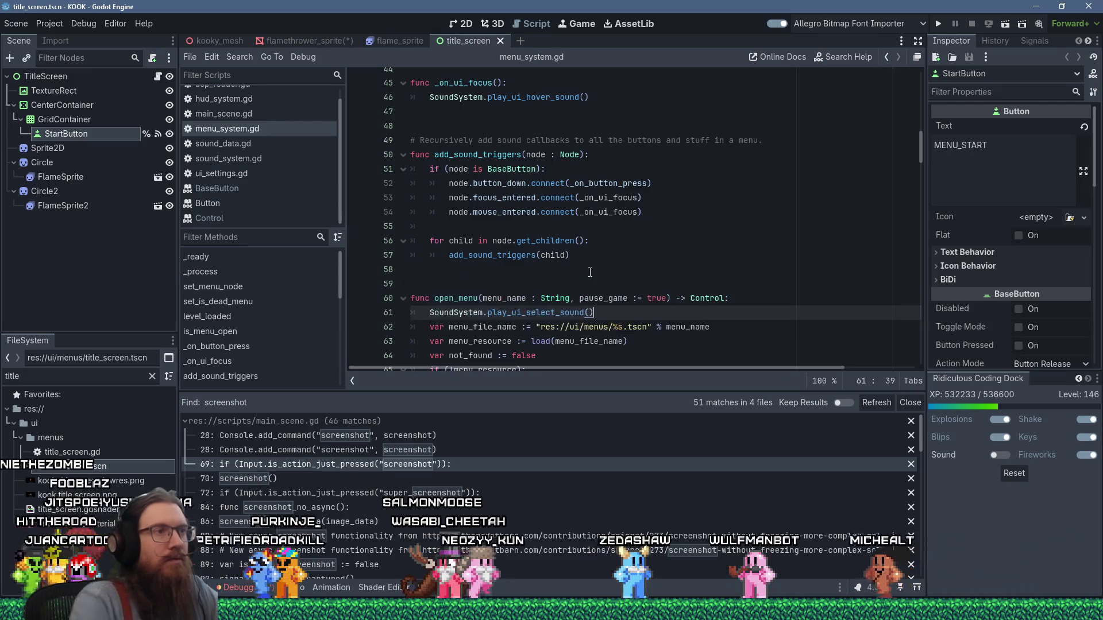
left_click(940, 23)
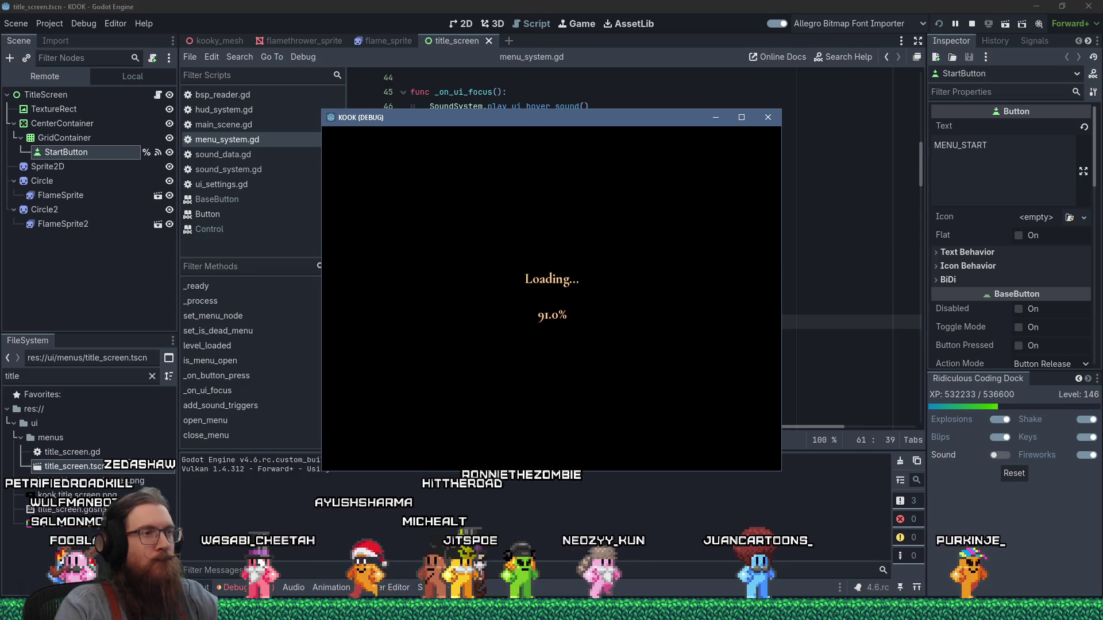
Test the menu-open sound through the pause, Save (cancelled), Settings and Controls menus
key("Escape")
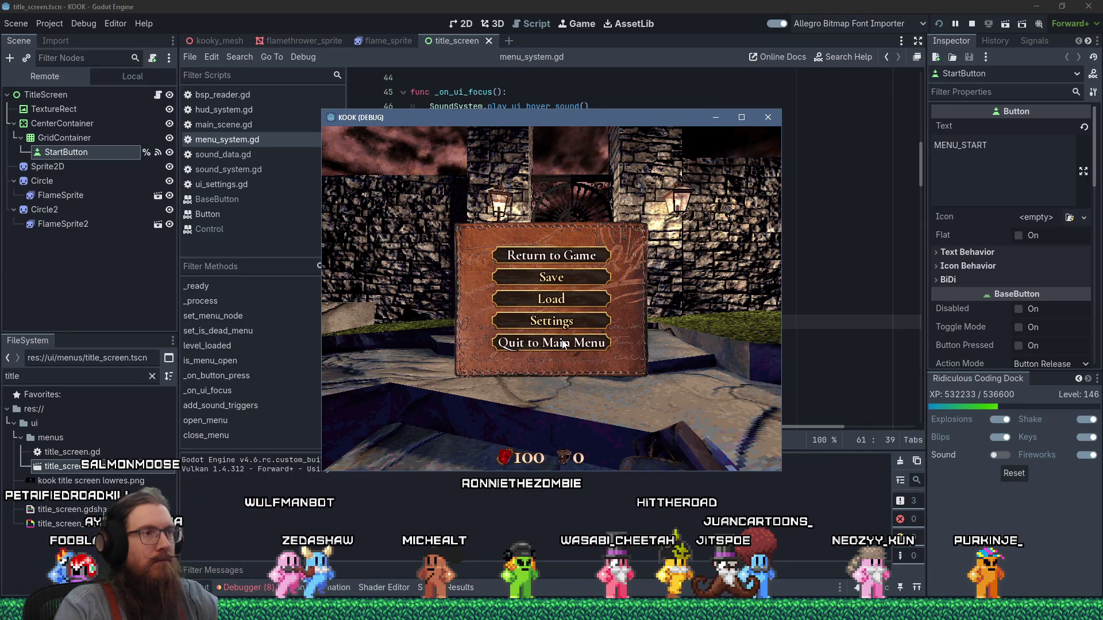
left_click(563, 278)
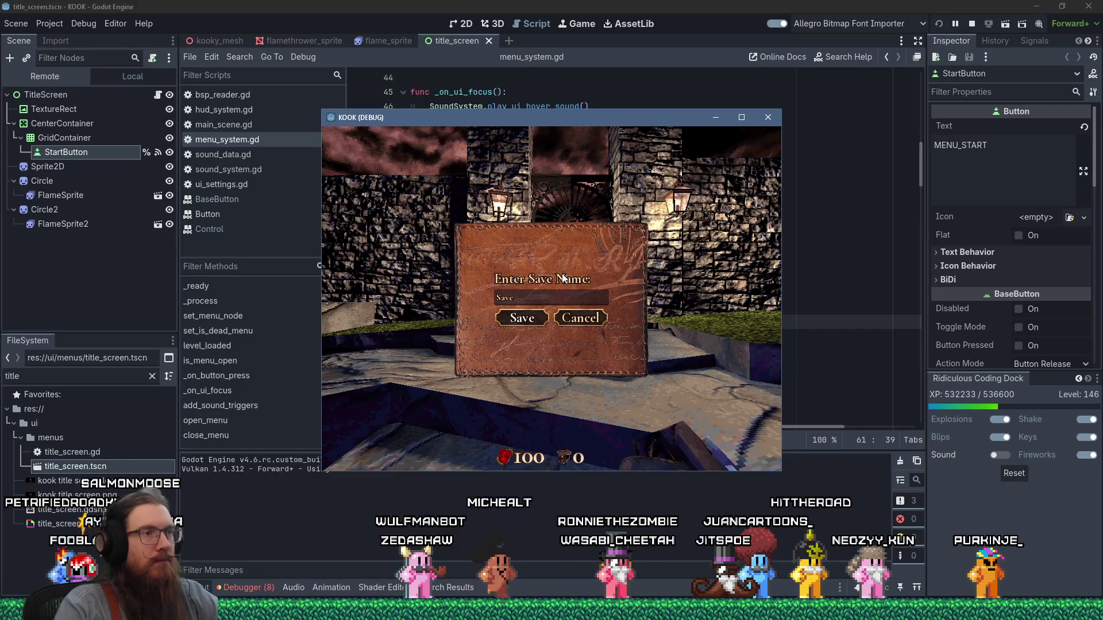
left_click(531, 323)
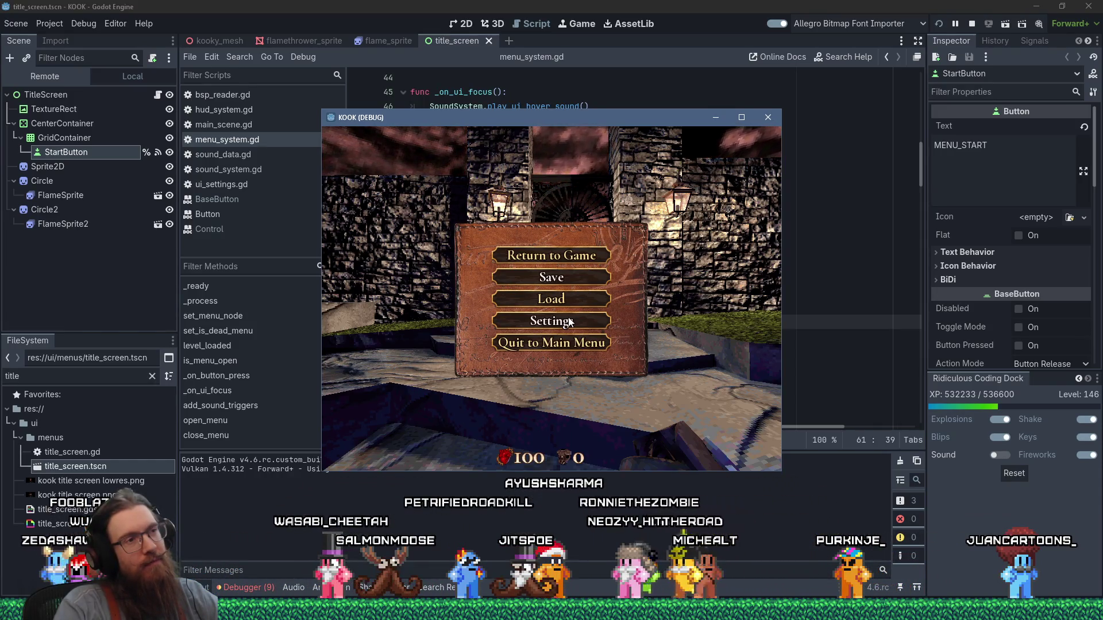
left_click(569, 321)
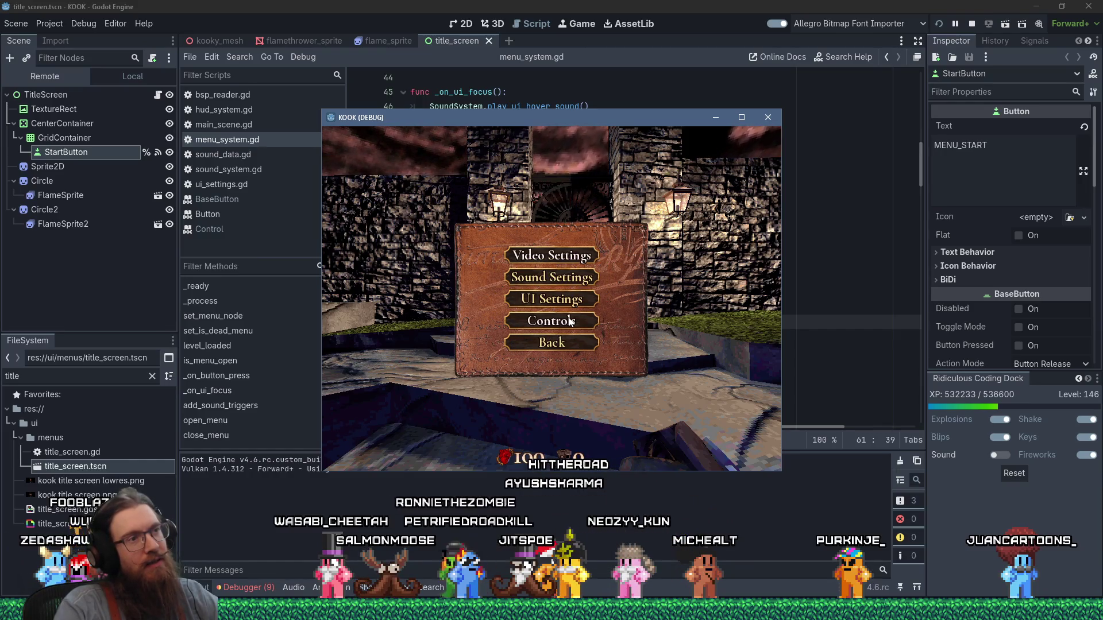
left_click(570, 321)
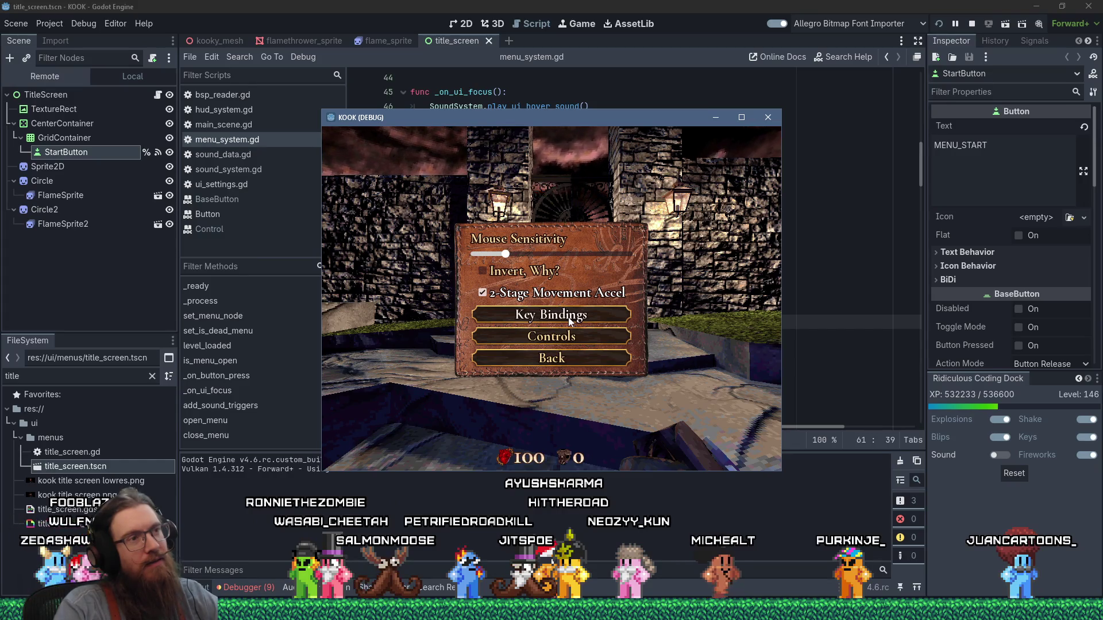
left_click(569, 319)
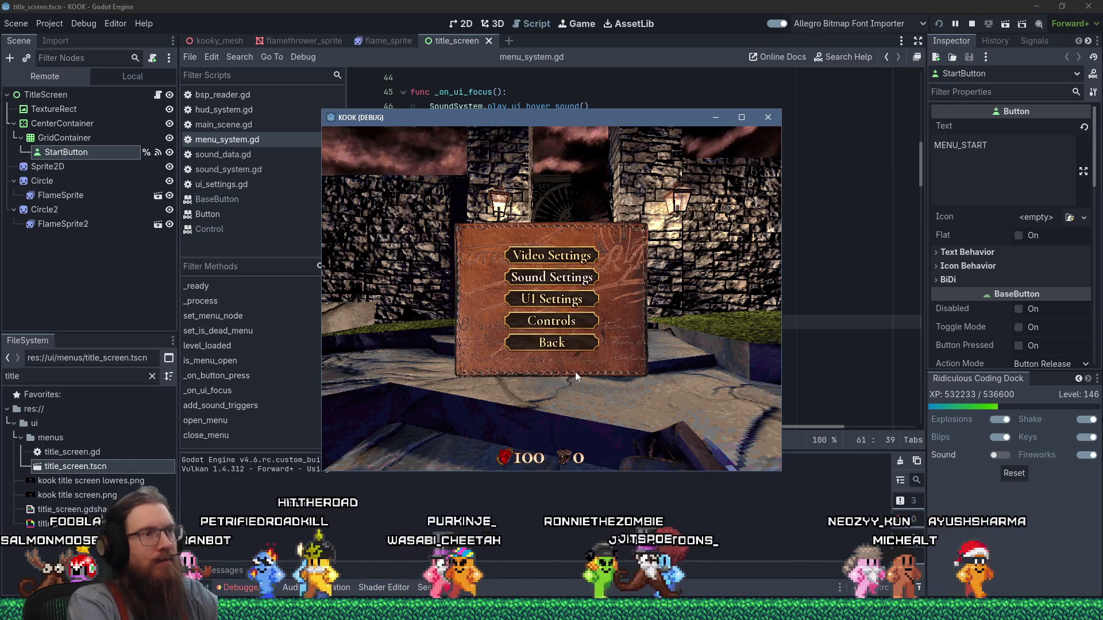
key("Escape")
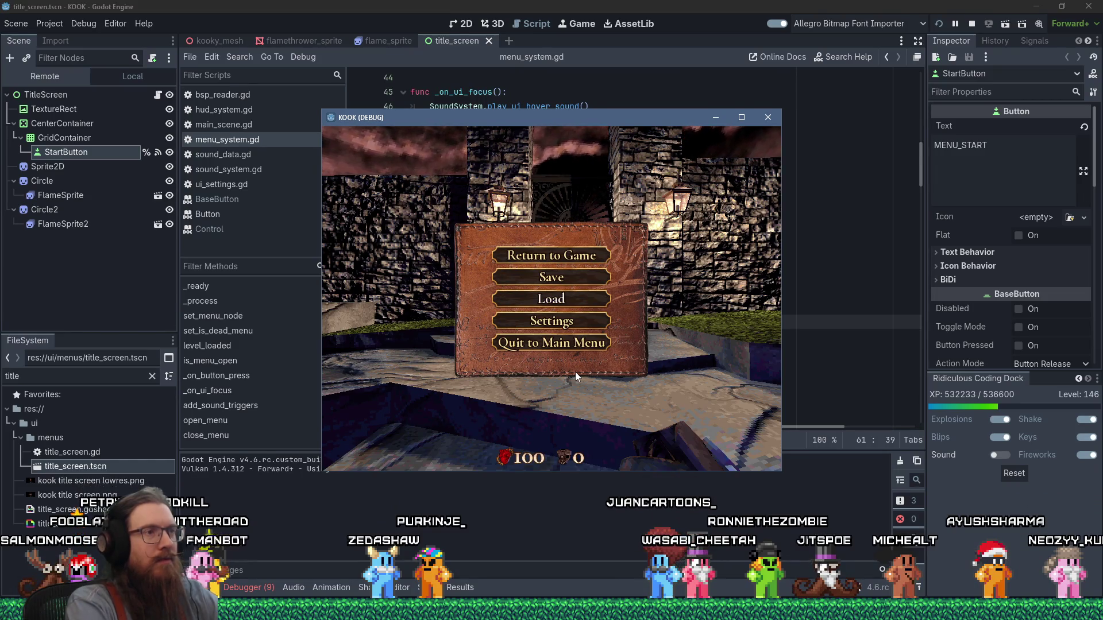
key("alt+Tab")
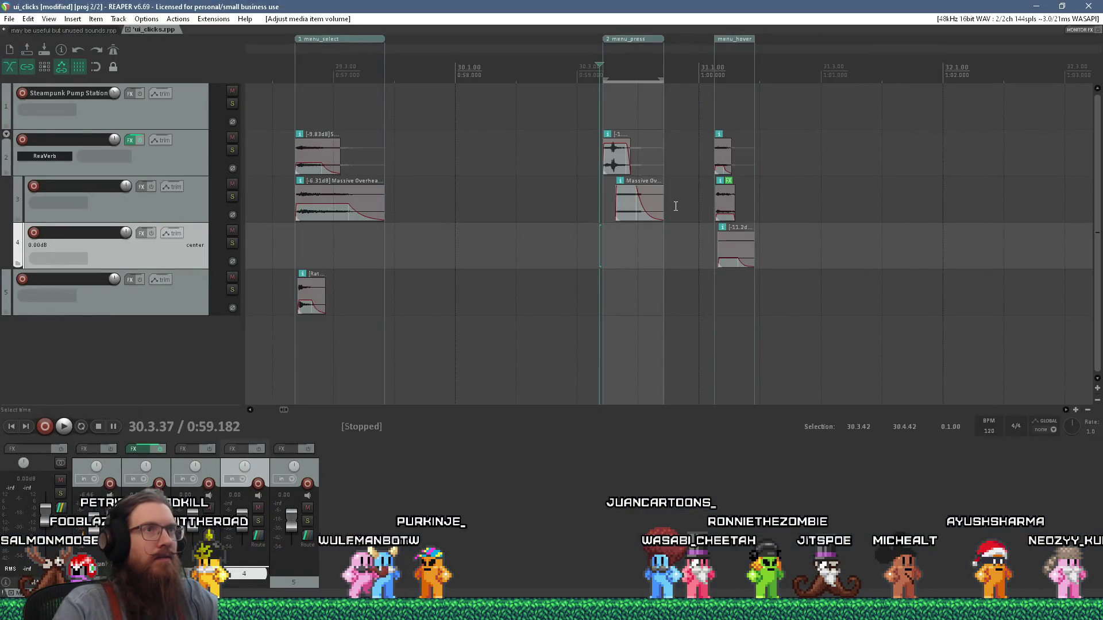
Audition menu_hover with and without the Massive Overheat layer on track 4
scroll(717, 259, "up", 5)
left_click(736, 302)
key("space")
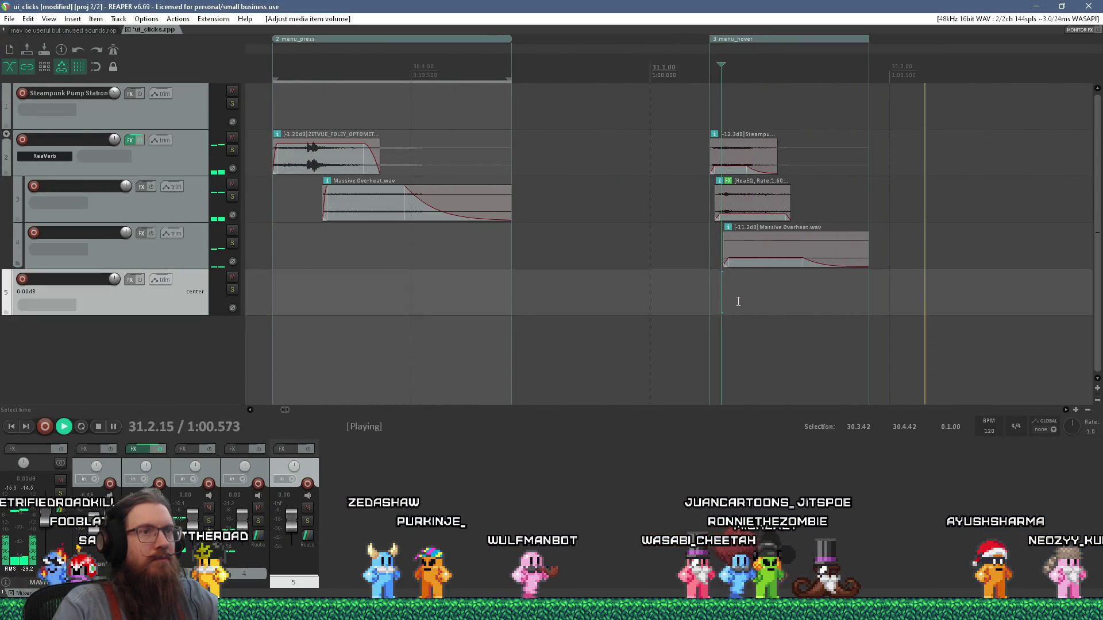
key("space")
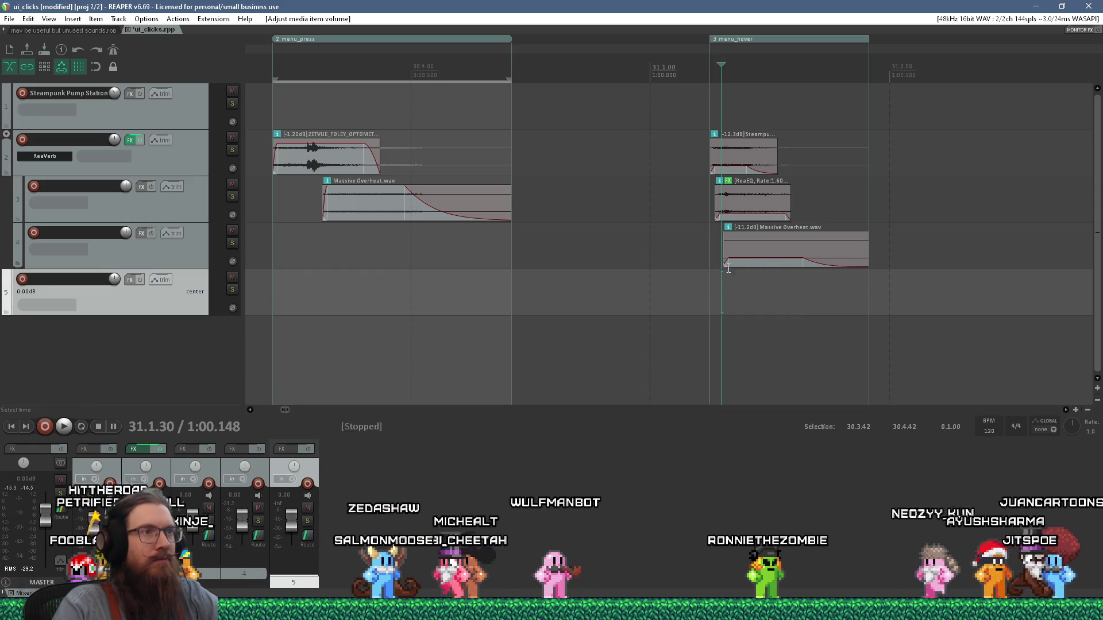
left_click(232, 229)
left_click(677, 269)
key("space")
key("space")
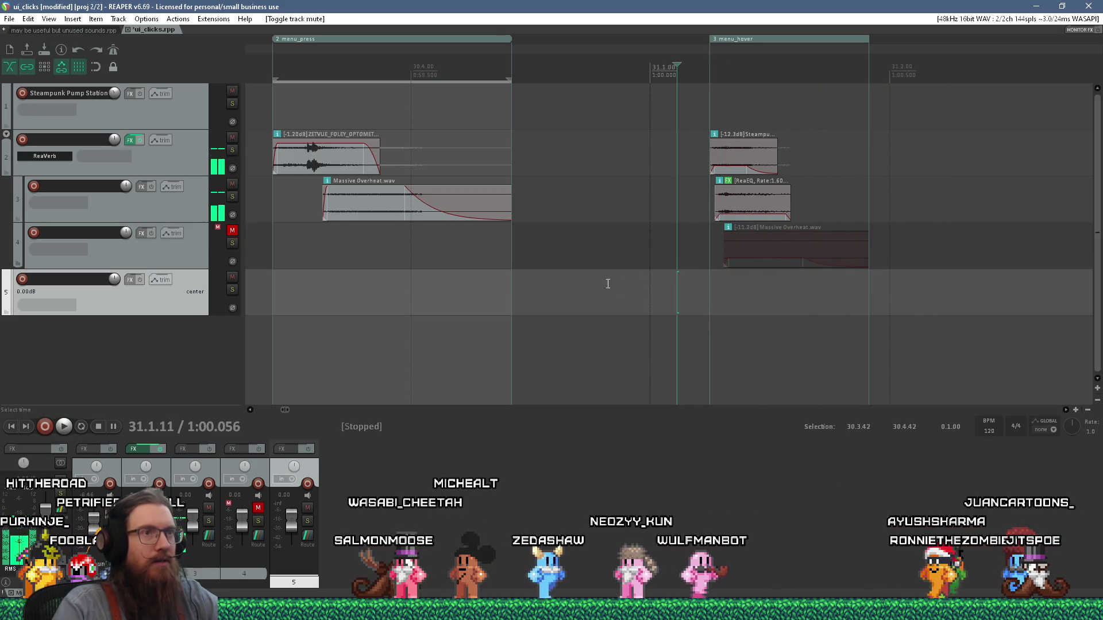
key("ctrl+z")
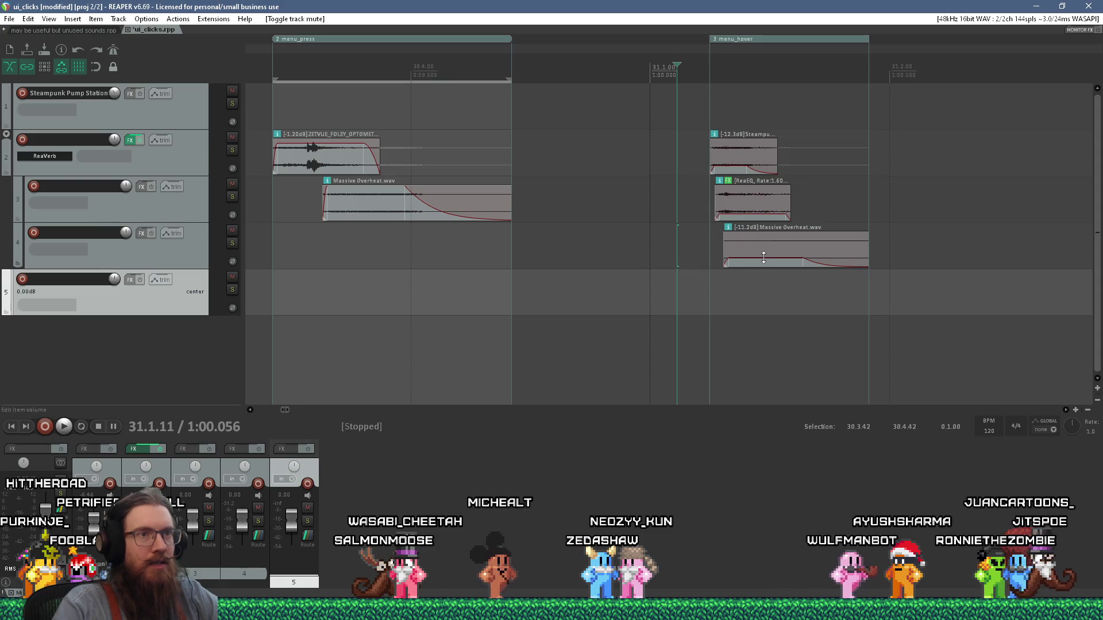
Trim the Massive Overheat item's tail, replay menu_hover, and open the item's properties
left_click_drag(866, 255, 806, 254)
left_click(692, 294)
key("space")
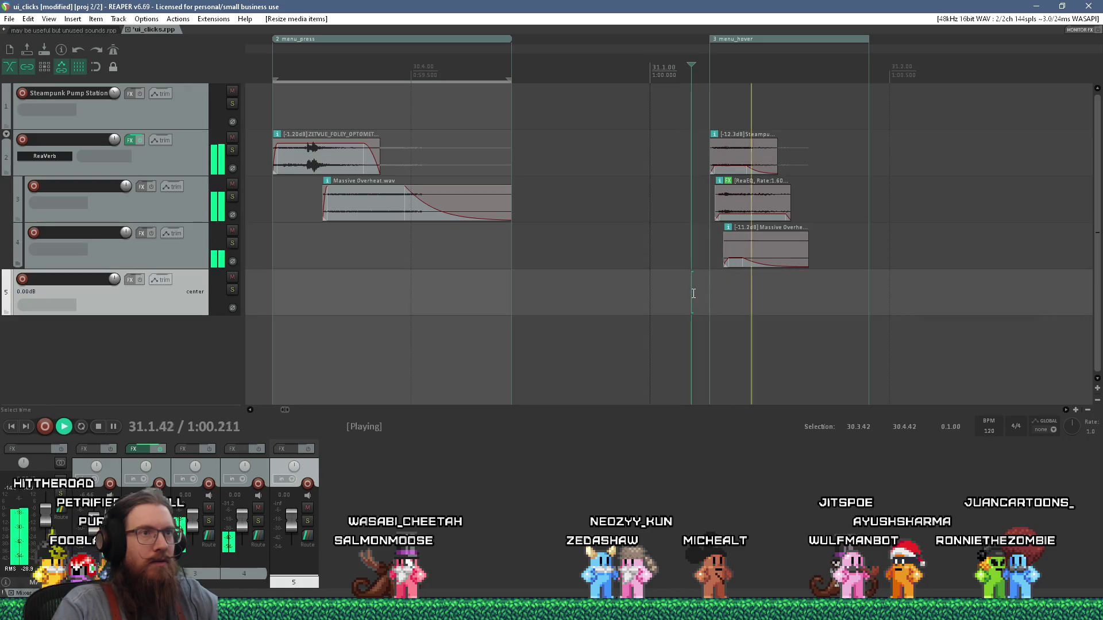
left_click(741, 264)
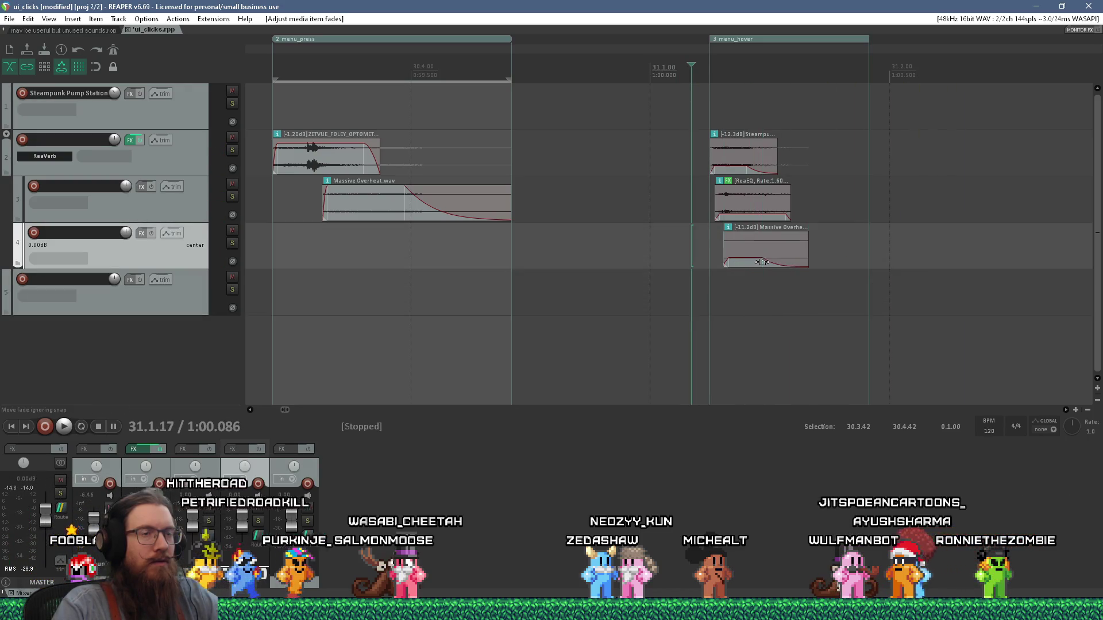
left_click(753, 257)
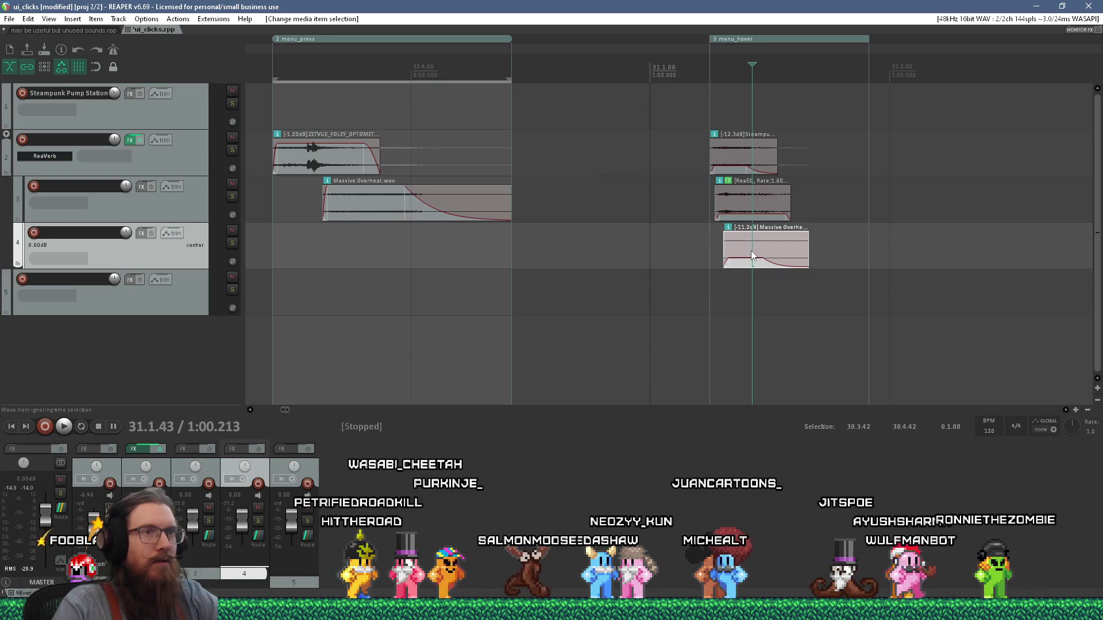
double_click(753, 258)
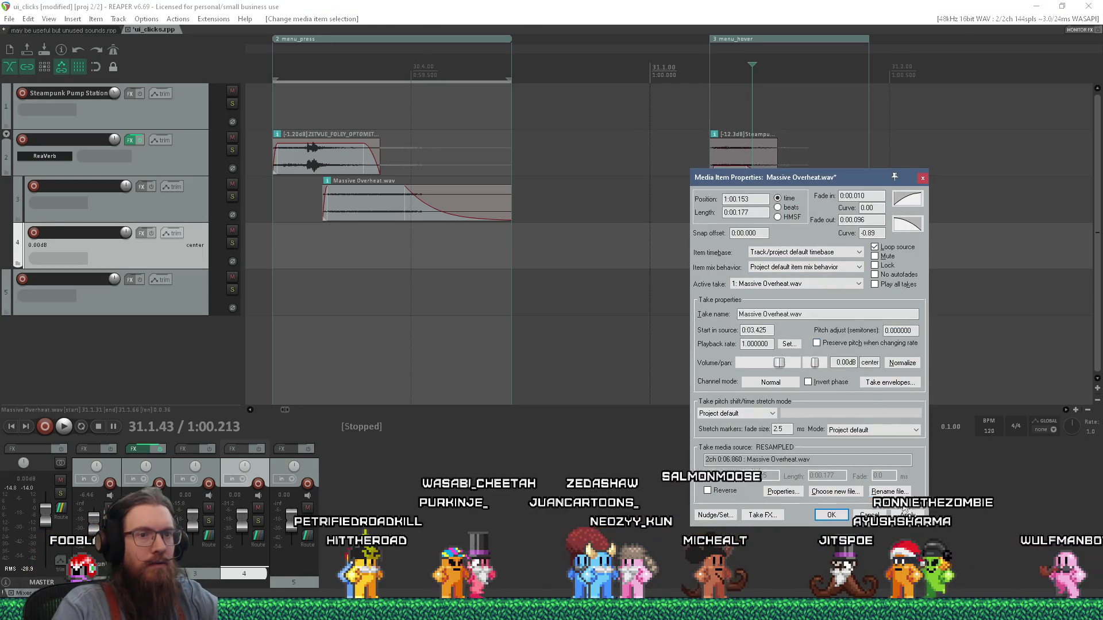
Stretch the Massive Overheat layer slower and lower its volume while previewing menu_hover
key("Return")
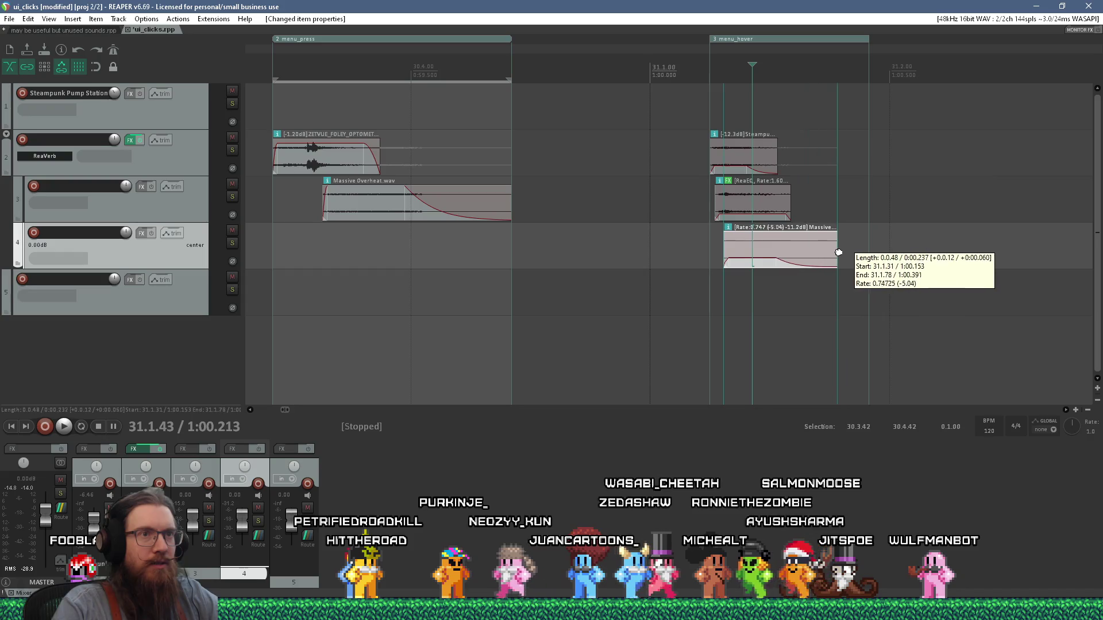
left_click(702, 297)
key("space")
key("space")
mouse_move(845, 255)
left_mouse_down()
mouse_move(880, 254)
mouse_move(824, 261)
left_mouse_up()
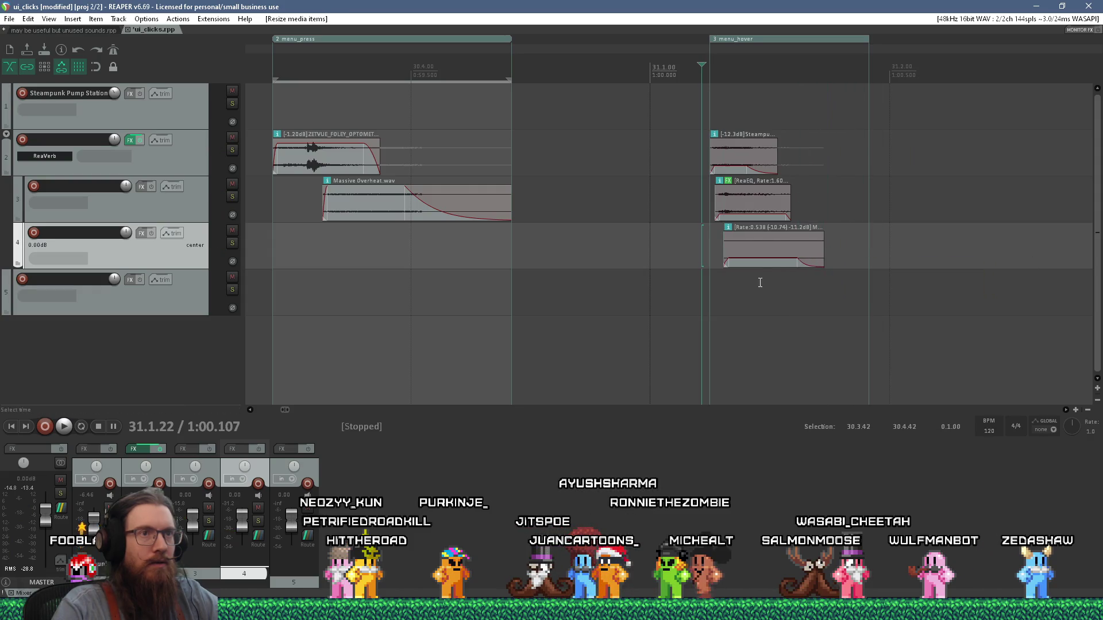
key("space")
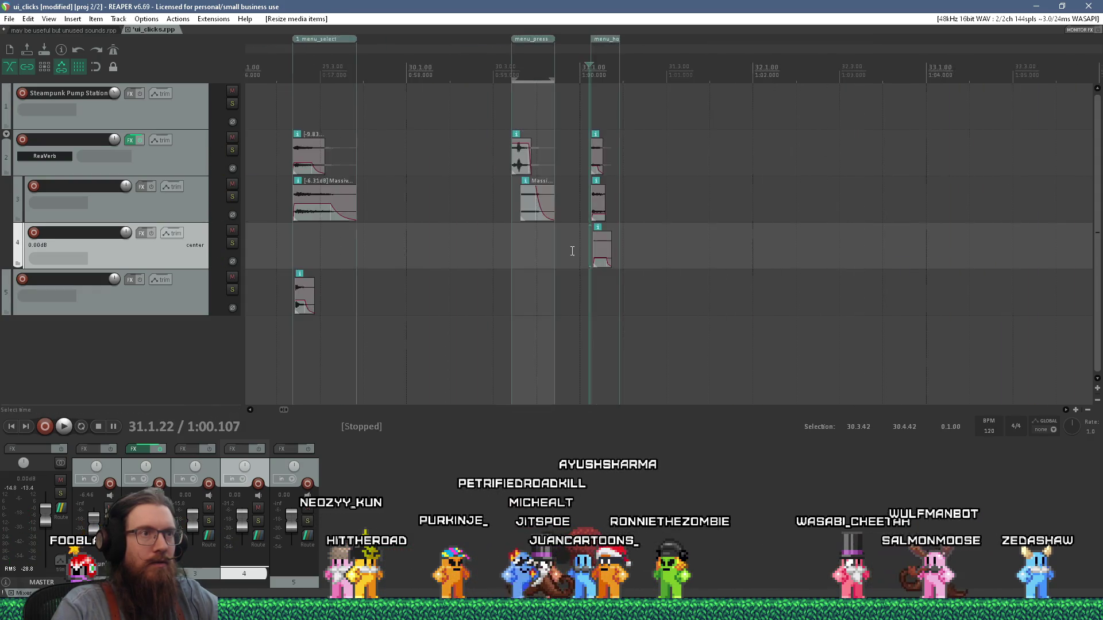
mouse_move(669, 233)
left_mouse_down()
mouse_move(670, 265)
mouse_move(659, 261)
left_mouse_up()
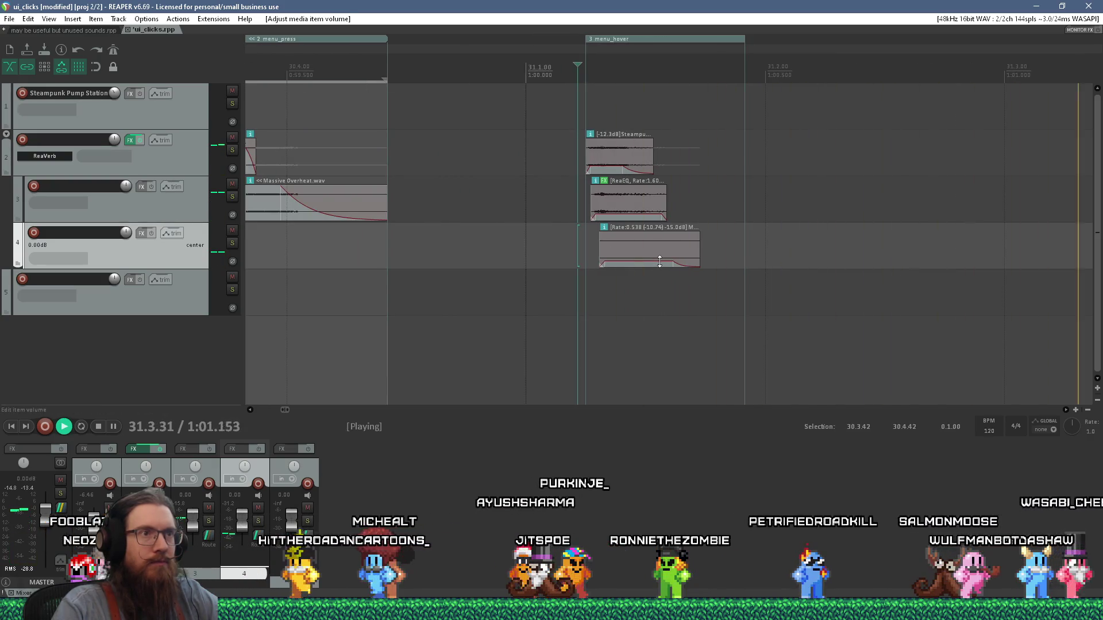
key("space")
Stretch the Massive Overheat layer further and audition the hover sound again
scroll(417, 255, "down", 3)
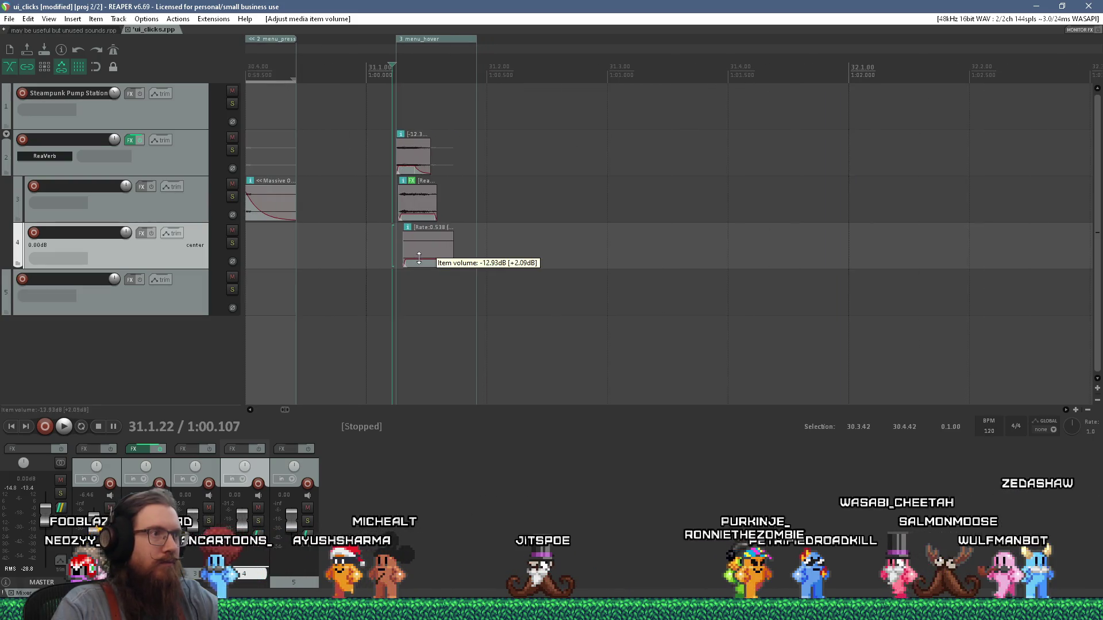
key("space")
key("space")
left_click_drag(452, 251, 461, 251)
key("alt+space")
left_click(380, 242)
key("space")
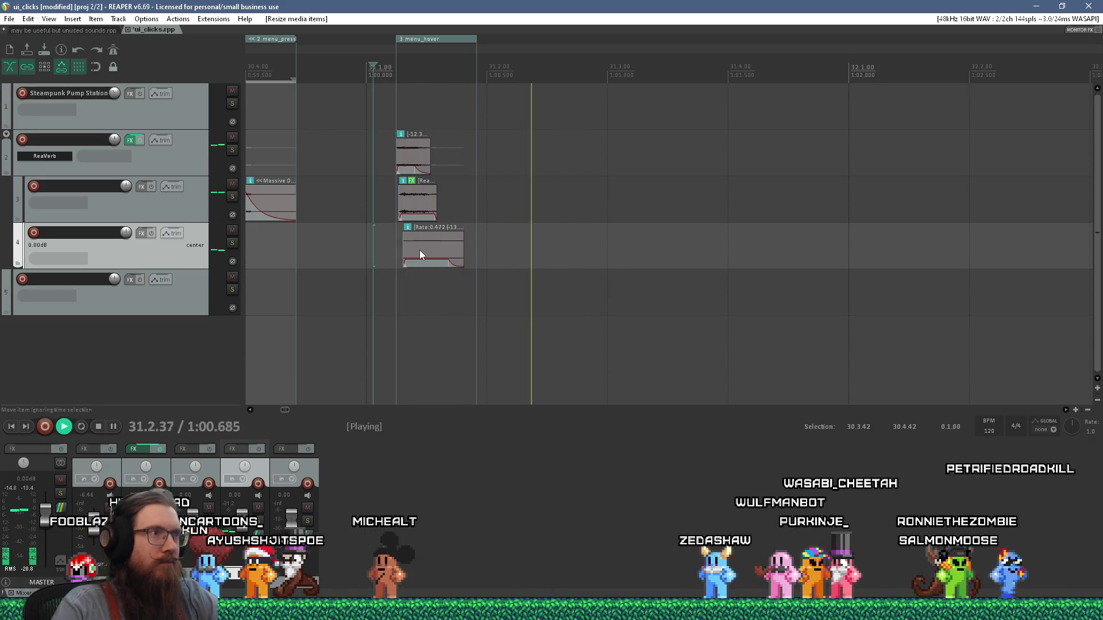
key("space")
scroll(406, 241, "up", 2)
scroll(406, 241, "up", 3)
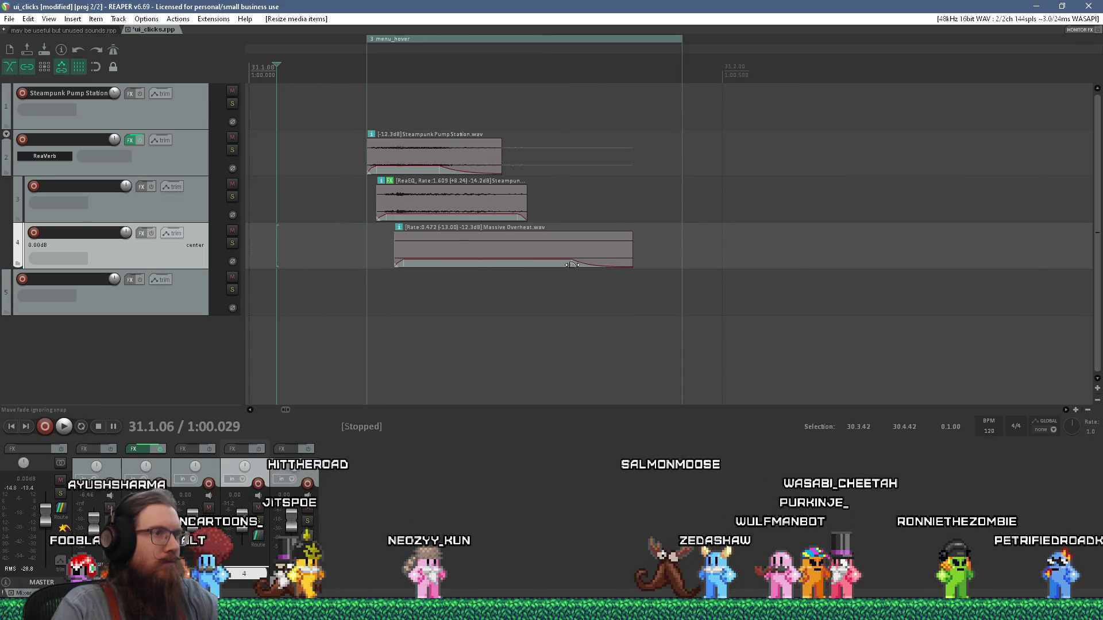
Shorten the Massive Overheat fade-out, set rate 0.399, and drop its volume to -10.2dB
left_click_drag(572, 265, 506, 265)
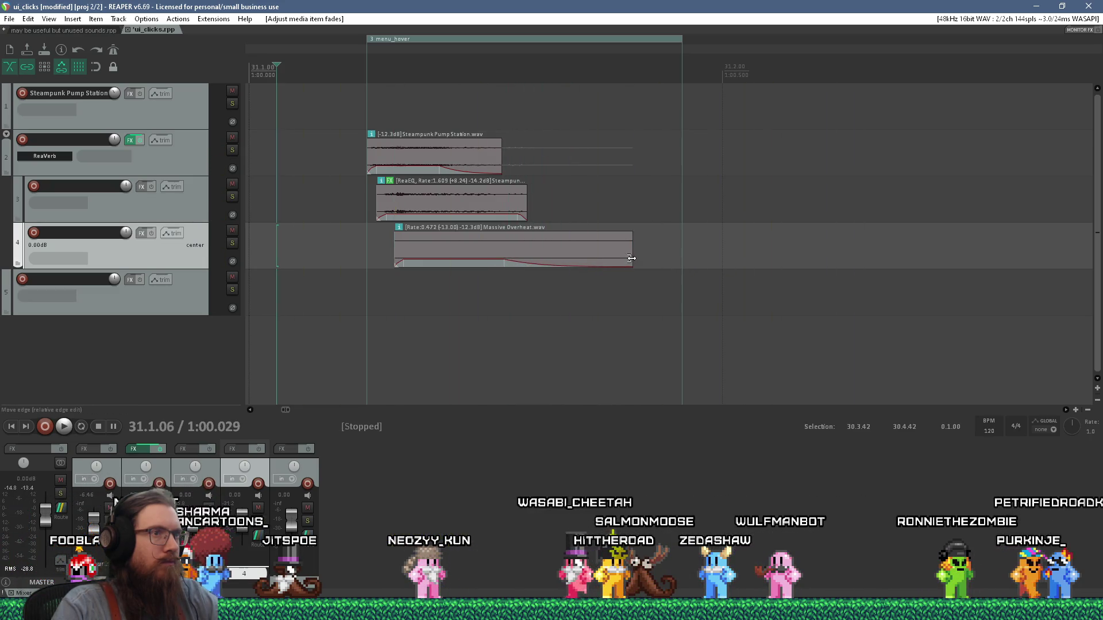
left_click_drag(631, 259, 675, 262)
key("space")
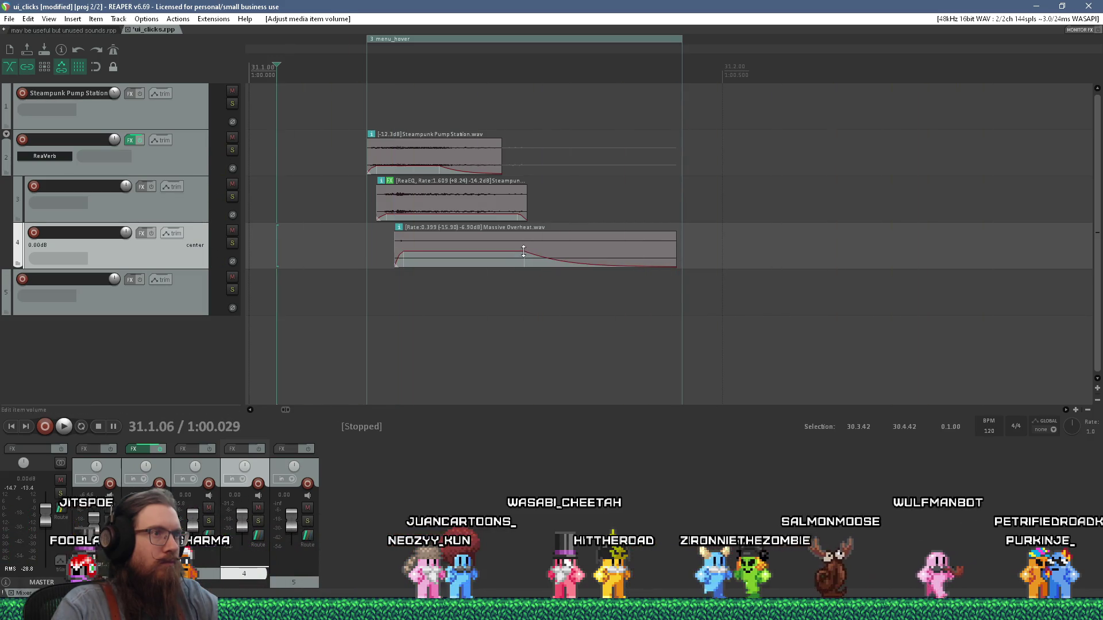
key("space")
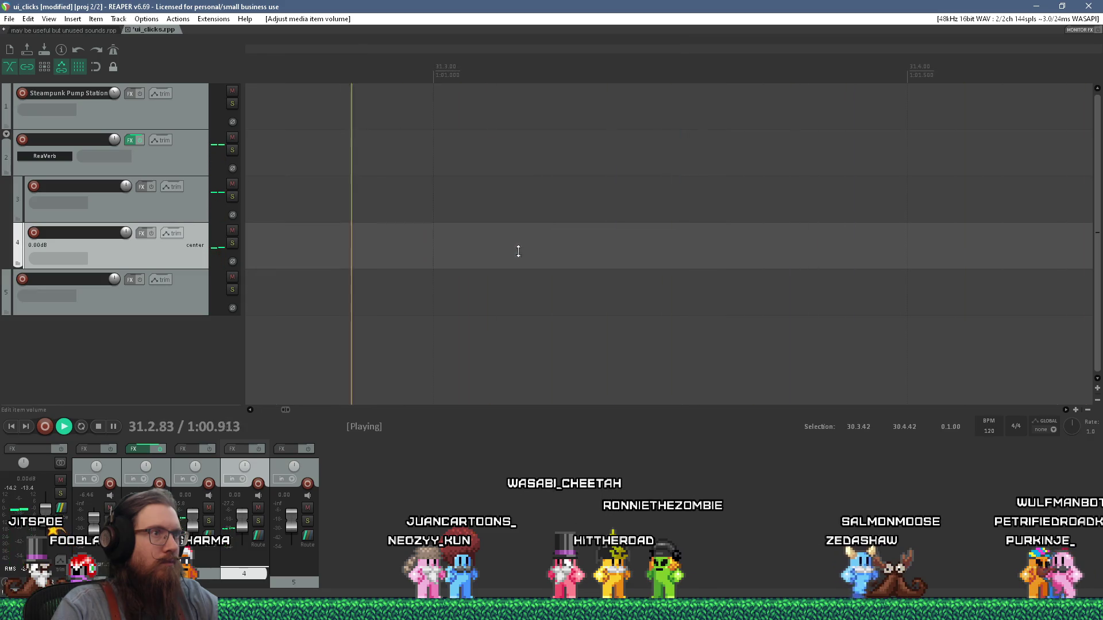
key("space")
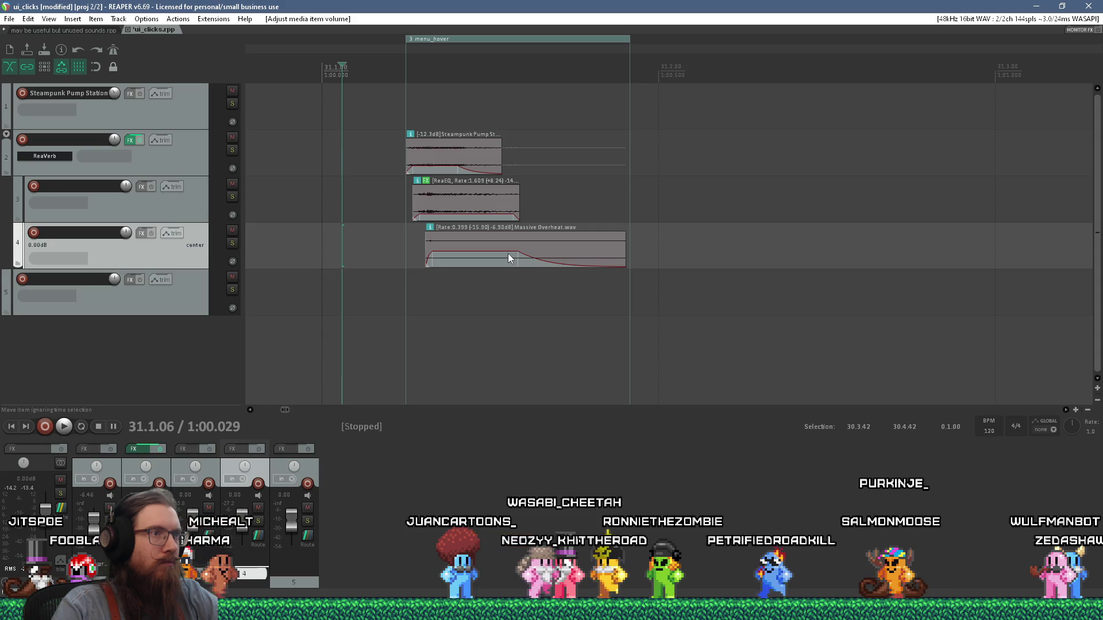
left_click_drag(509, 252, 508, 257)
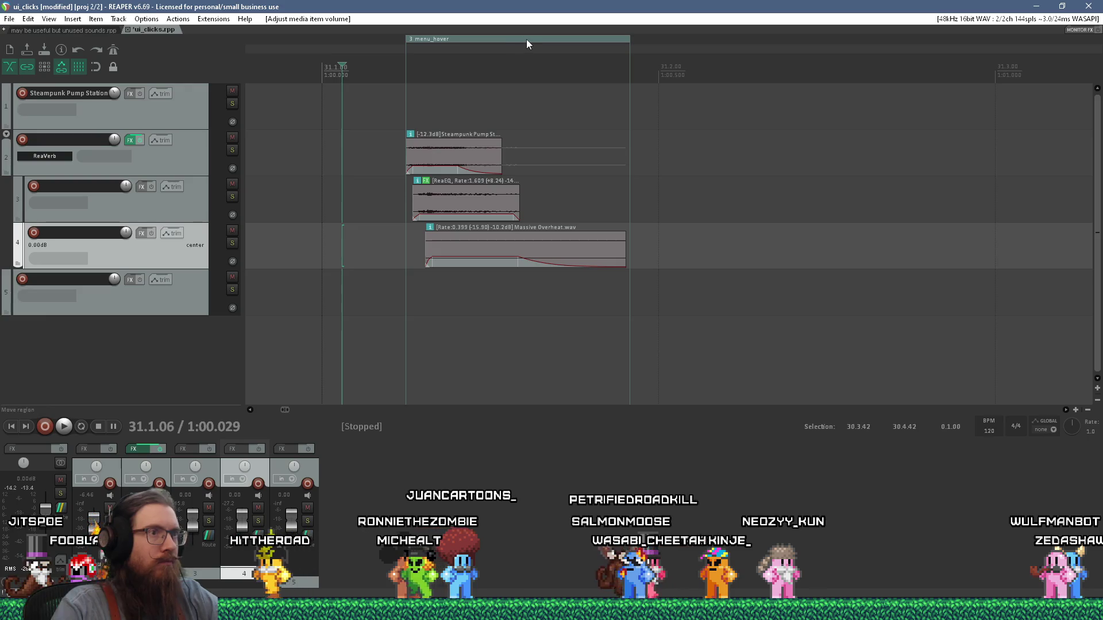
Select the menu_hover region and render it with Ctrl+Alt+R, overwriting menu_hover.wav
right_click(563, 40)
left_click(587, 98)
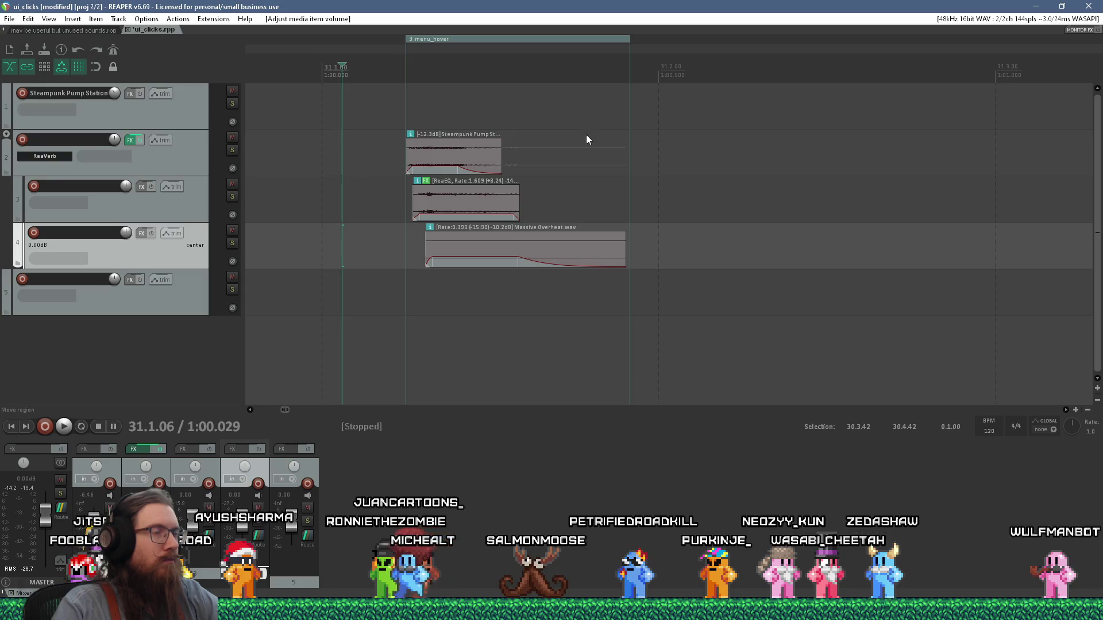
key("ctrl+alt+r")
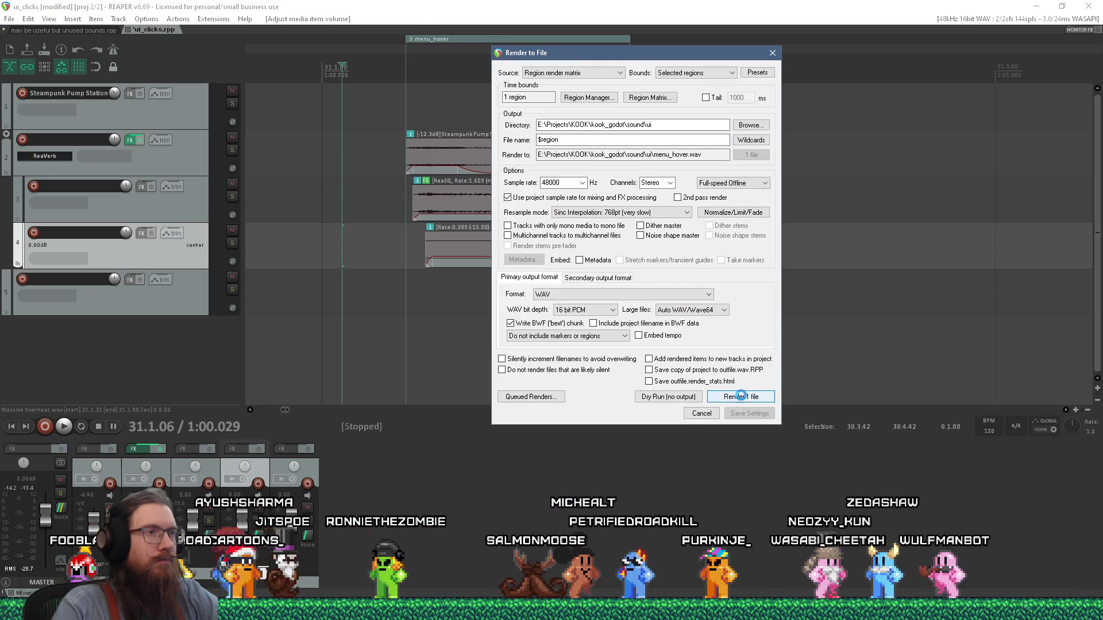
left_click(741, 397)
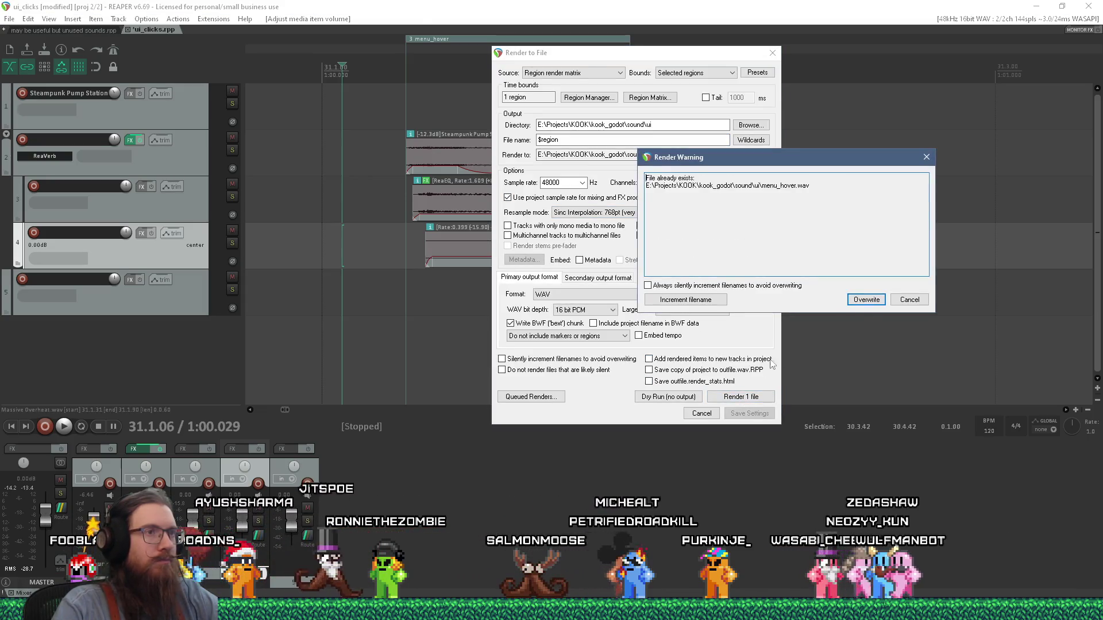
left_click(880, 303)
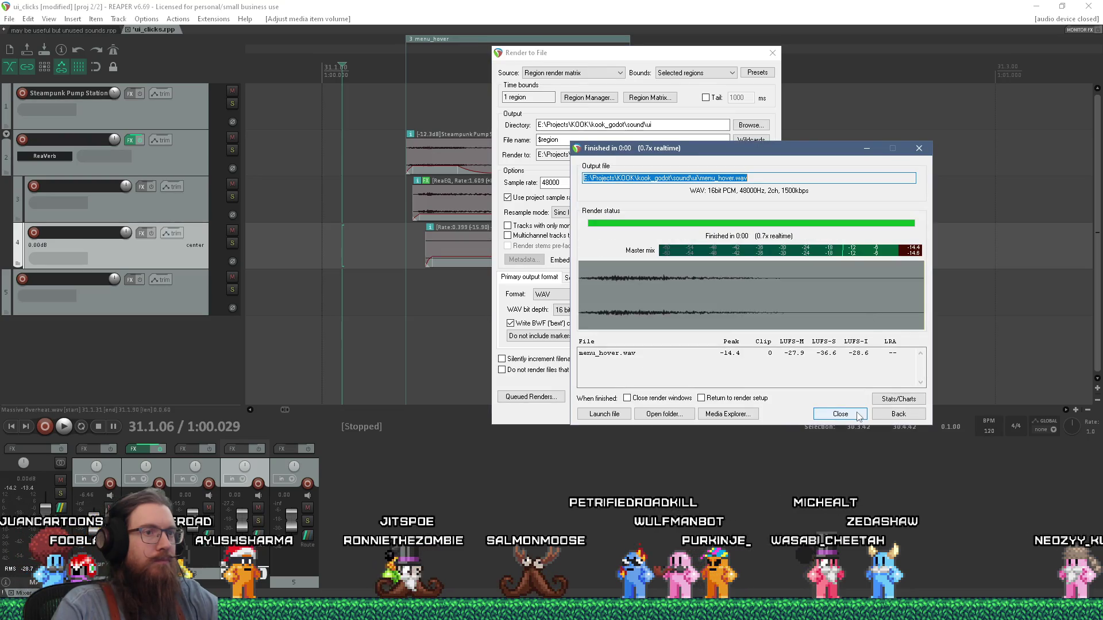
left_click(859, 415)
key("Escape")
key("alt+Tab")
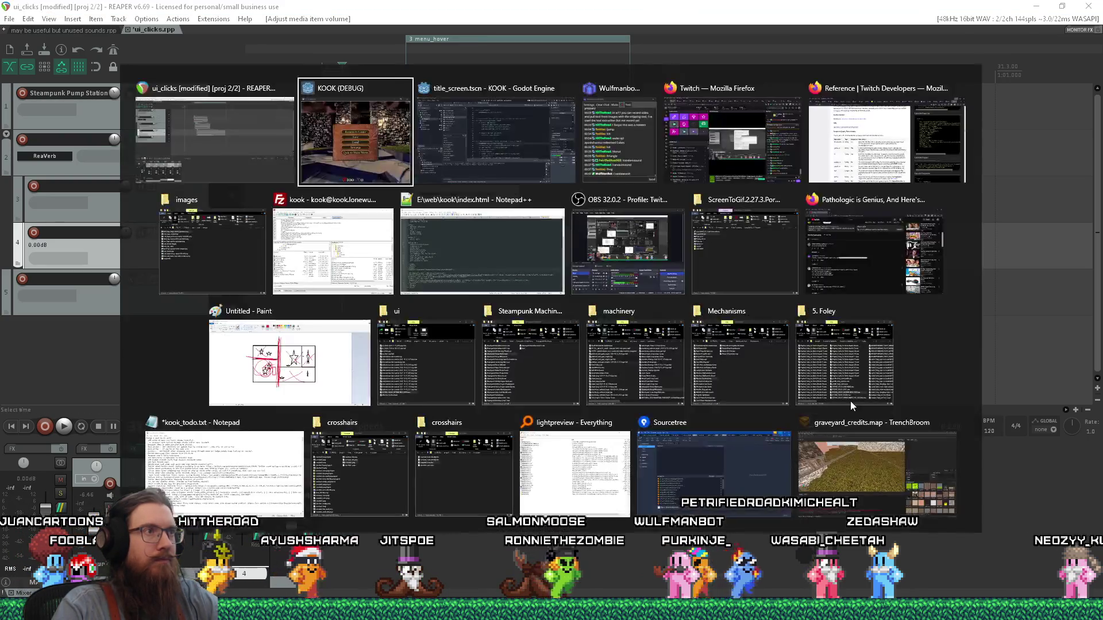
key("Escape")
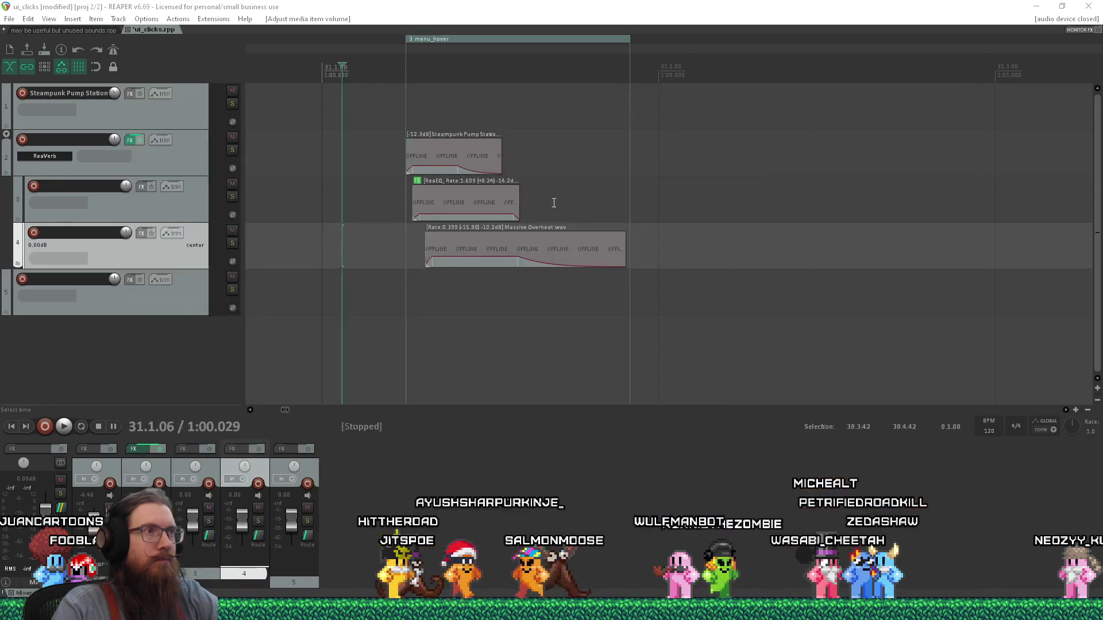
Run the KOOK project, toggle its pause menu a few times, and maximize the game window
key("alt+Tab")
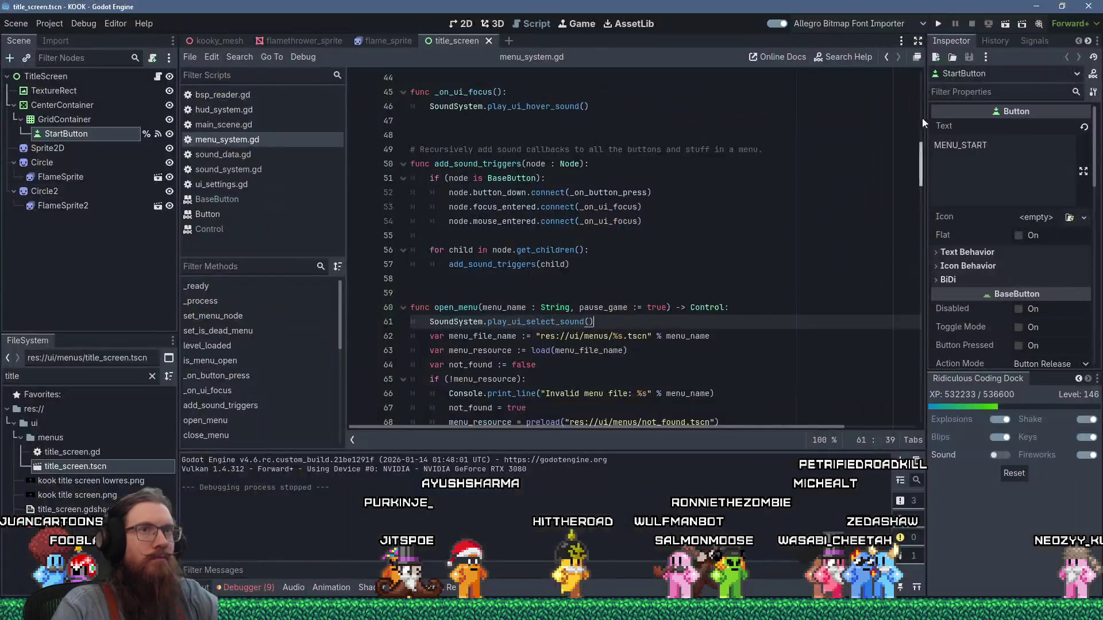
left_click(938, 24)
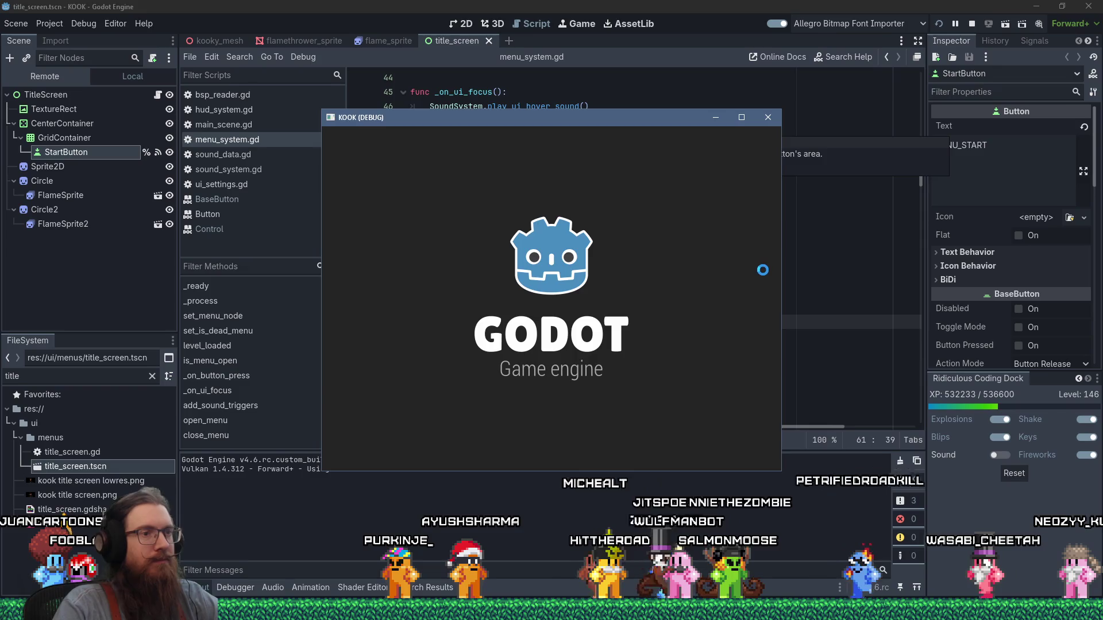
key("Escape")
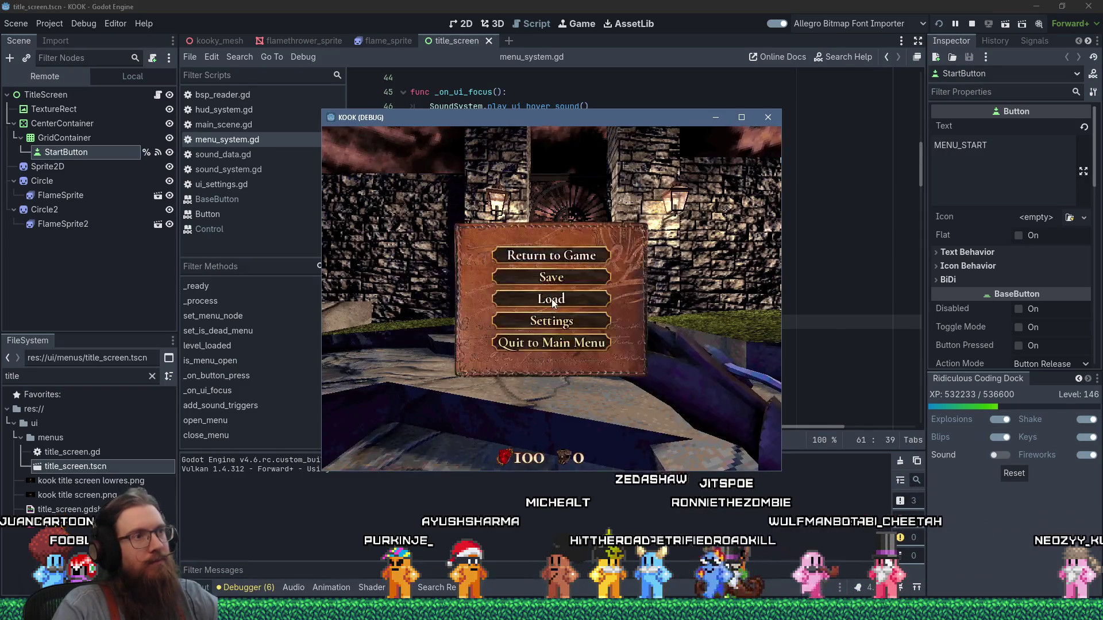
key("Escape")
key("Escape")
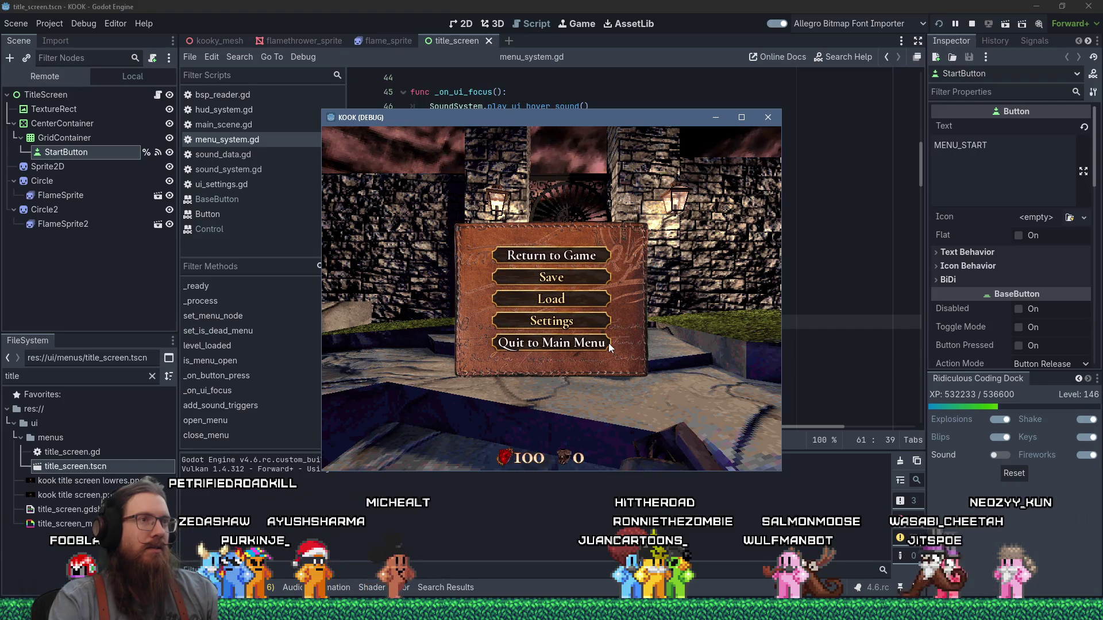
key("Escape")
key("Escape")
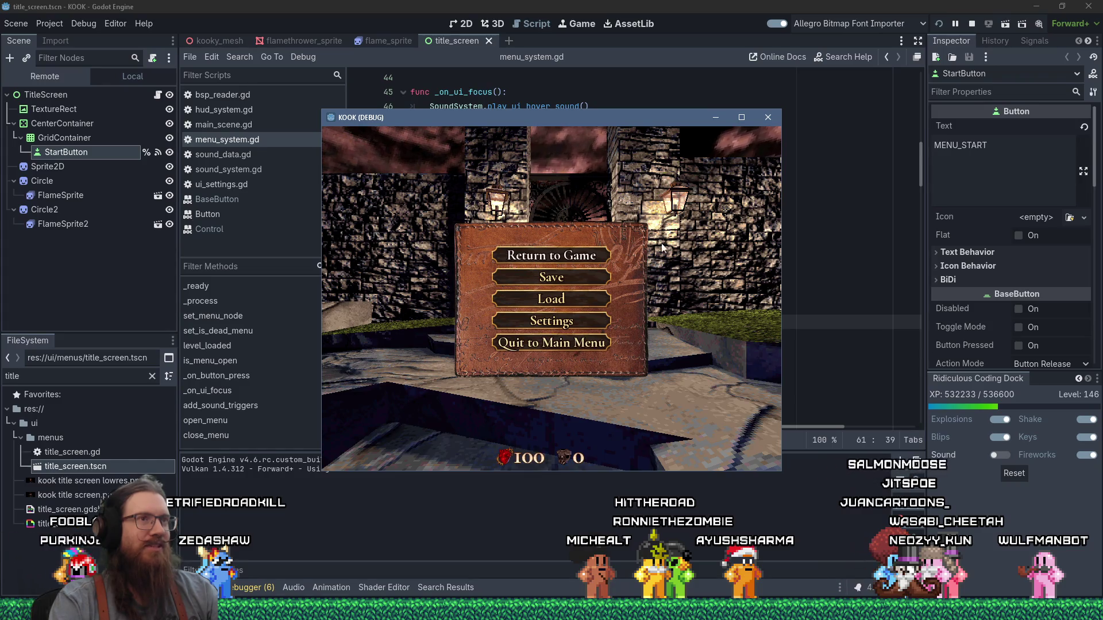
left_click(741, 117)
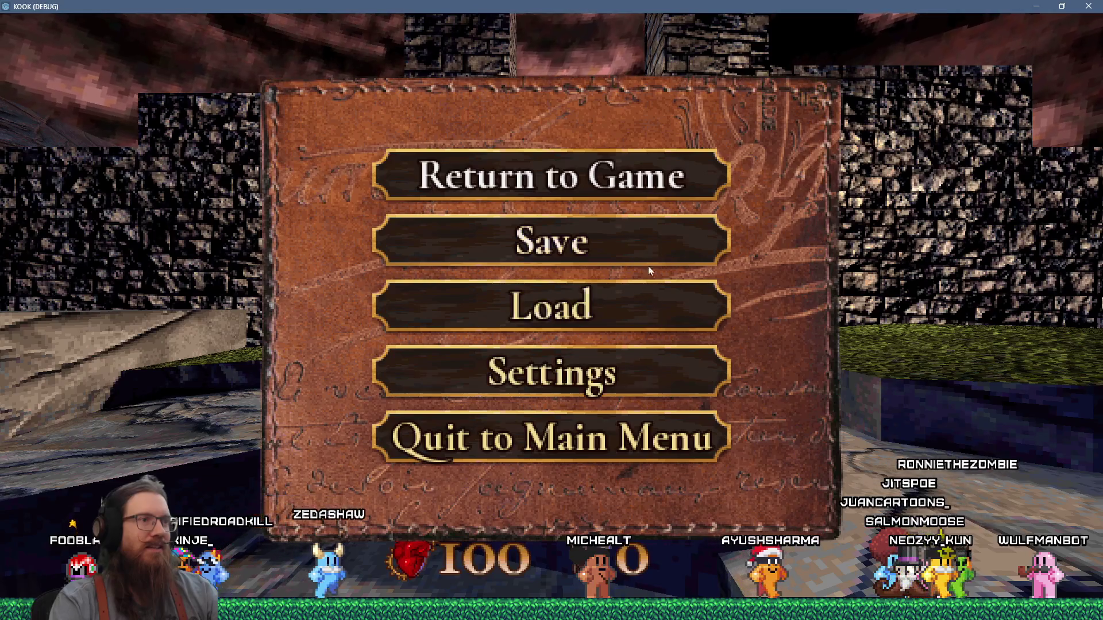
left_click(650, 241)
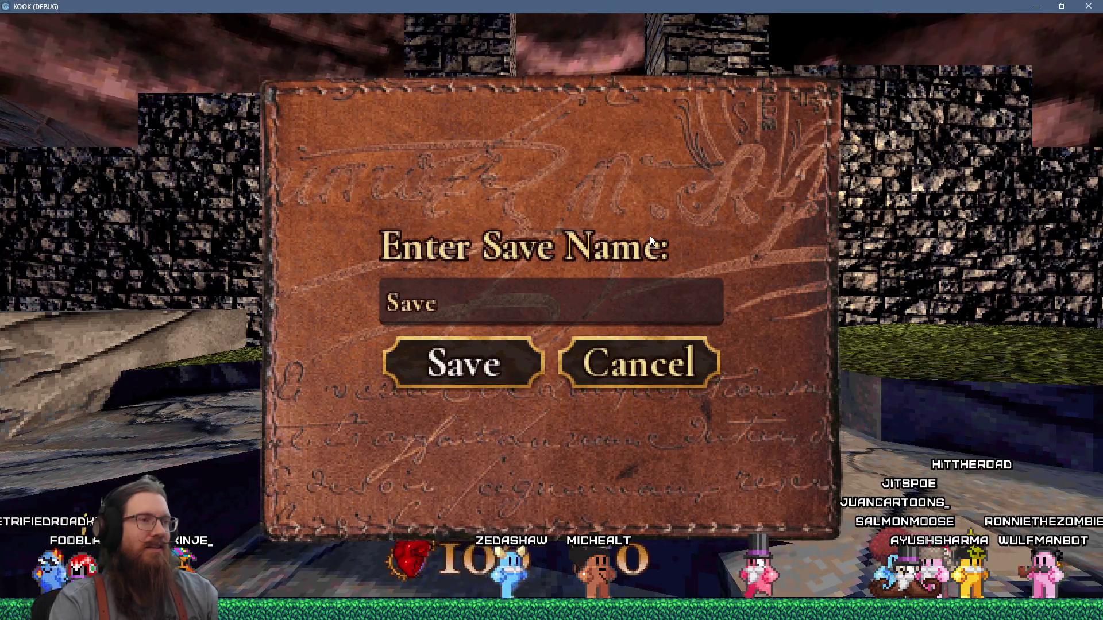
left_click(641, 364)
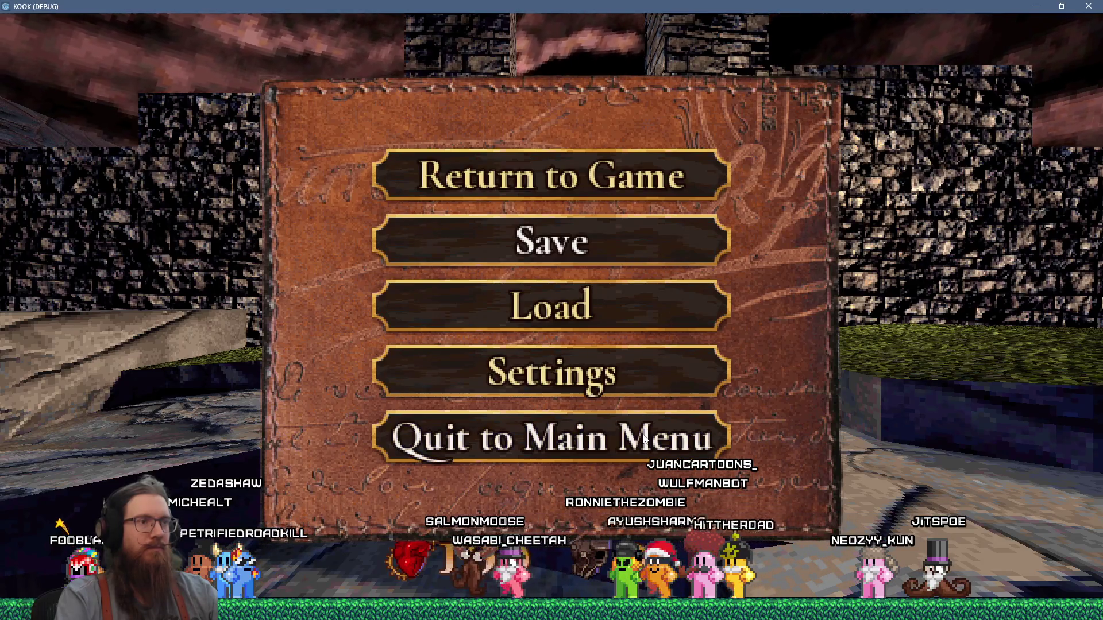
left_click(578, 314)
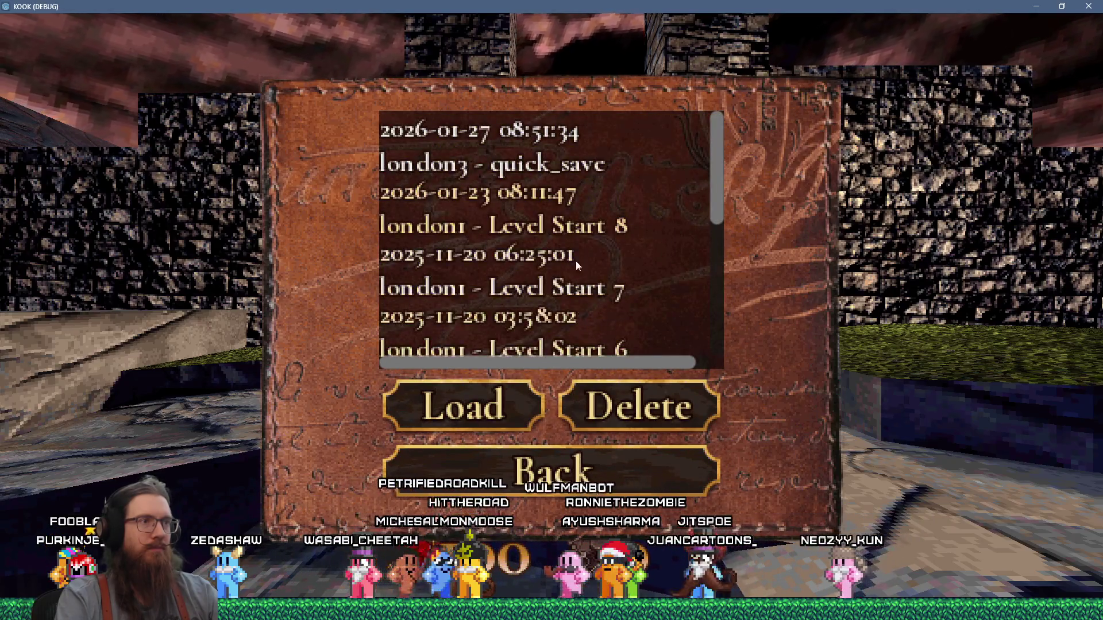
scroll(567, 212, "down", 5)
scroll(567, 214, "down", 1)
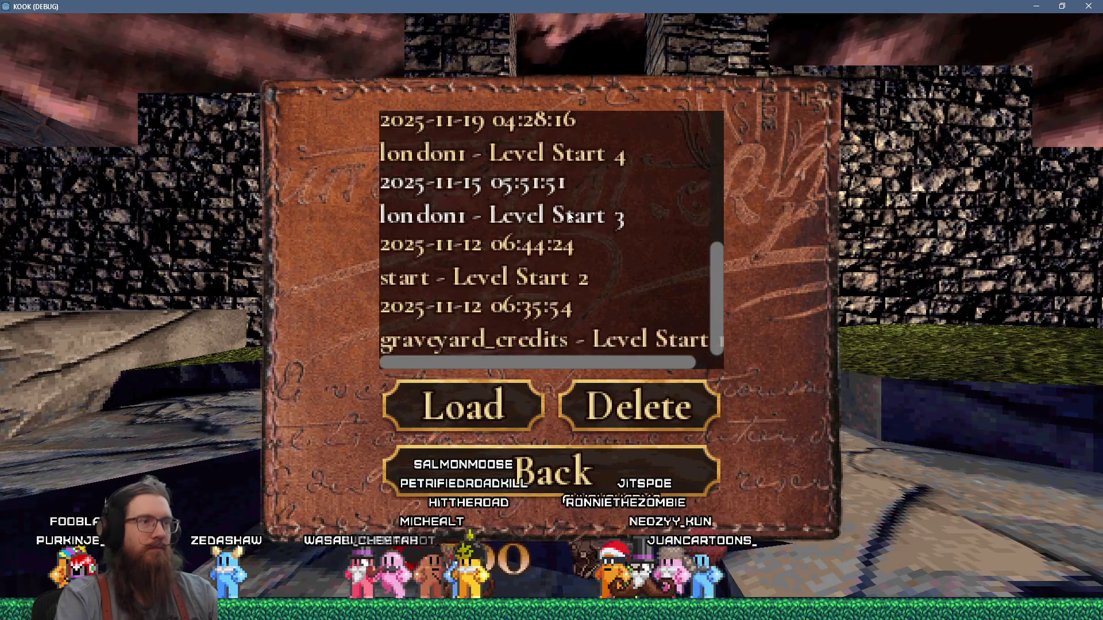
left_click(573, 469)
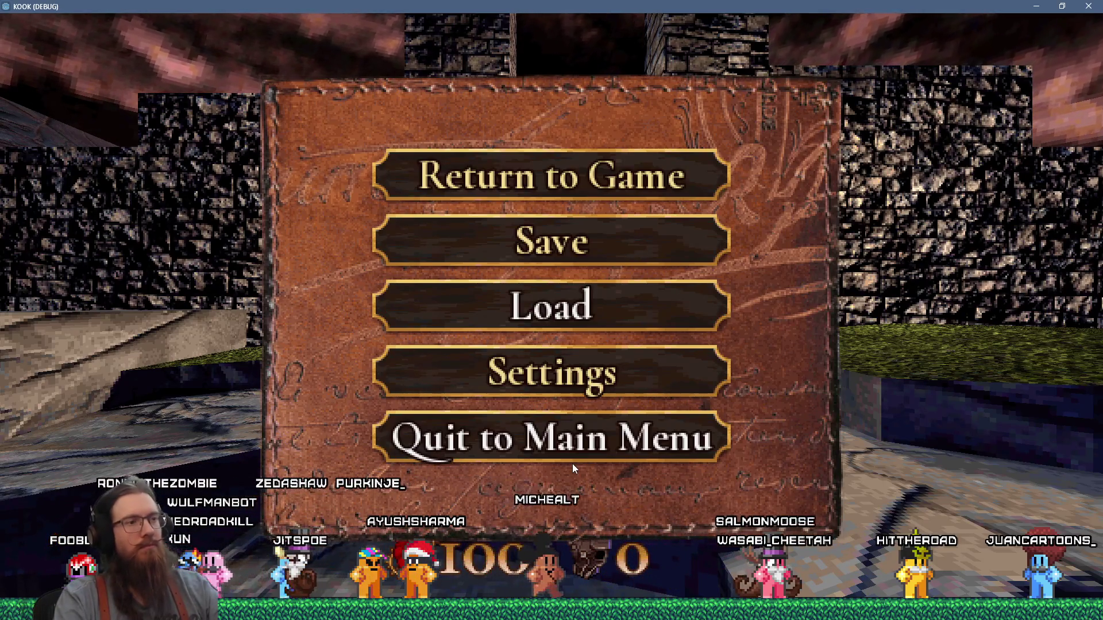
key("alt+Tab")
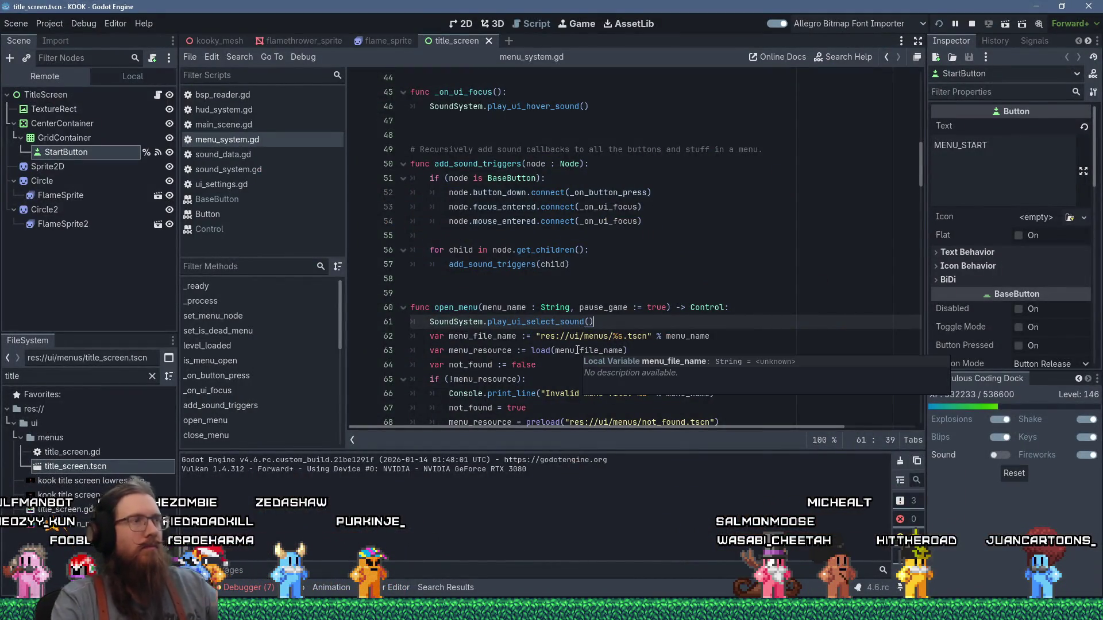
Jump from the play_ui_hover_sound call in menu_system.gd to its definition in sound_system.gd
scroll(546, 286, "up", 2)
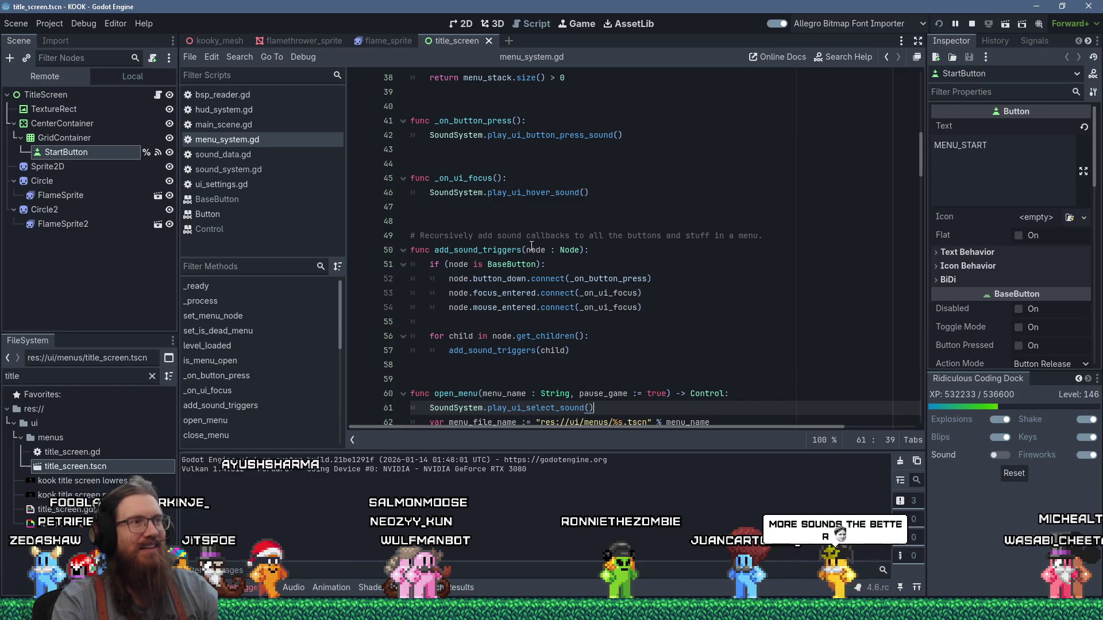
left_click(536, 193)
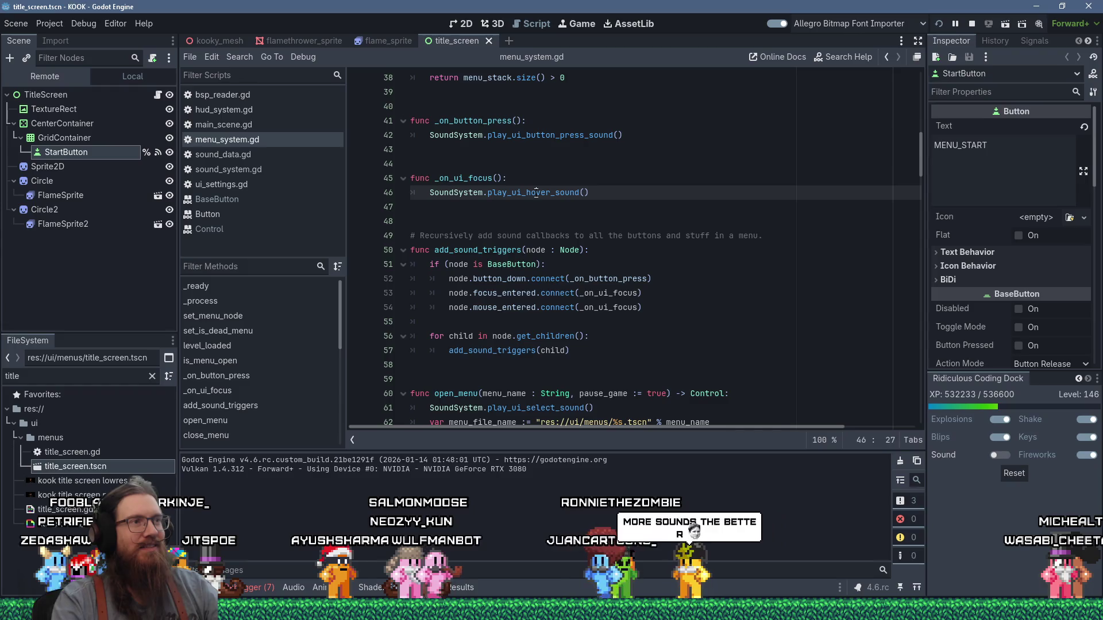
mouse_move(536, 193)
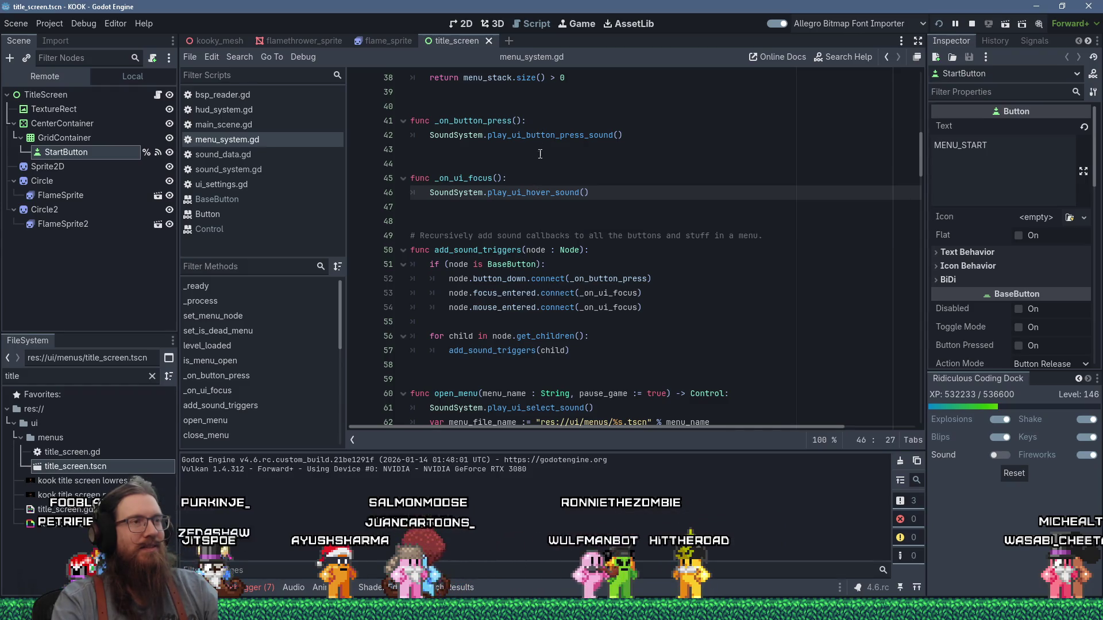
left_click(539, 193, "ctrl")
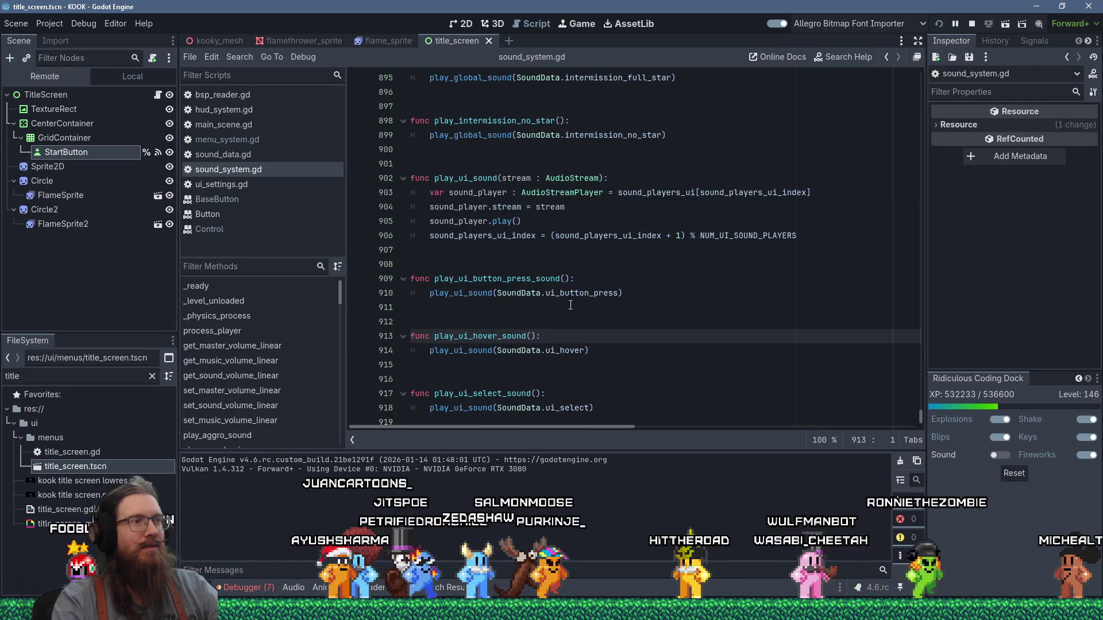
Declare var time_select_sound_played := 0.0 above the UI sound functions
left_click(563, 328)
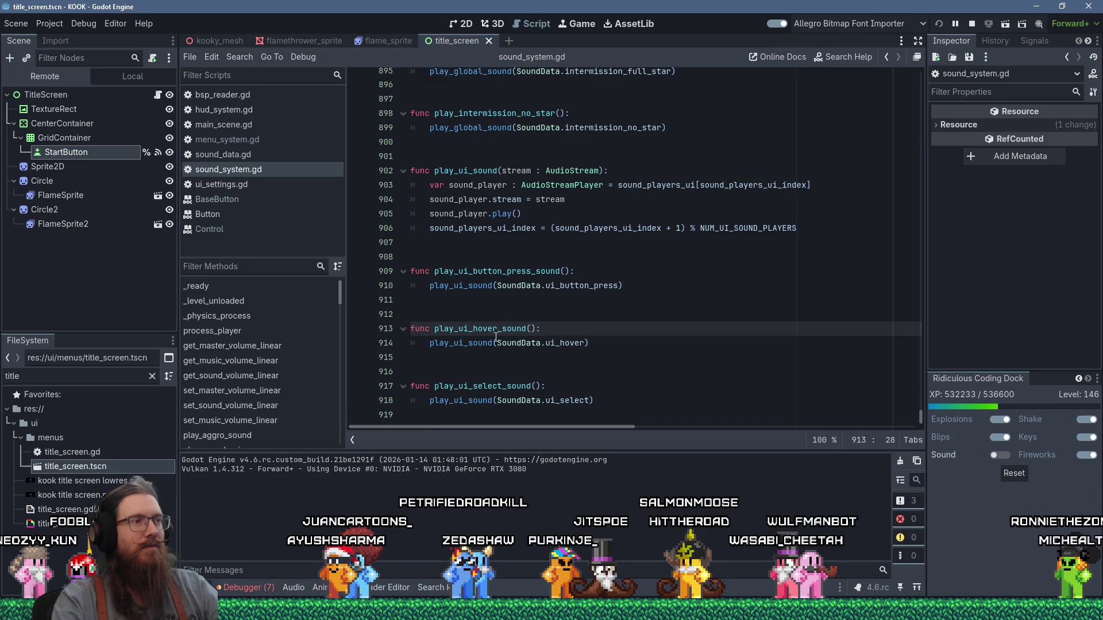
left_click(506, 252)
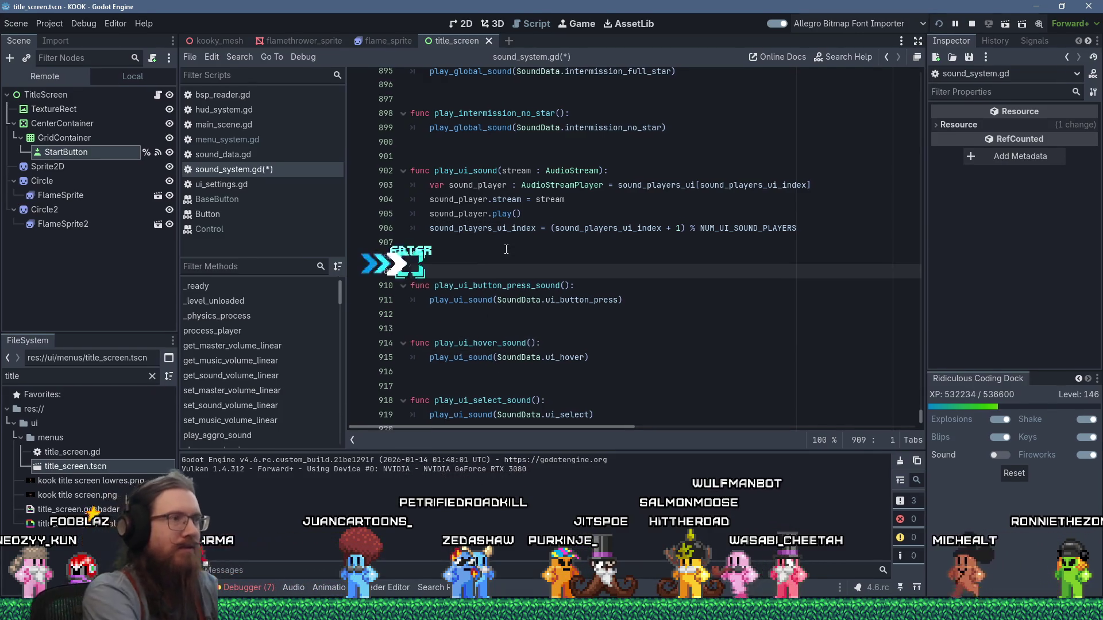
key("Return")
type("var time_")
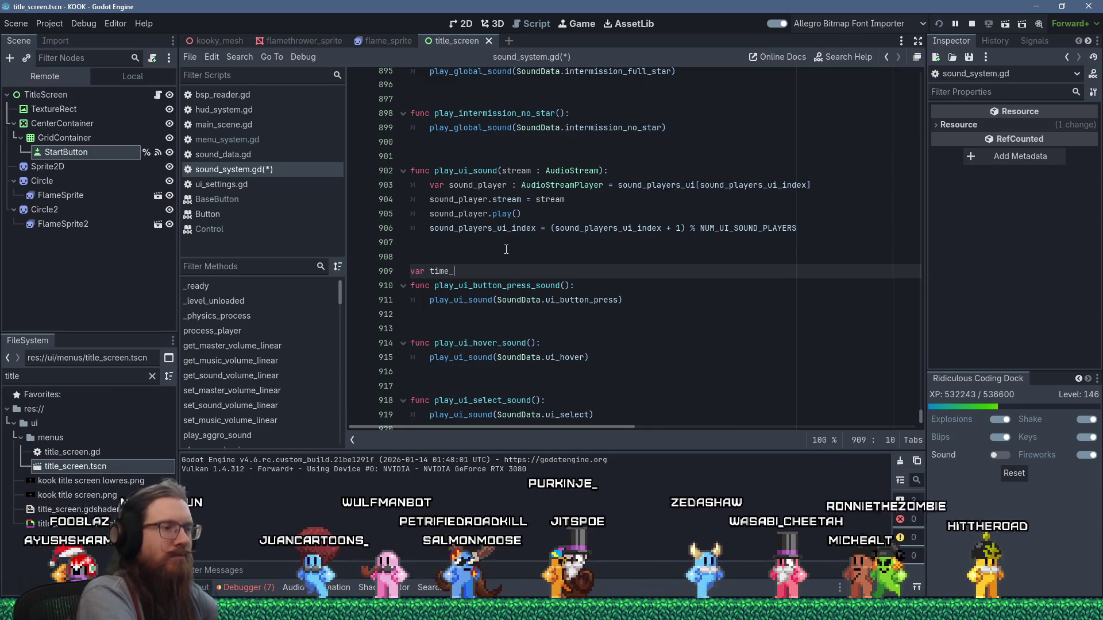
type("select_sound:")
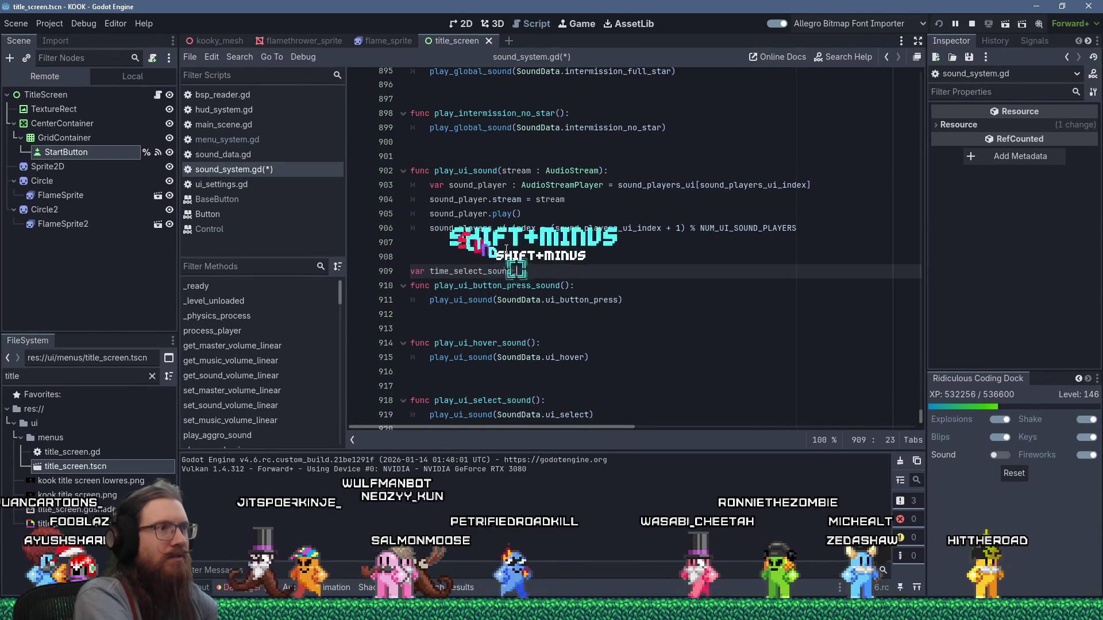
type("played :=")
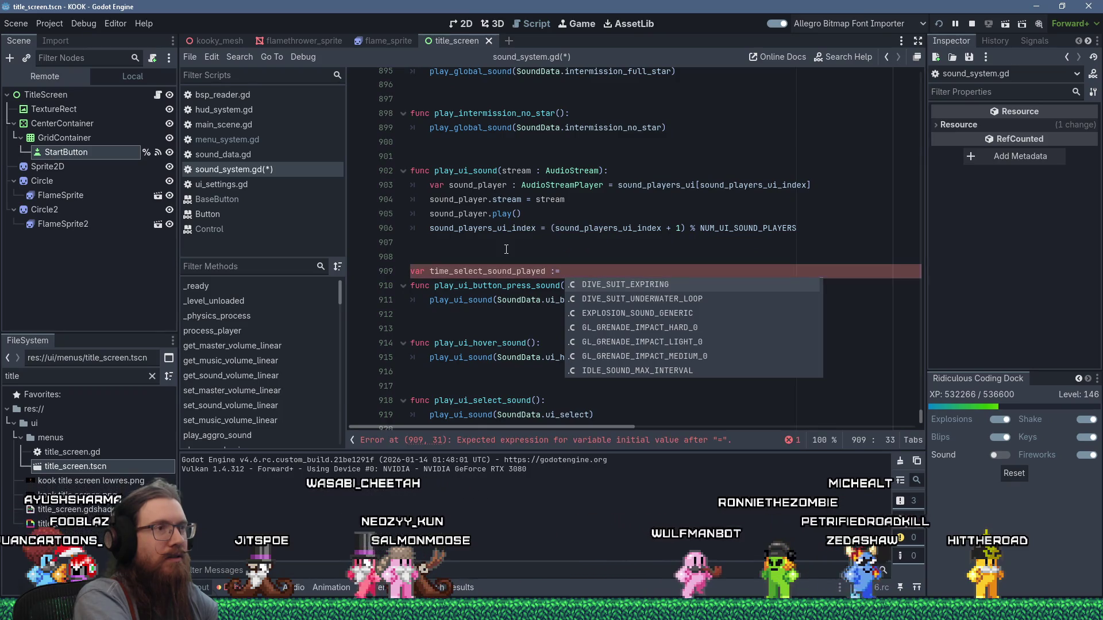
type(" 0.0")
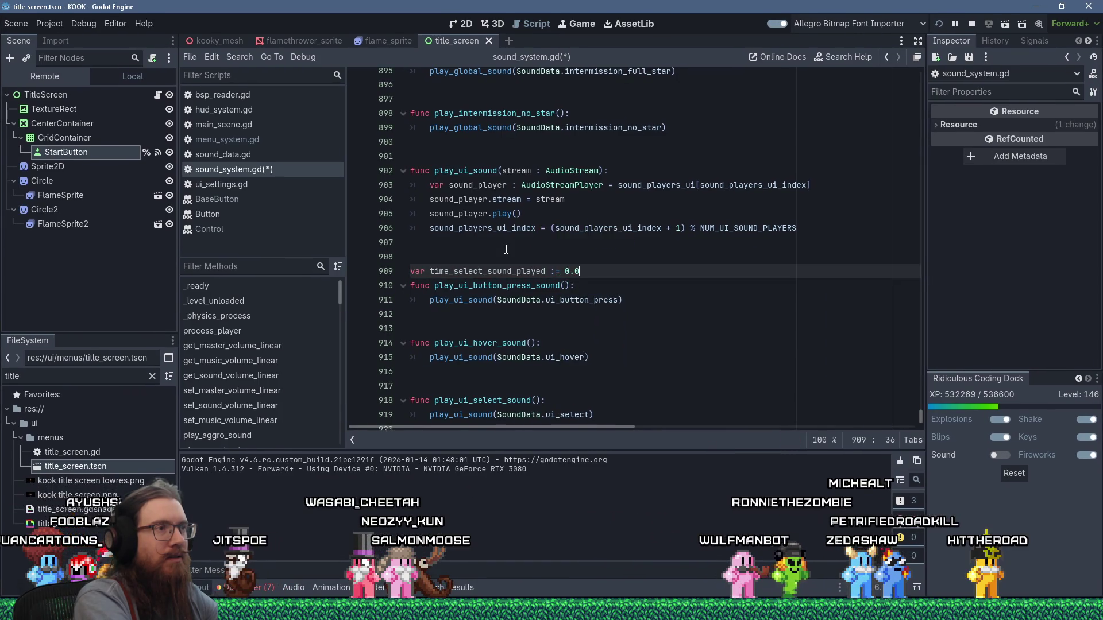
key("Return")
key("Down")
key("Down")
key("Down")
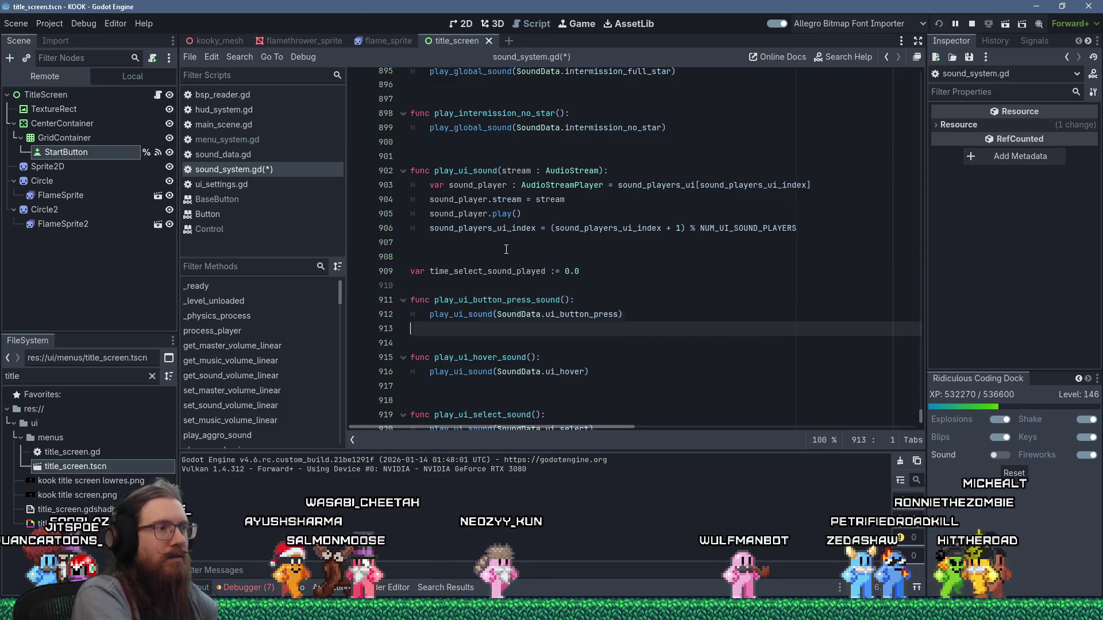
Set time_select_sound_played to Time.get_unix_time_from_system() in play_ui_select_sound and view its docs
key("Return")
type("time_select_sound_")
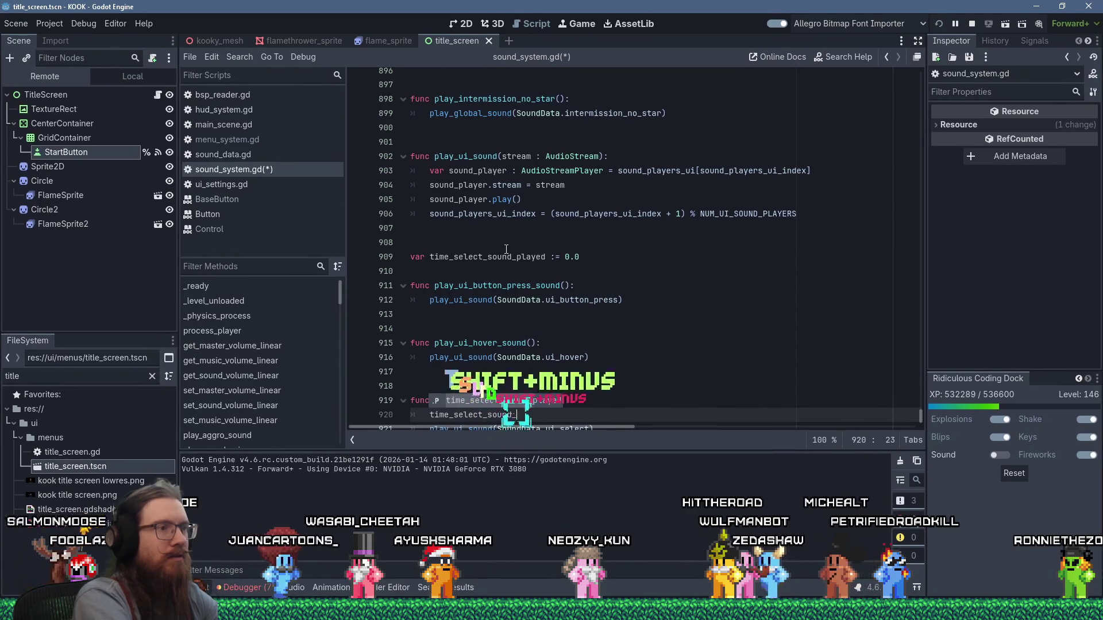
type("played = ")
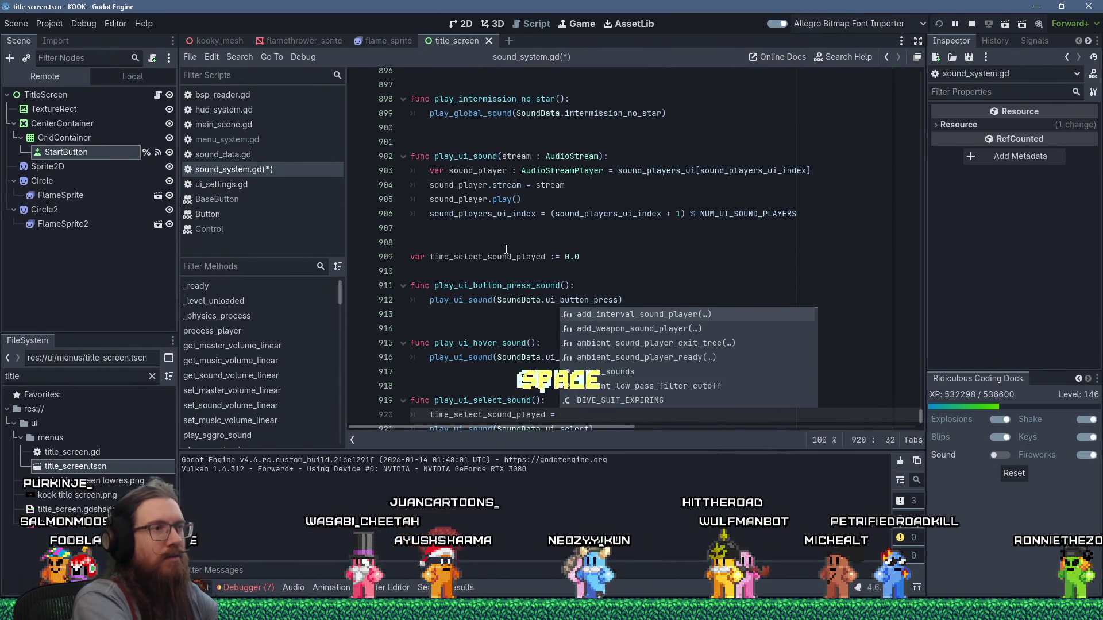
type("GetTime")
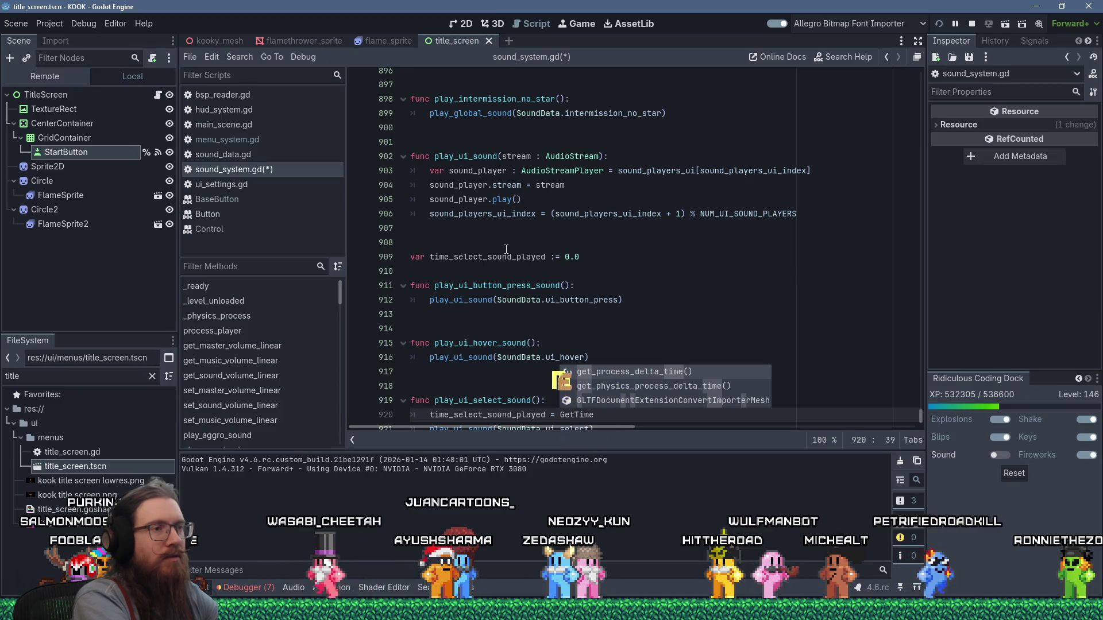
key("ctrl+BackSpace")
type("Time.get")
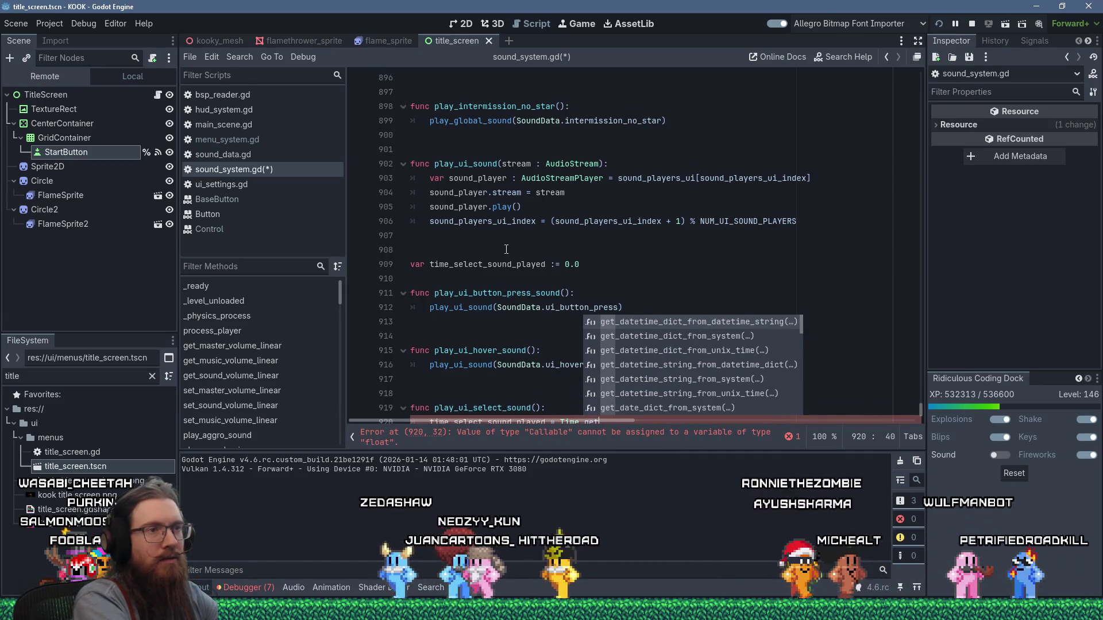
type("u")
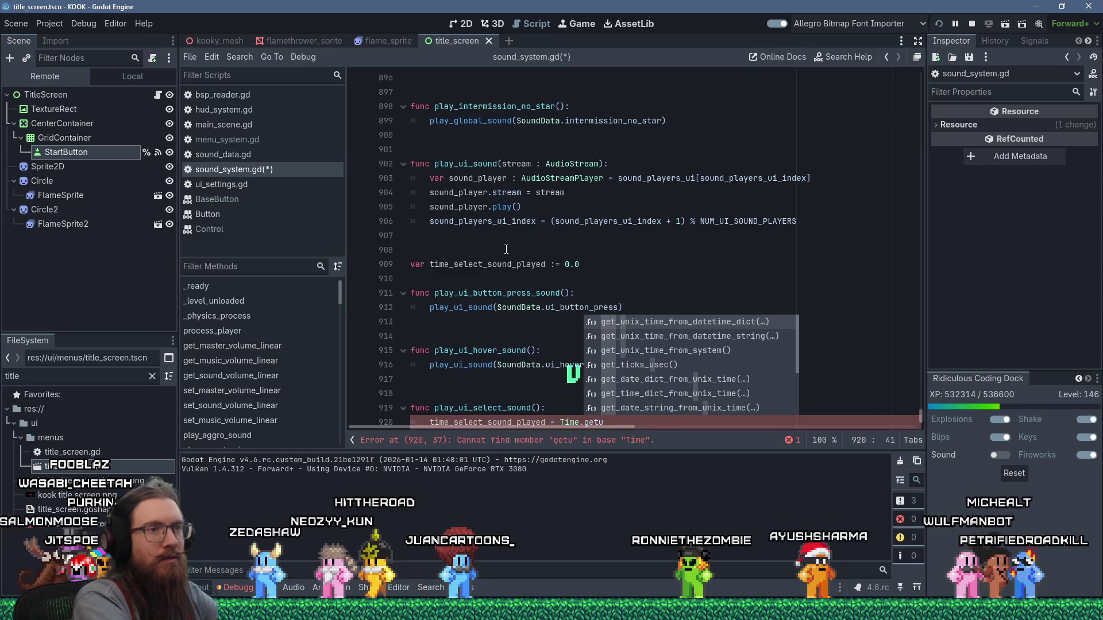
type("nix")
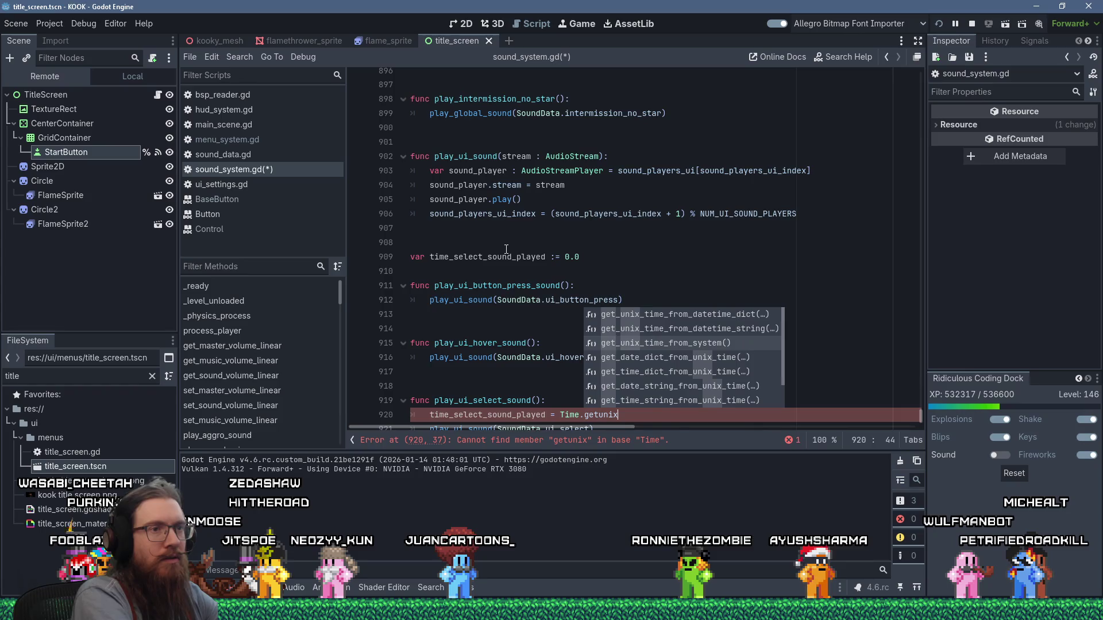
key("Return")
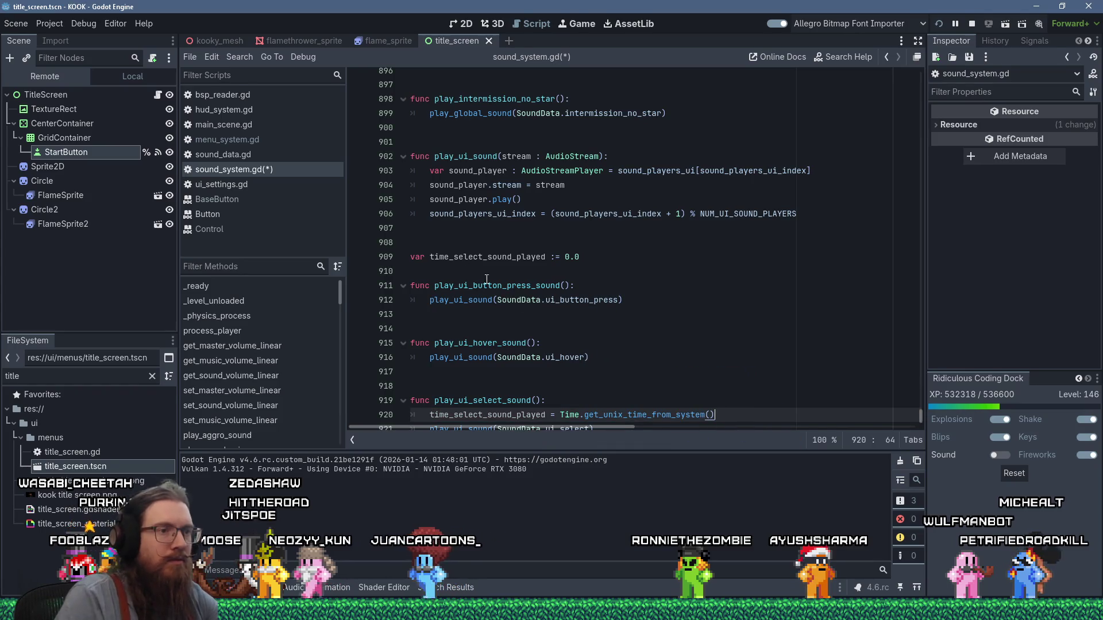
left_click(632, 415, "ctrl")
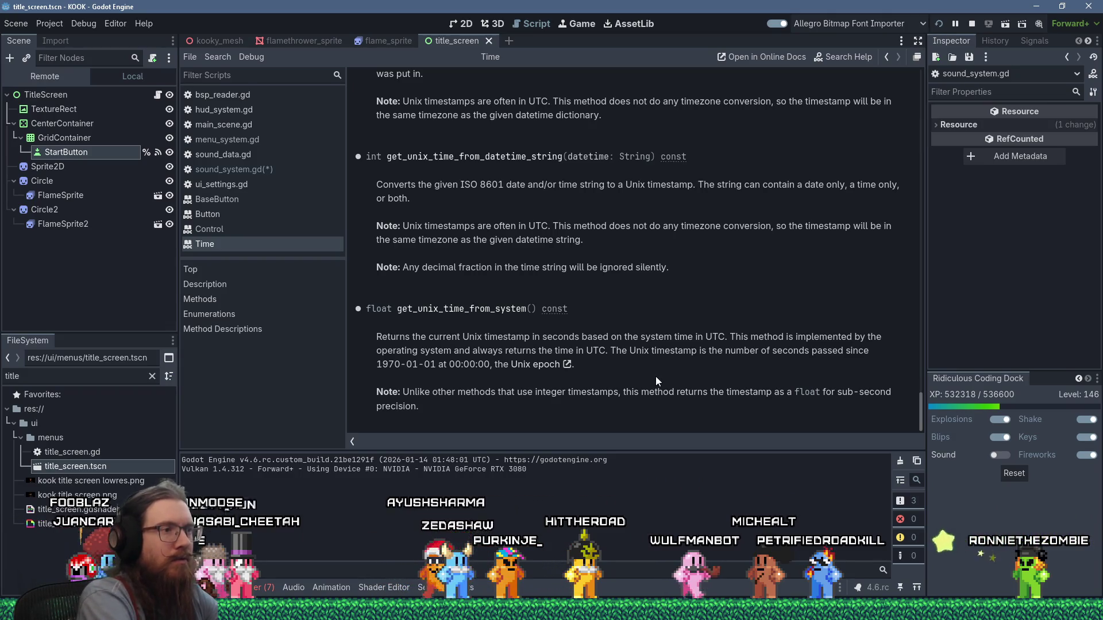
key("alt+Left")
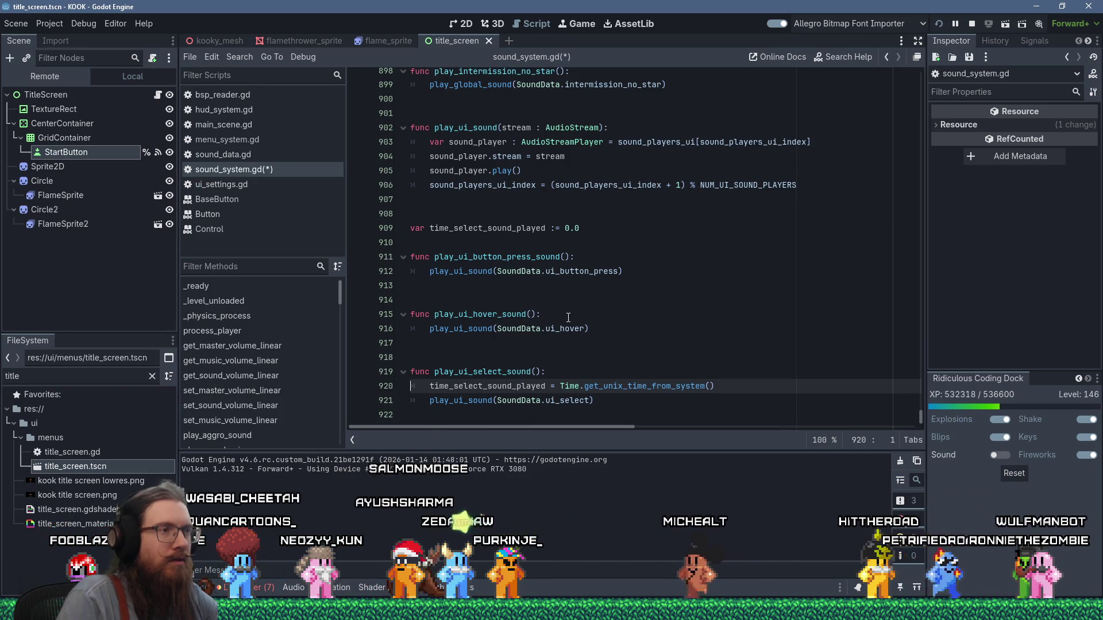
Add an if check: Time.get_unix_time_from_system() - time_select_sound_played < 0.1 in play_ui_hover_sound
left_click(568, 316)
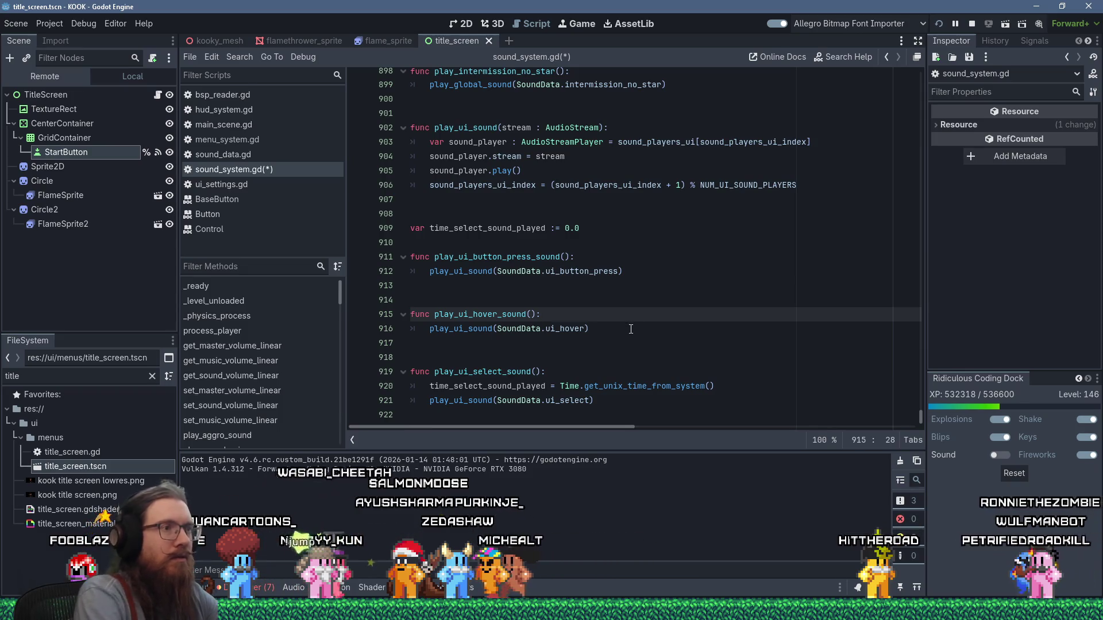
key("Return")
type("var current_time := ")
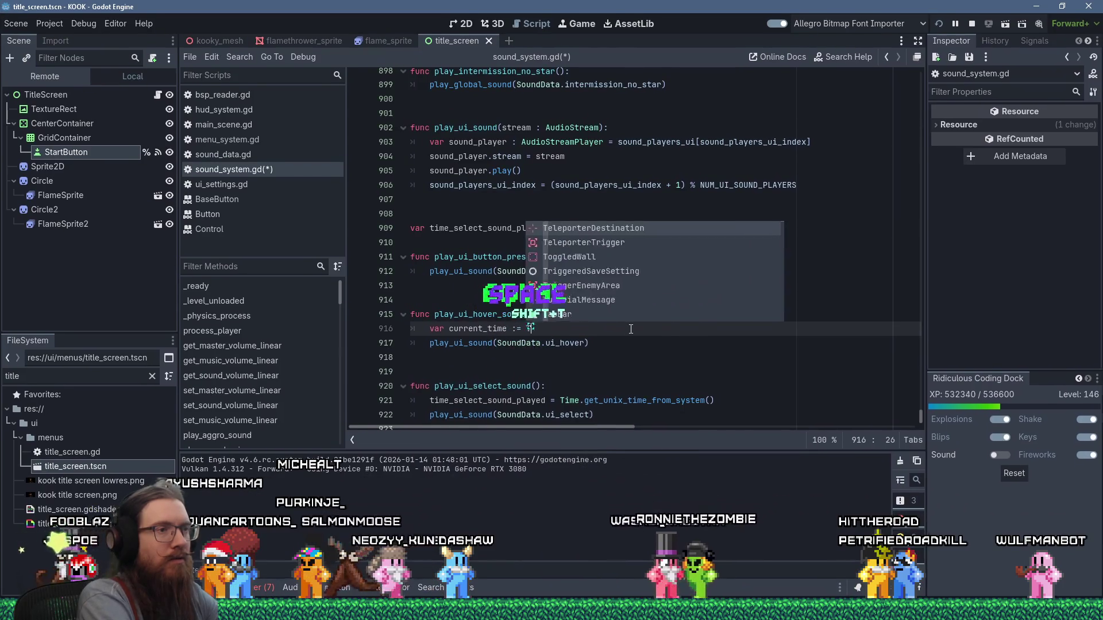
type("Time")
key("shift+Home")
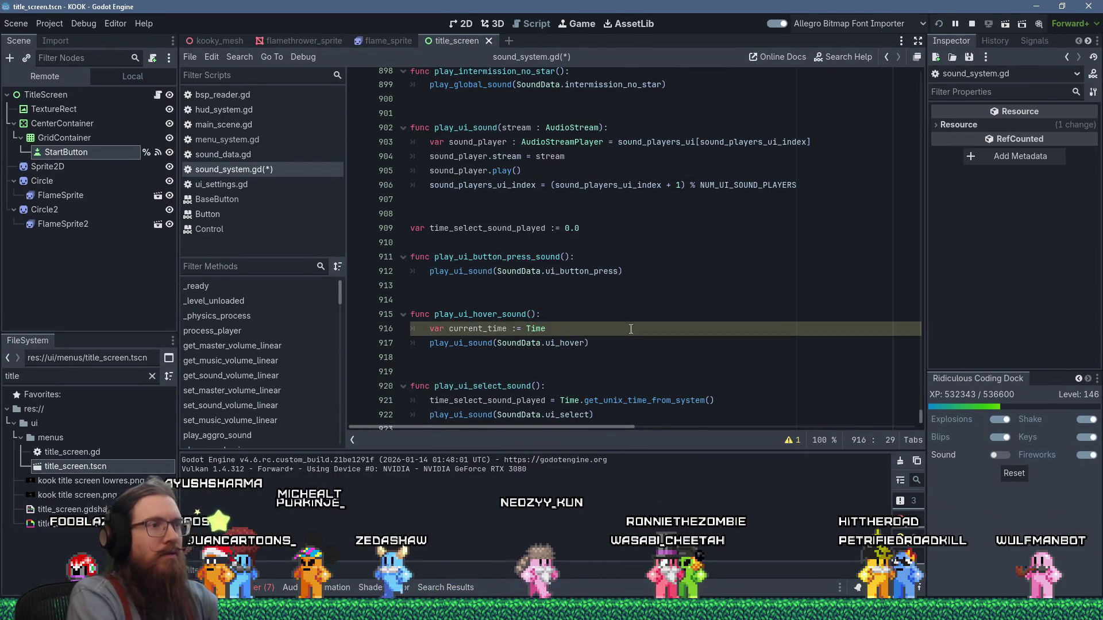
key("BackSpace")
type("if (")
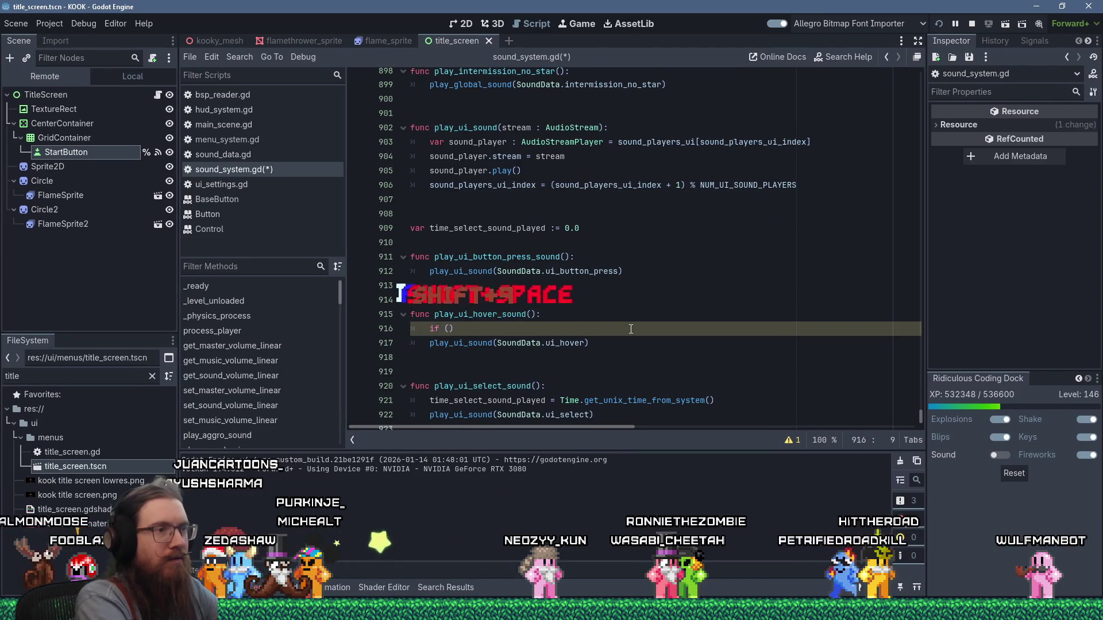
type("Time.get_u")
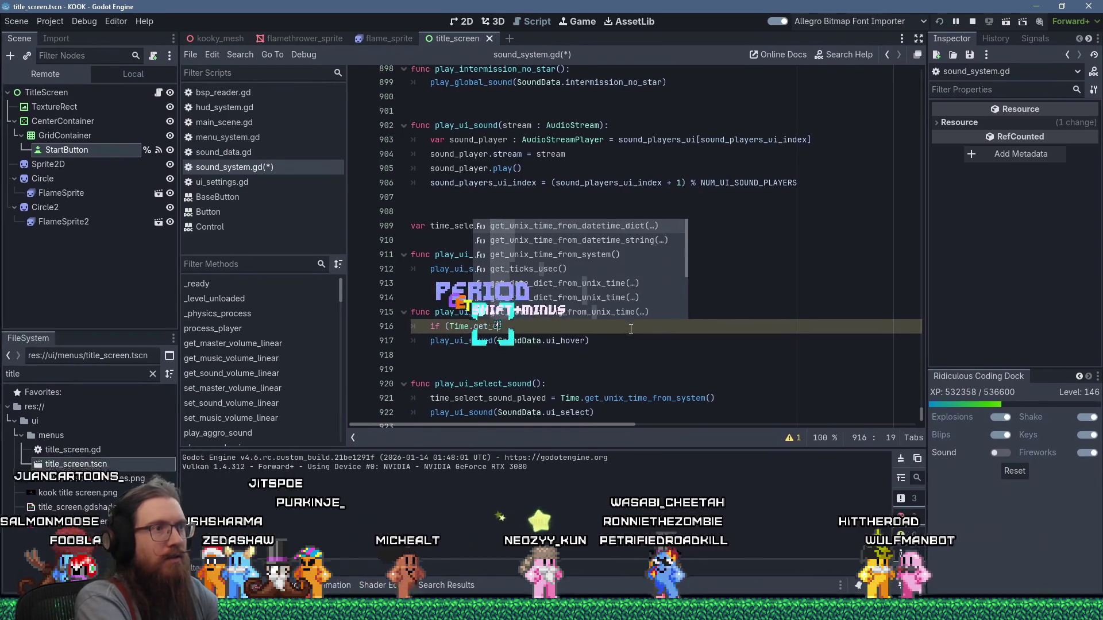
type("nix")
key("Down")
key("Down")
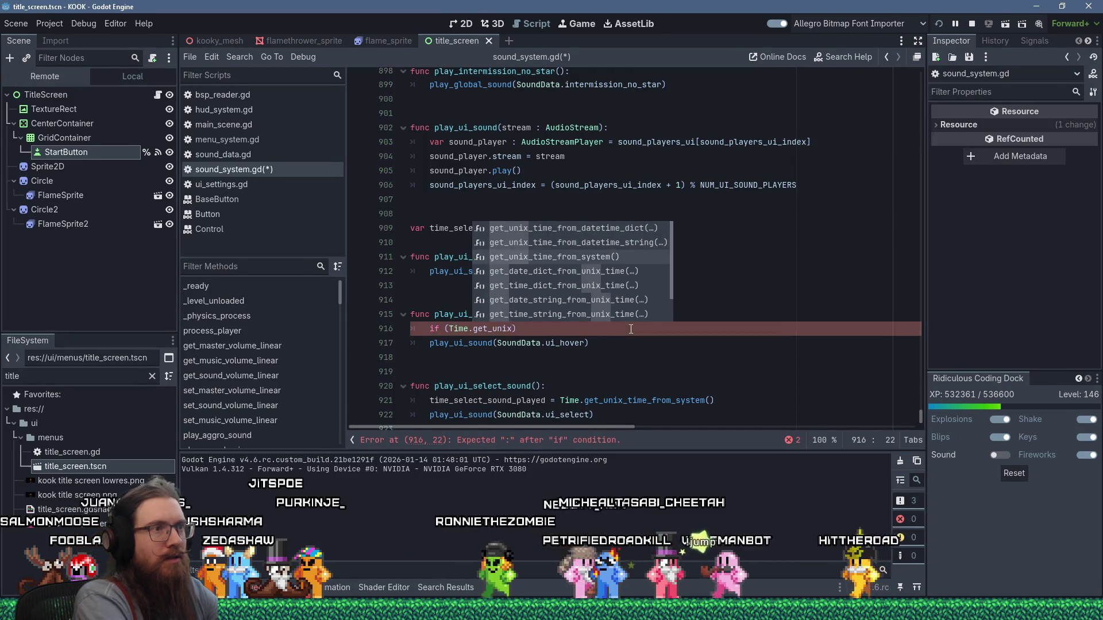
key("Return")
type("- ")
type("time_se")
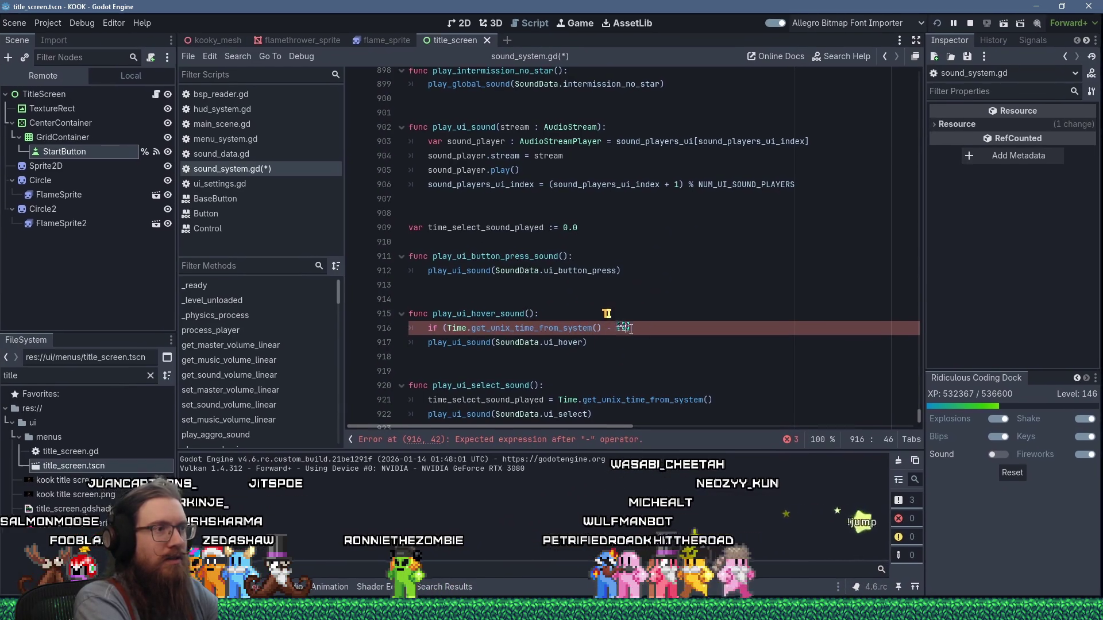
key("Return")
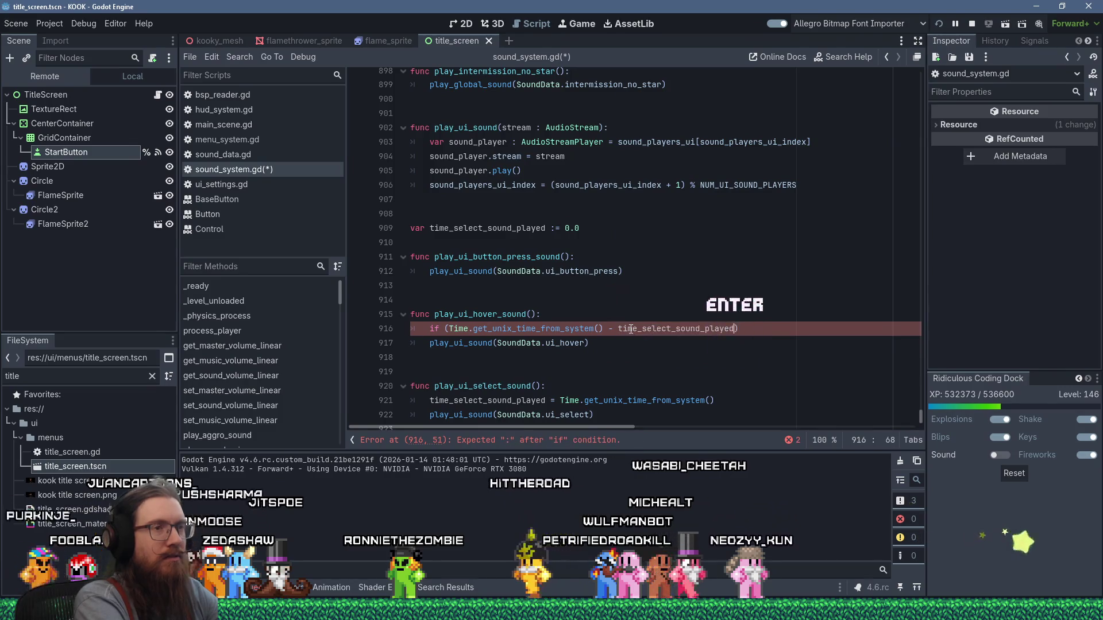
type("< 0.1):")
Return early with a comment about skipping hover sound after selection, save, and rerun the game
key("Return")
type("return")
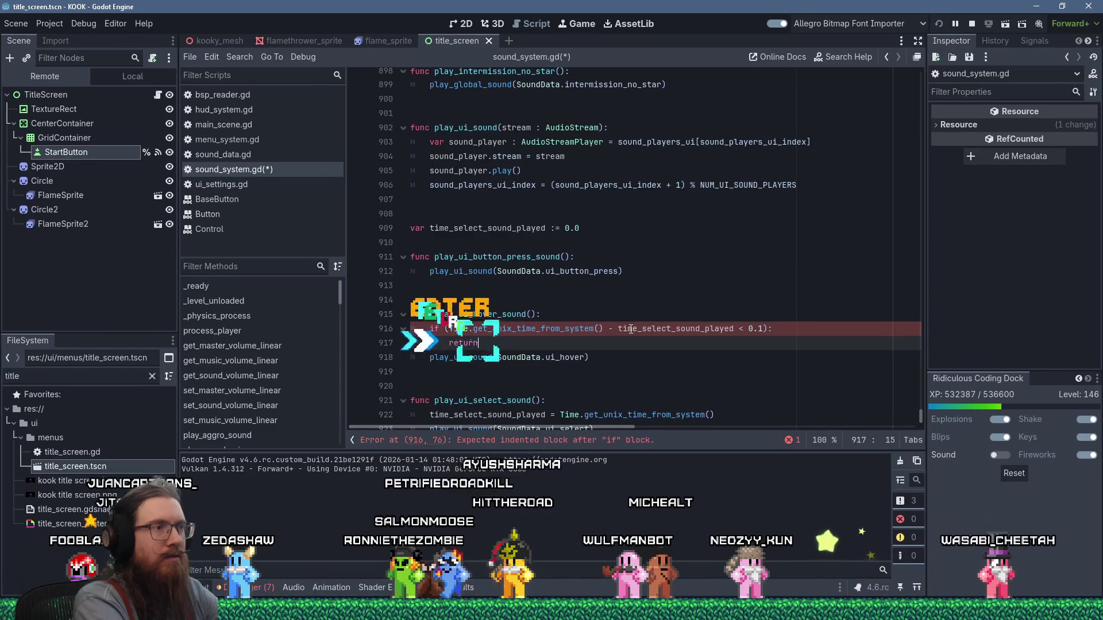
type(" # Don't play")
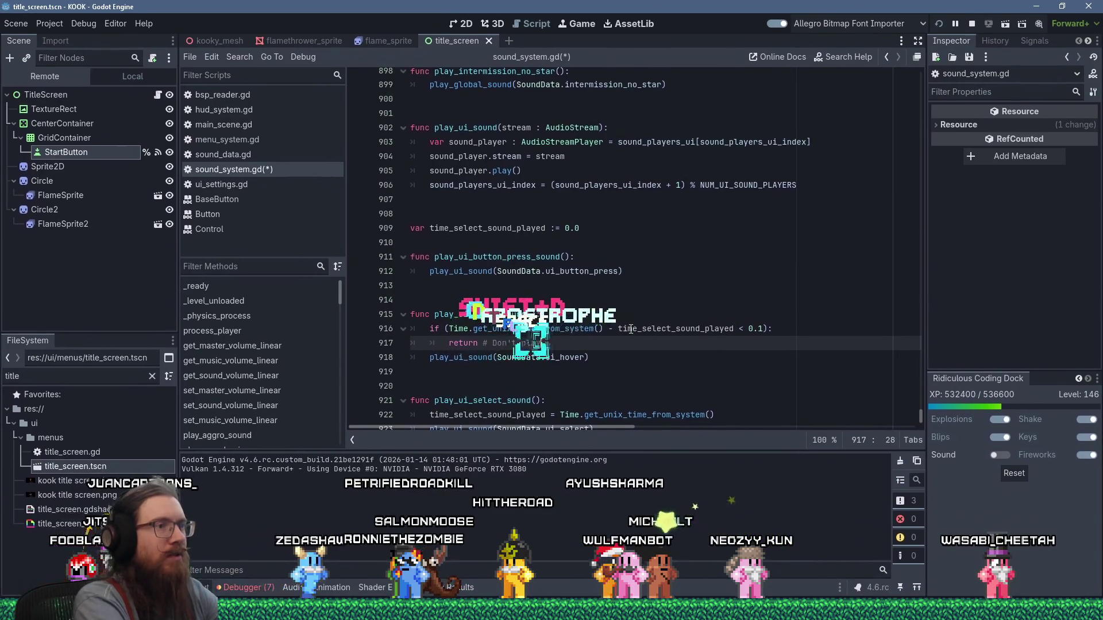
type(" the hover sound right ")
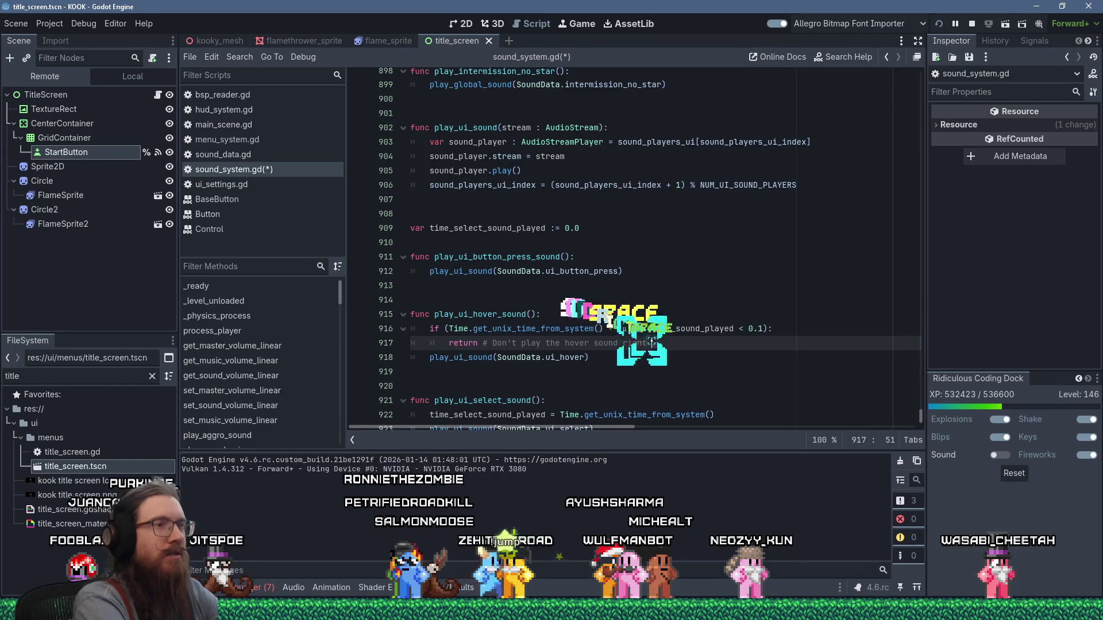
type("after a men")
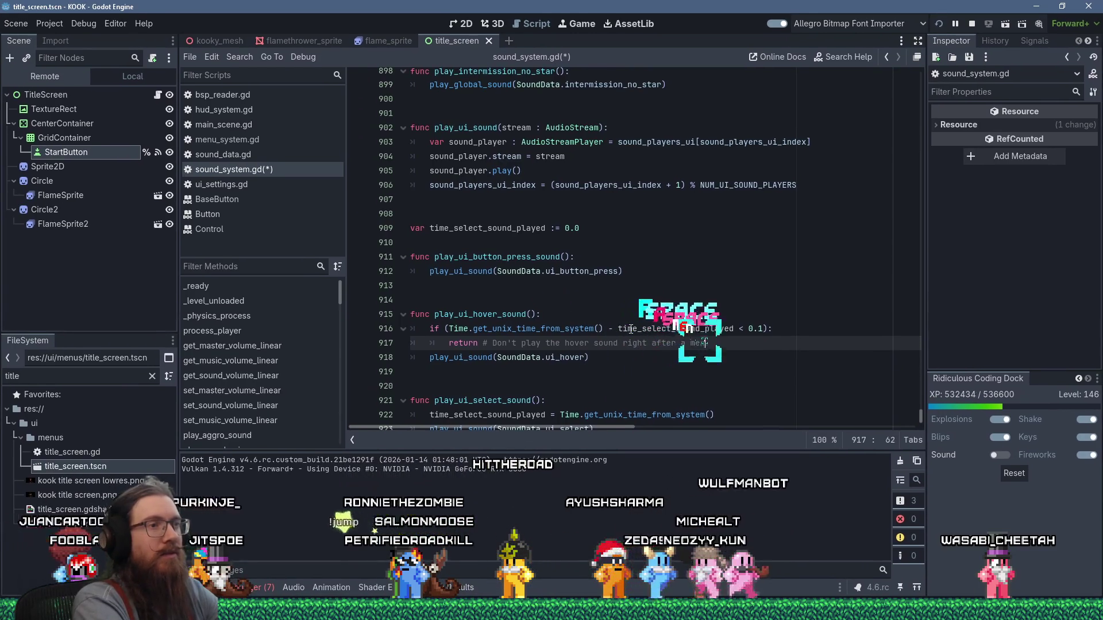
type("u selection")
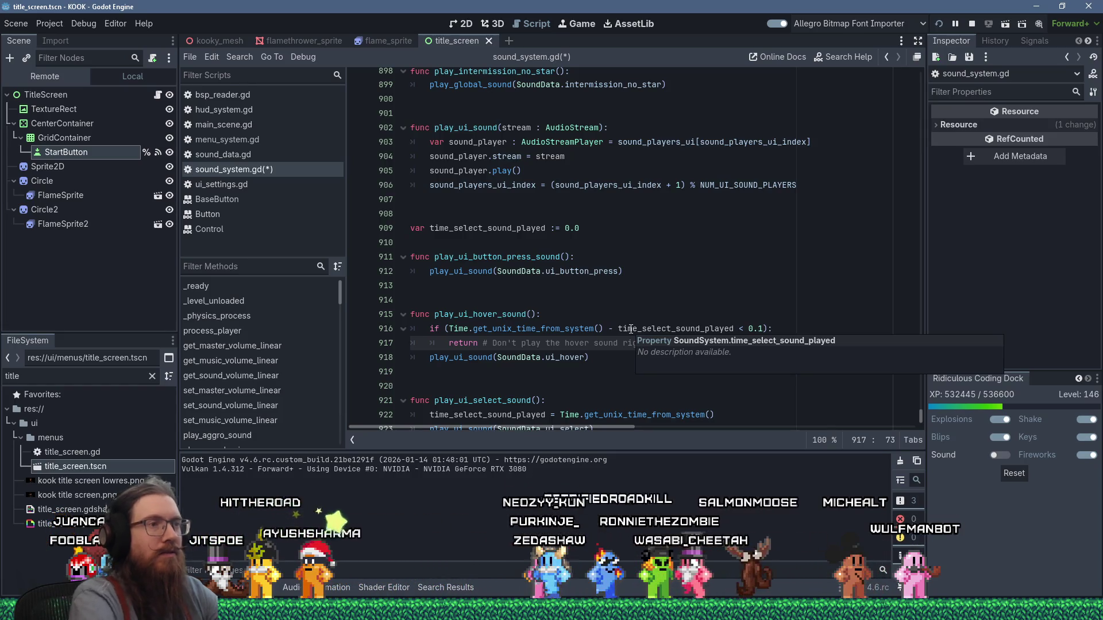
key("Up")
key("Up")
key("Up")
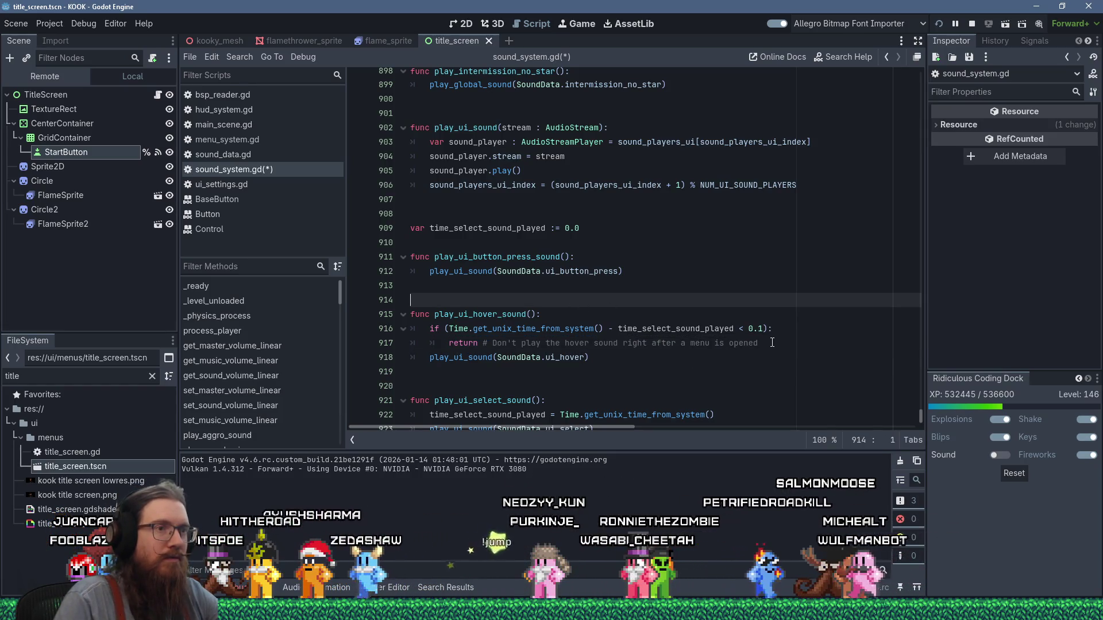
left_click(773, 344)
key("ctrl+s")
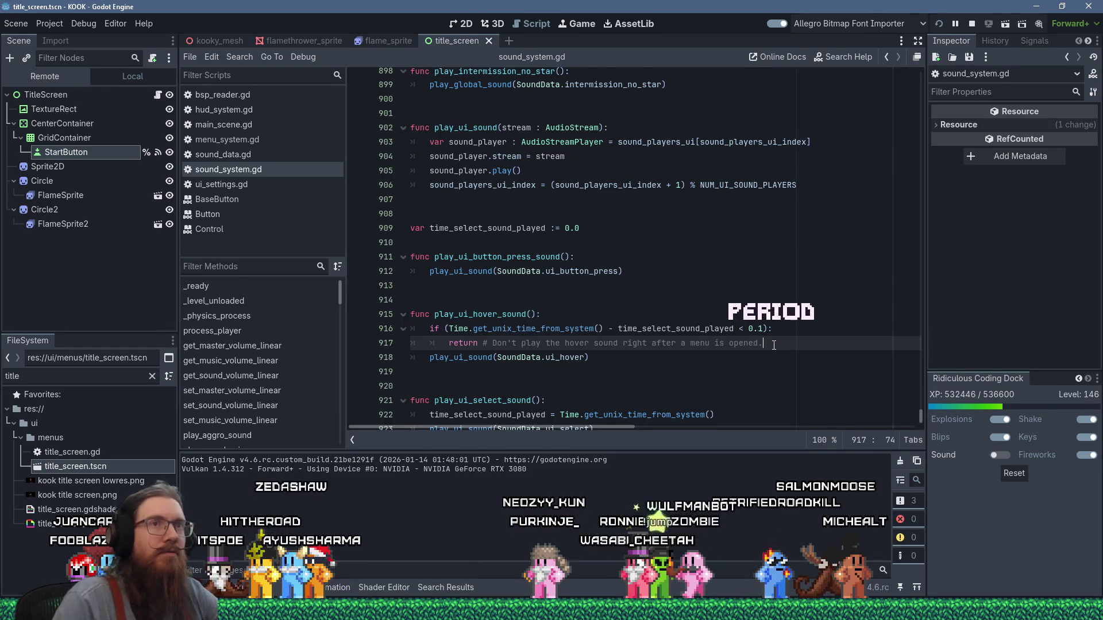
left_click(939, 25)
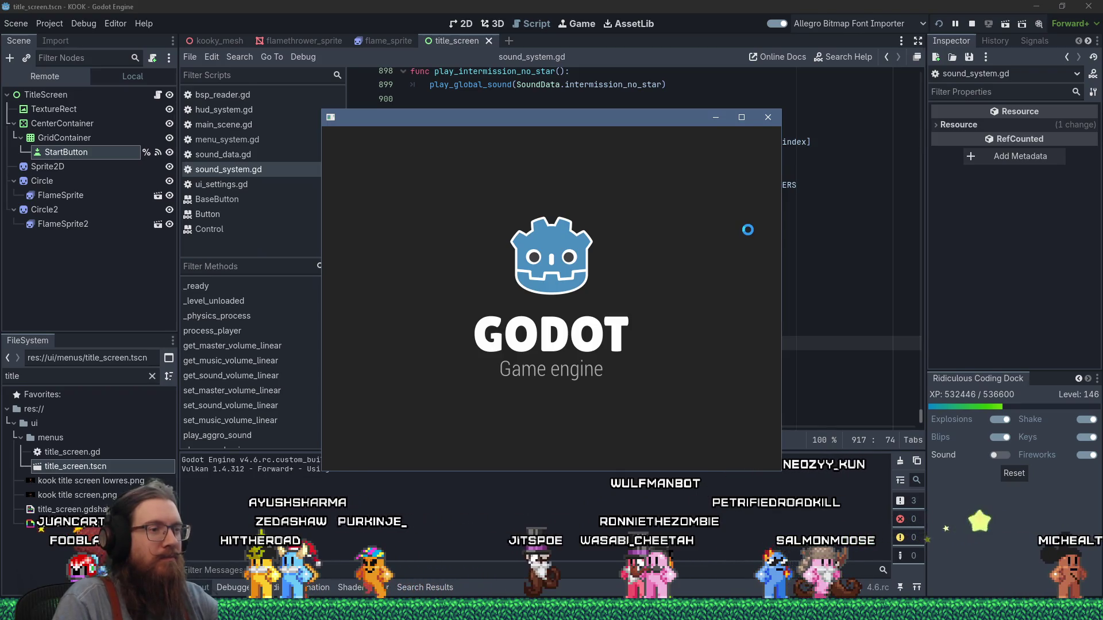
Open the pause menu, view the saved-games list, and make the game window full screen
key("Escape")
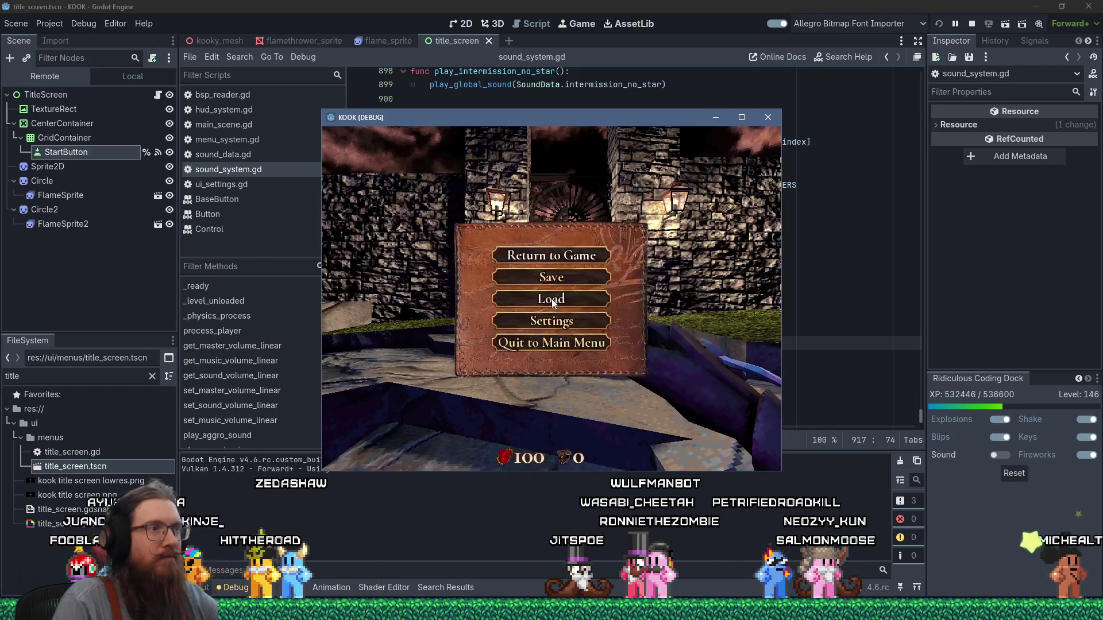
left_click(553, 302)
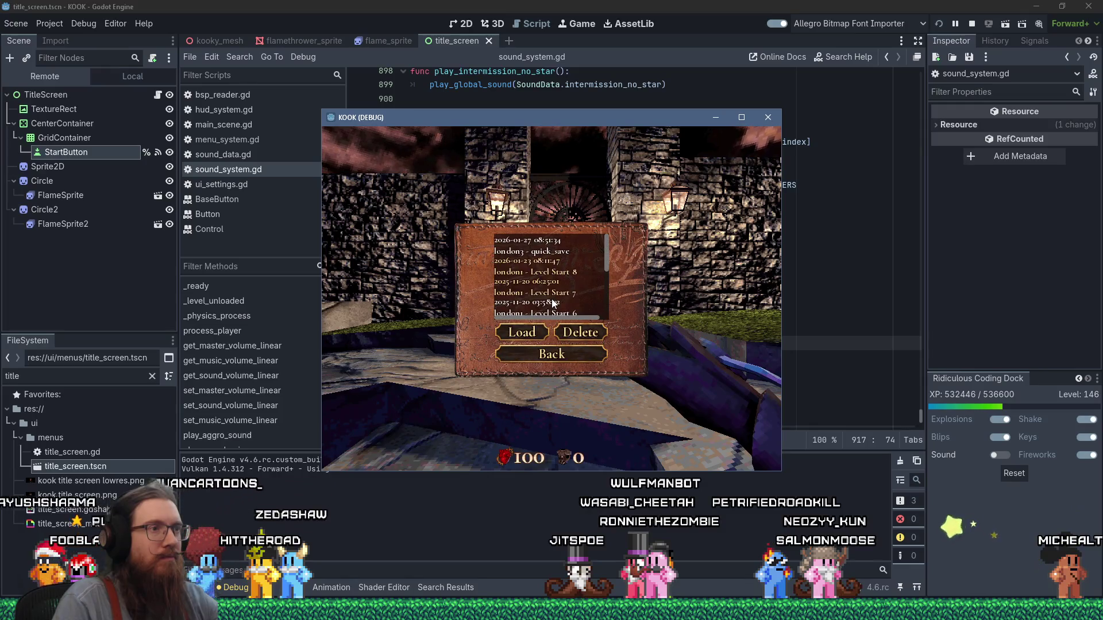
left_click(542, 353)
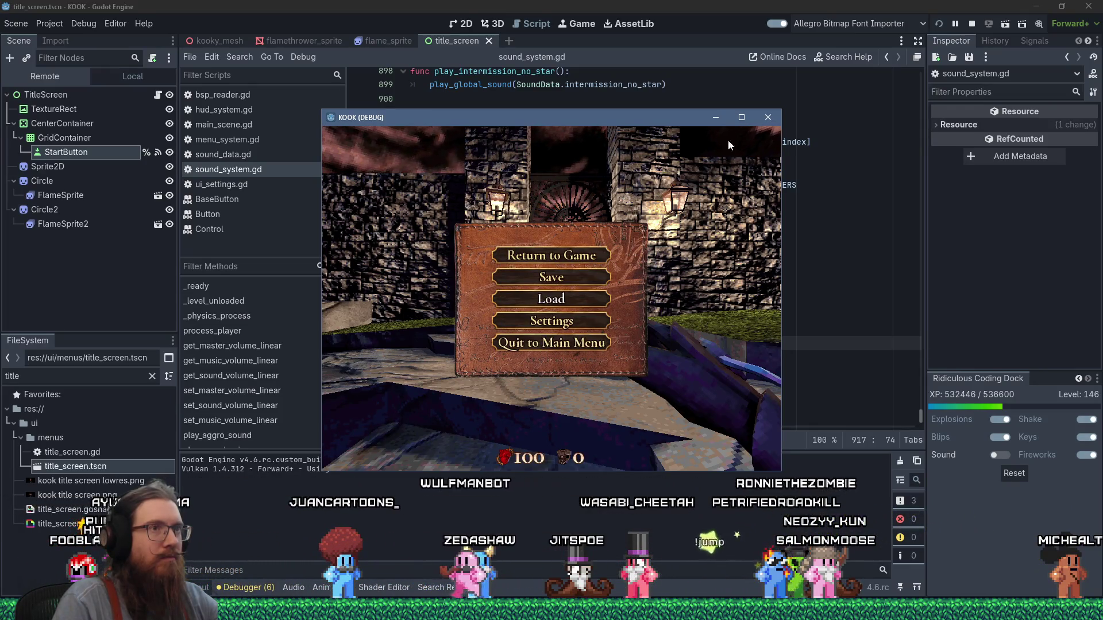
left_click(741, 117)
Browse the Settings and UI Settings pages, then back out and resume gameplay
left_click(574, 391)
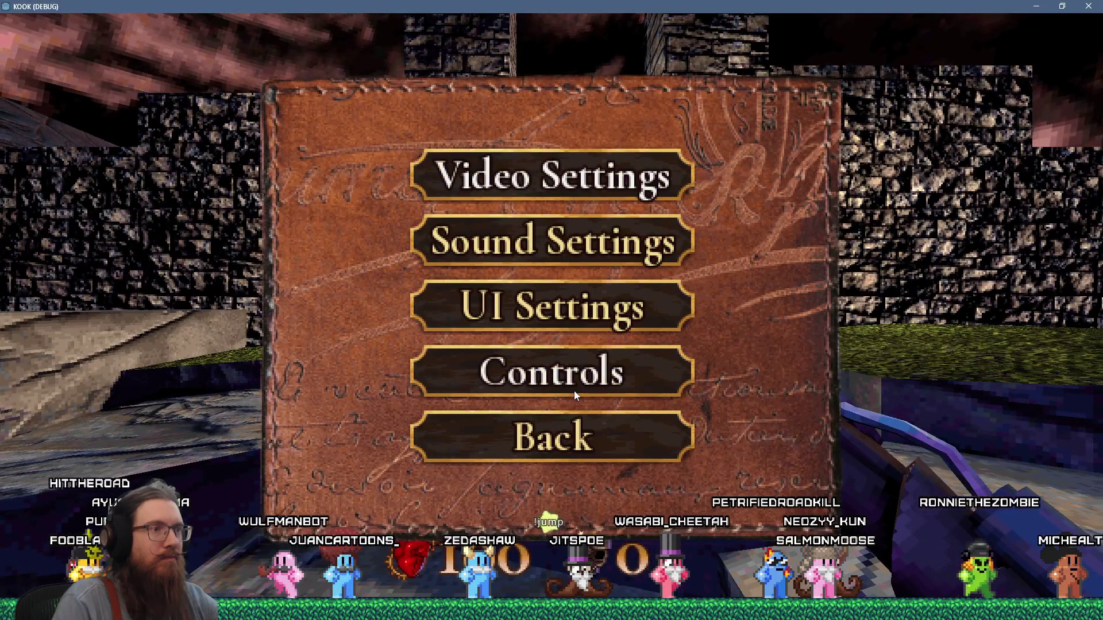
left_click(574, 428)
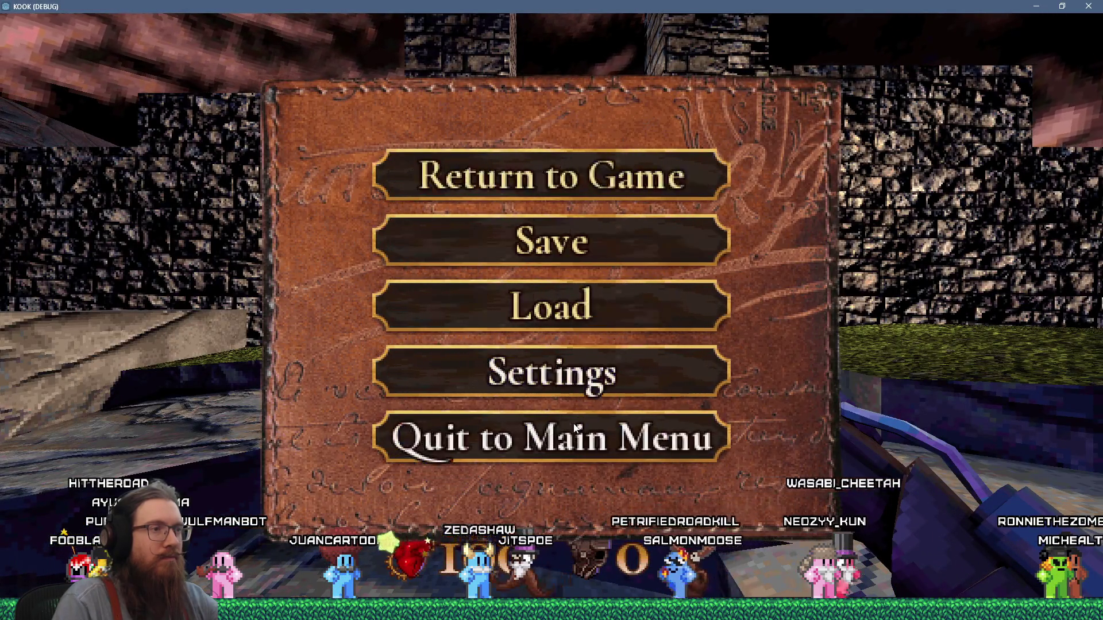
left_click(573, 391)
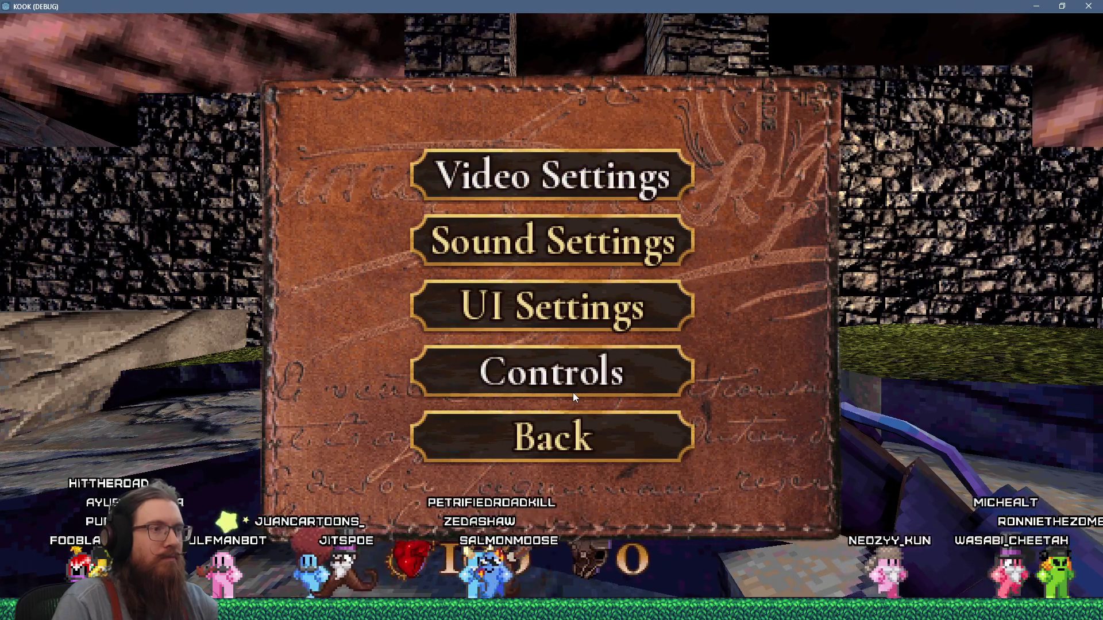
left_click(571, 312)
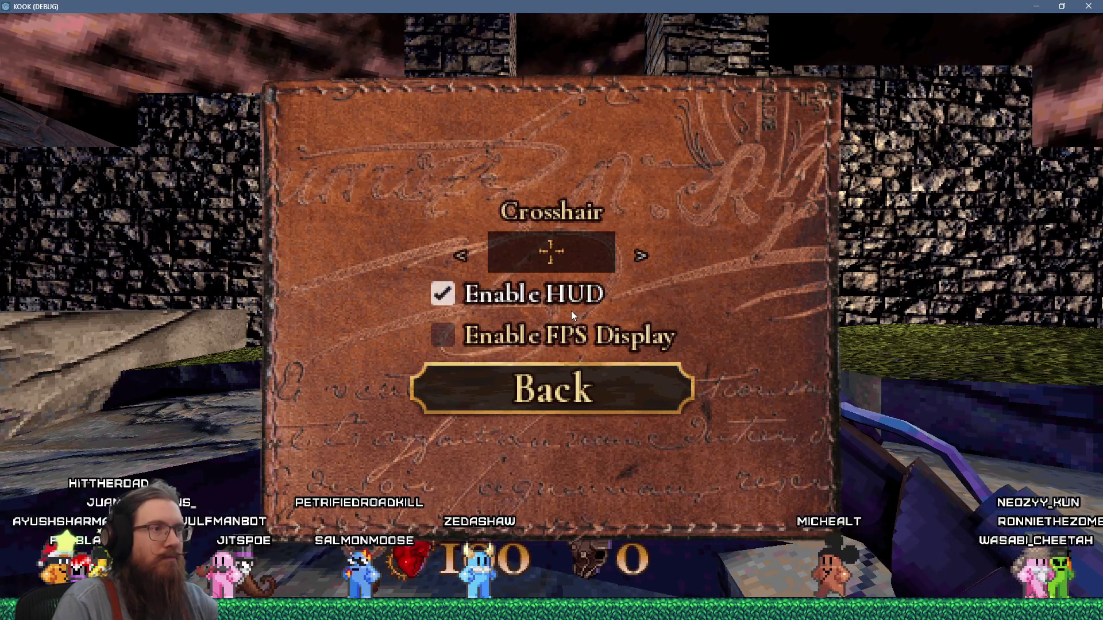
left_click(565, 384)
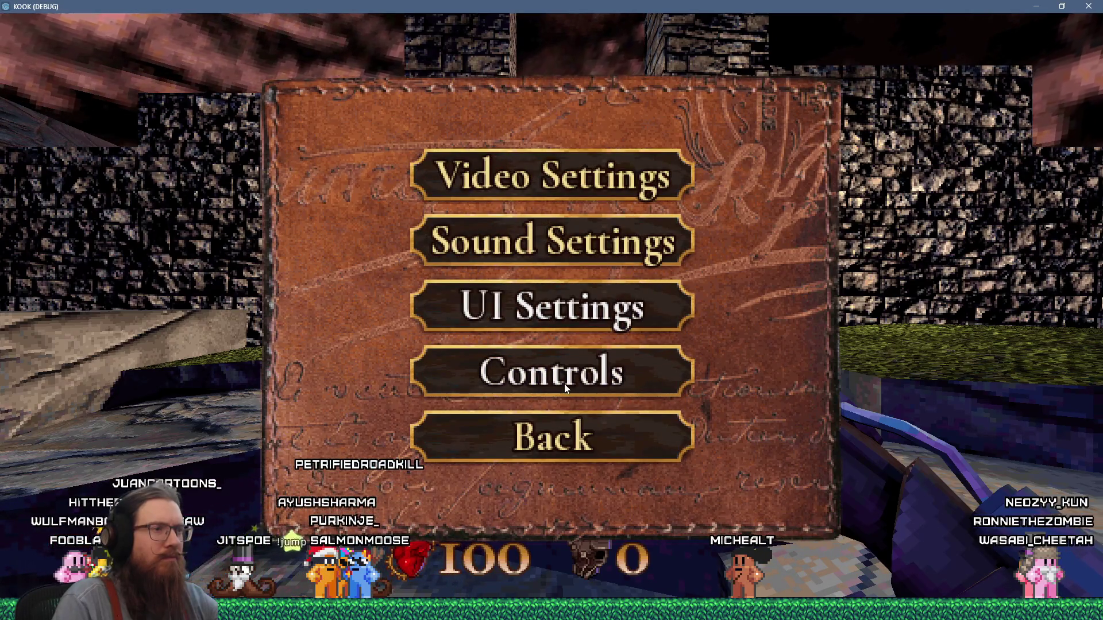
key("Escape")
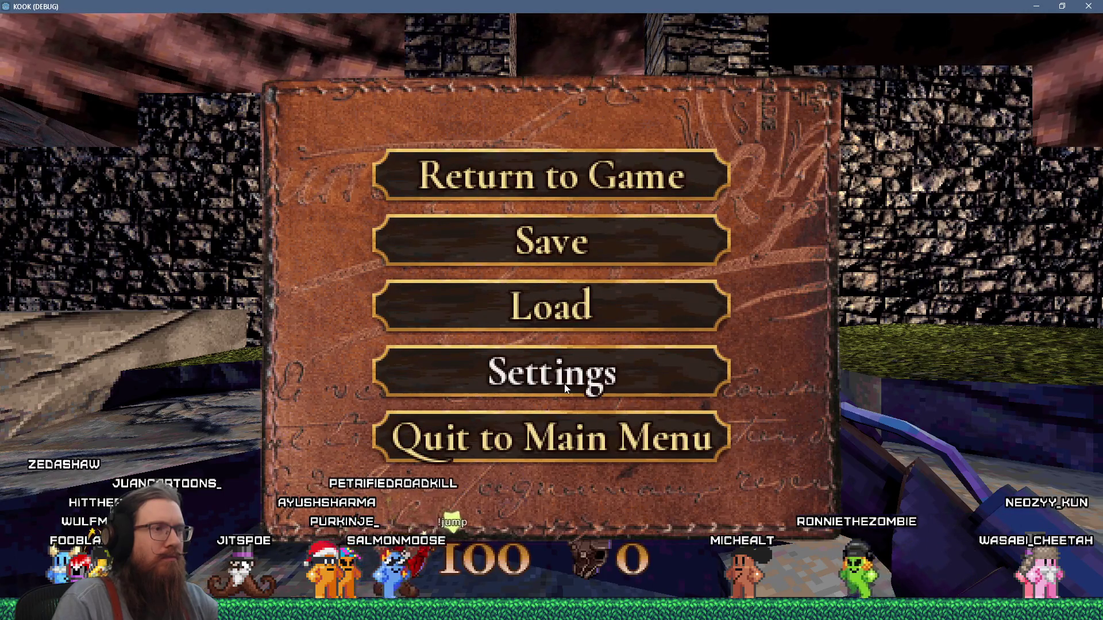
key("Escape")
key("Escape")
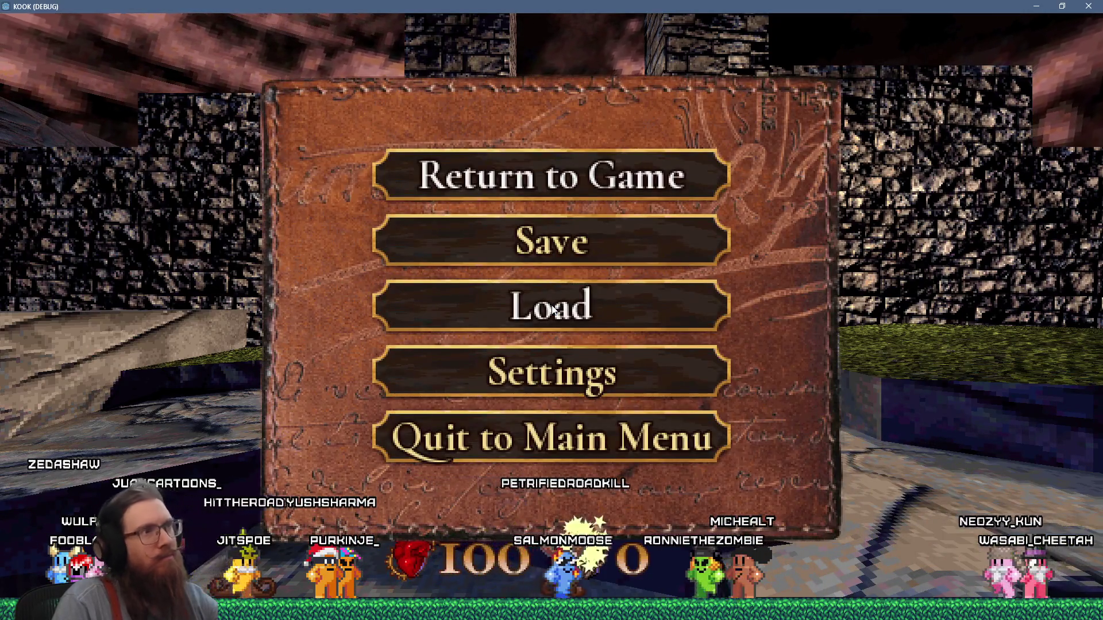
key("Escape")
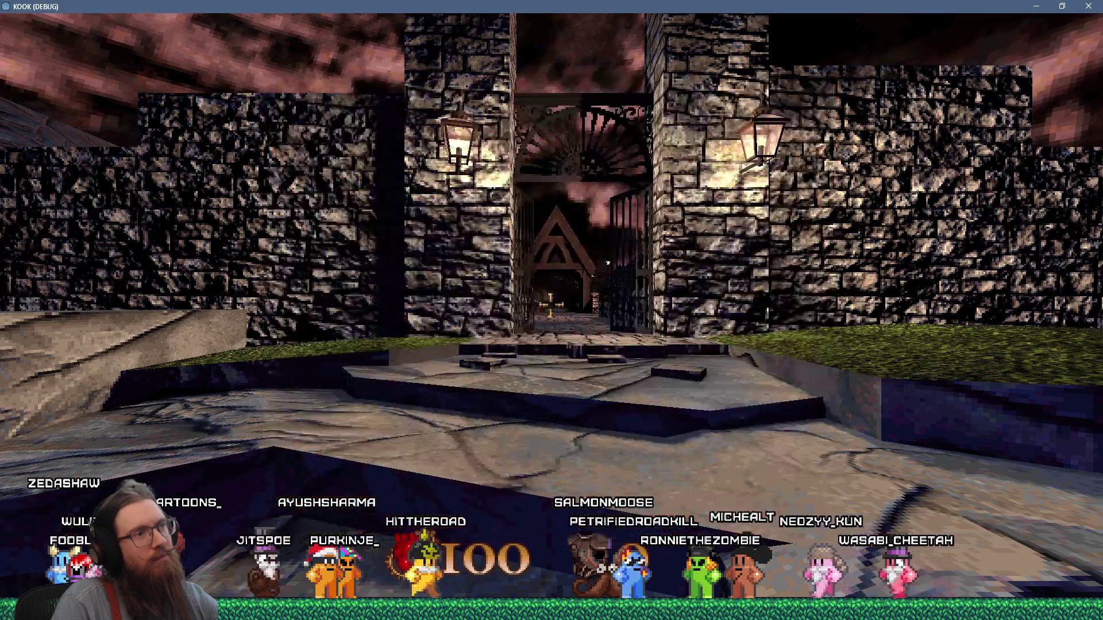
key("Escape")
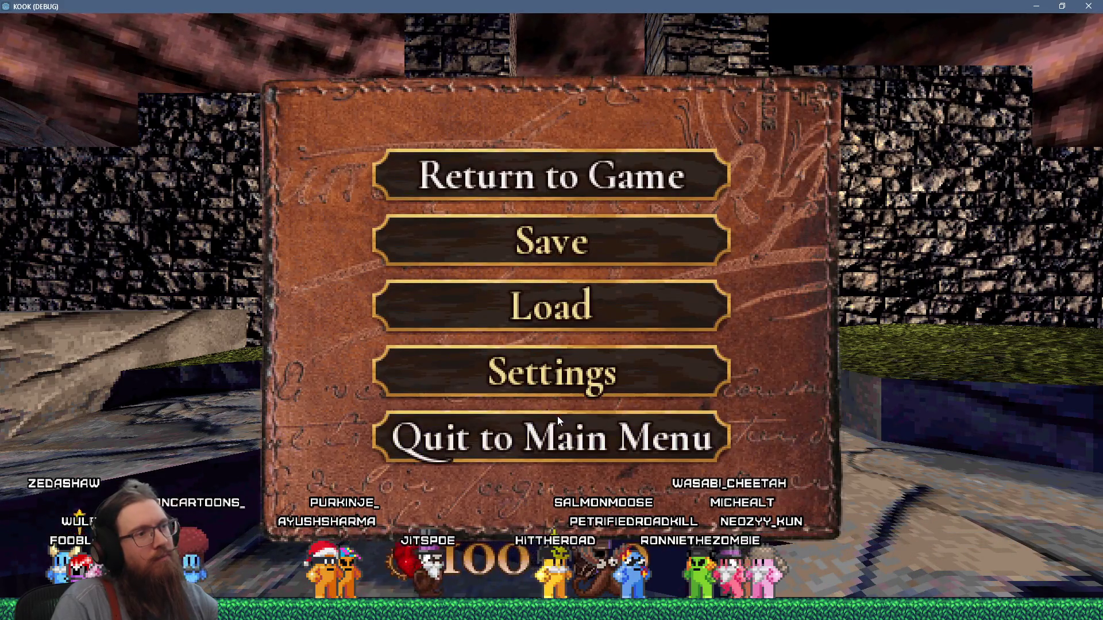
Quit the level to the main menu and browse its Settings and UI Settings pages
left_click(557, 422)
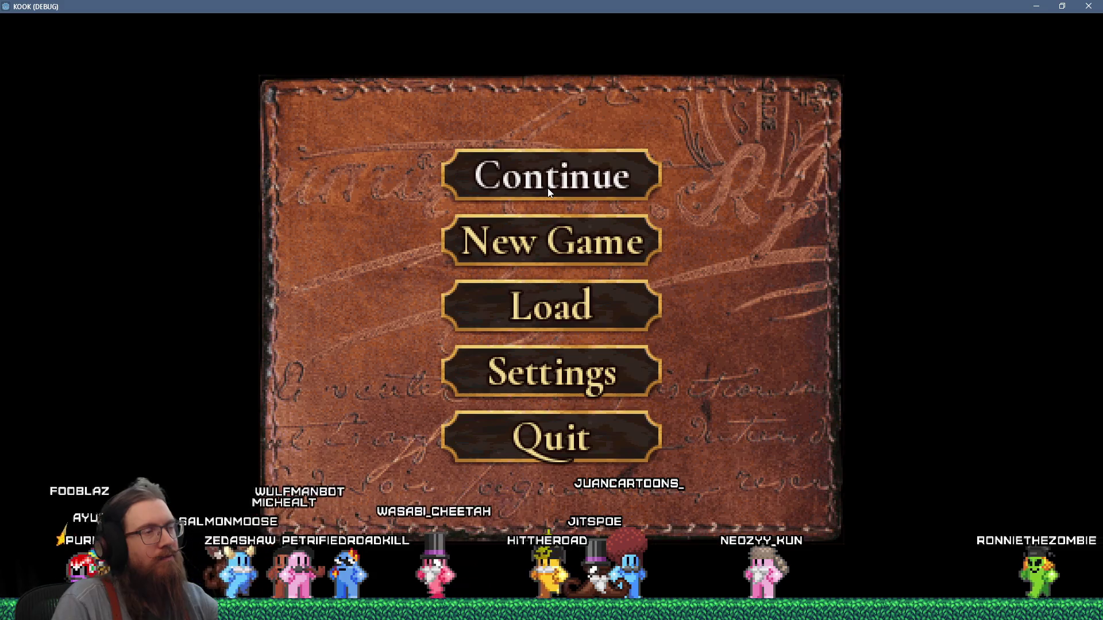
left_click(546, 360)
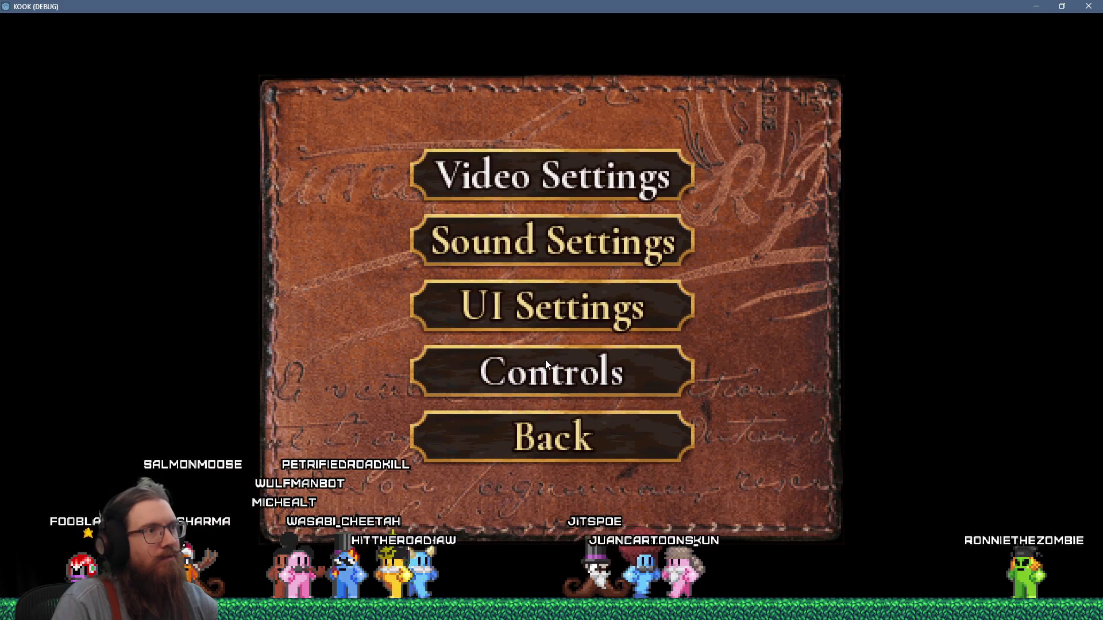
left_click(540, 318)
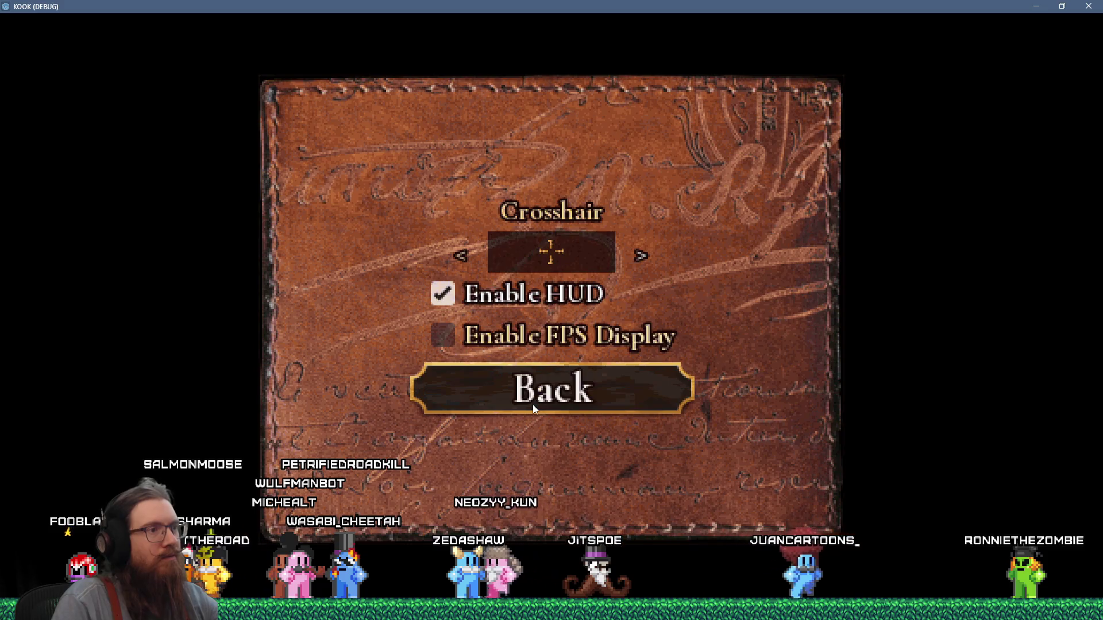
left_click(533, 405)
left_click(533, 409)
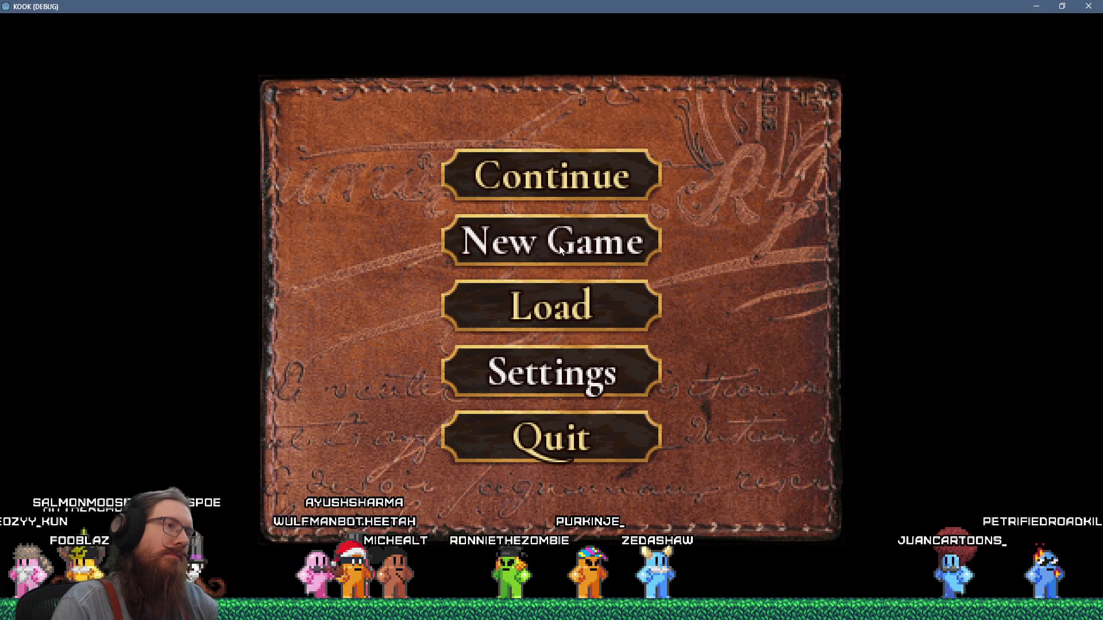
Close the running KOOK game and return to the script editor
left_click(538, 440)
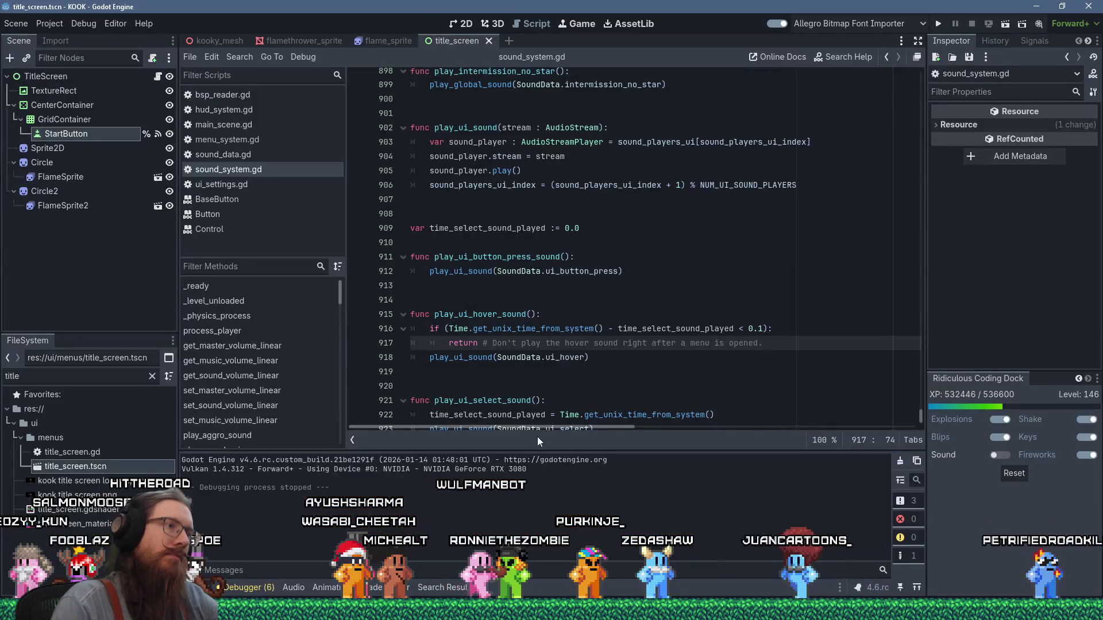
left_click(559, 288)
key("alt+Tab")
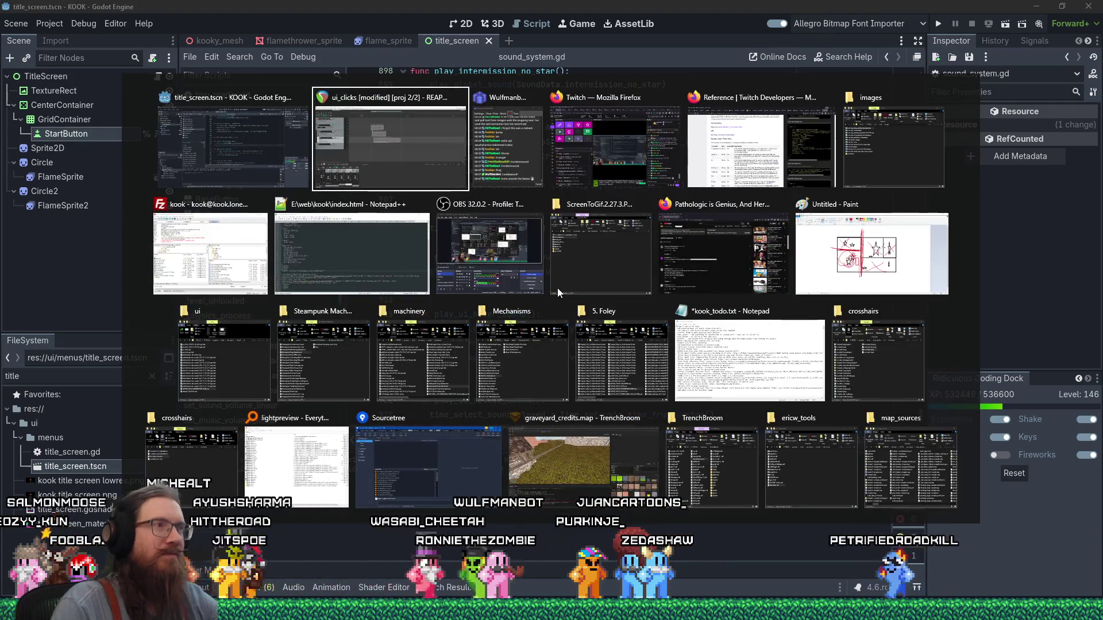
key("Escape")
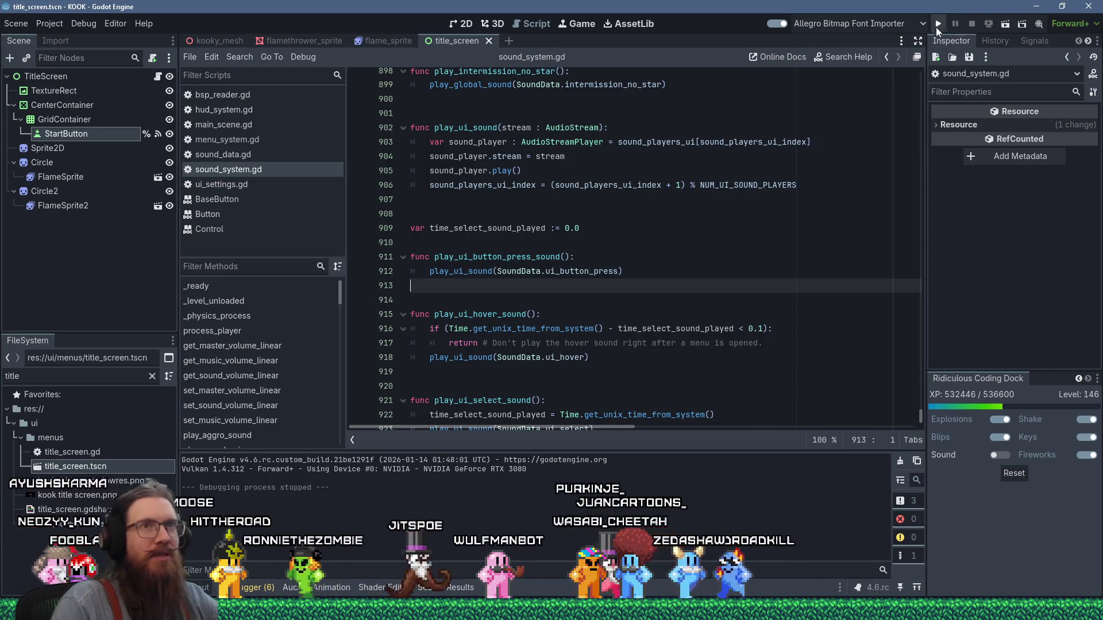
Search the built-in help for 'slider'
left_click(855, 60)
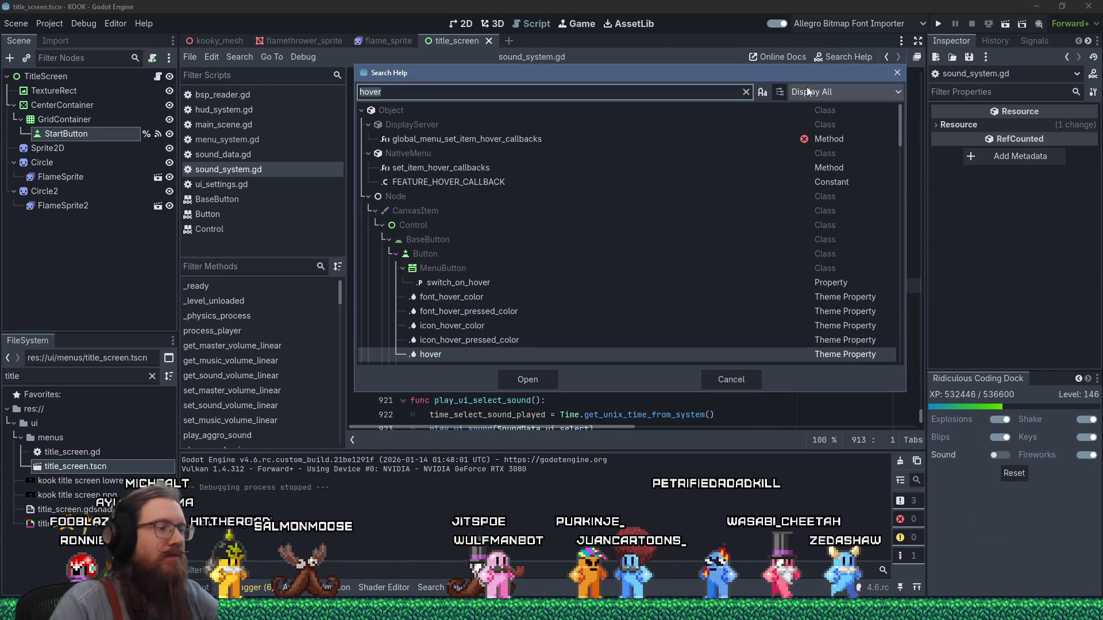
type("slider")
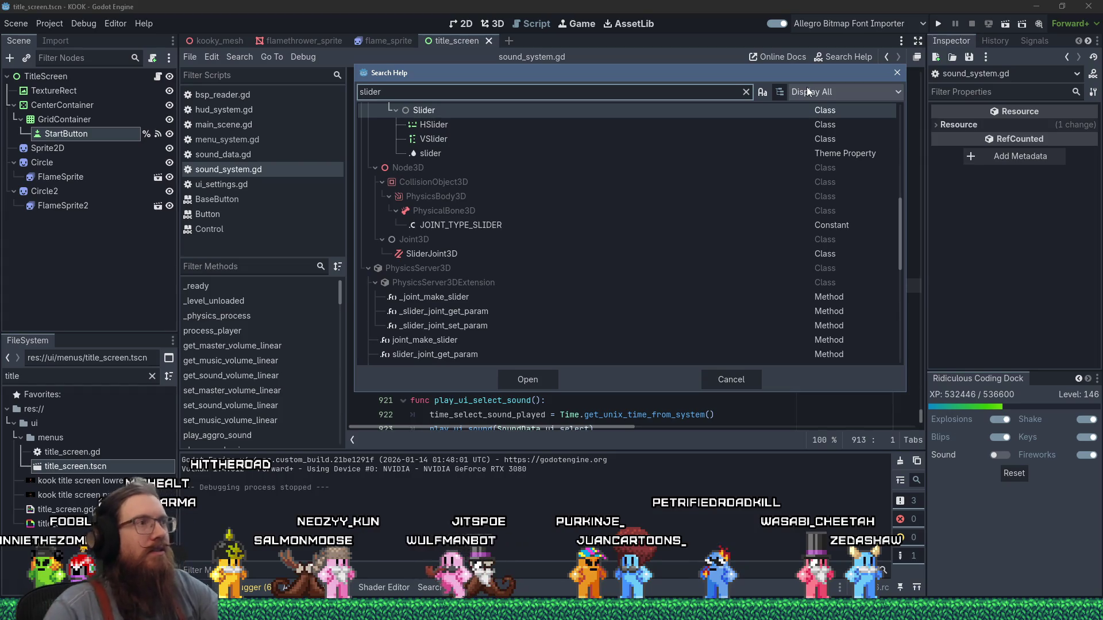
scroll(689, 238, "up", 3)
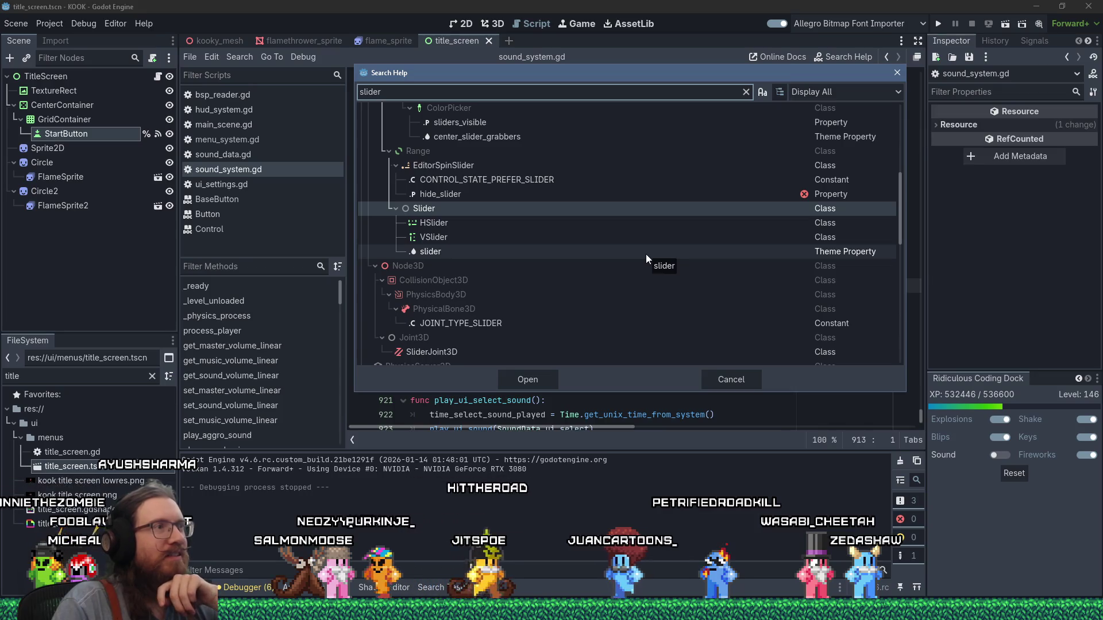
Open the Slider class documentation and scroll down to its Signals section
double_click(480, 212)
scroll(604, 262, "down", 3)
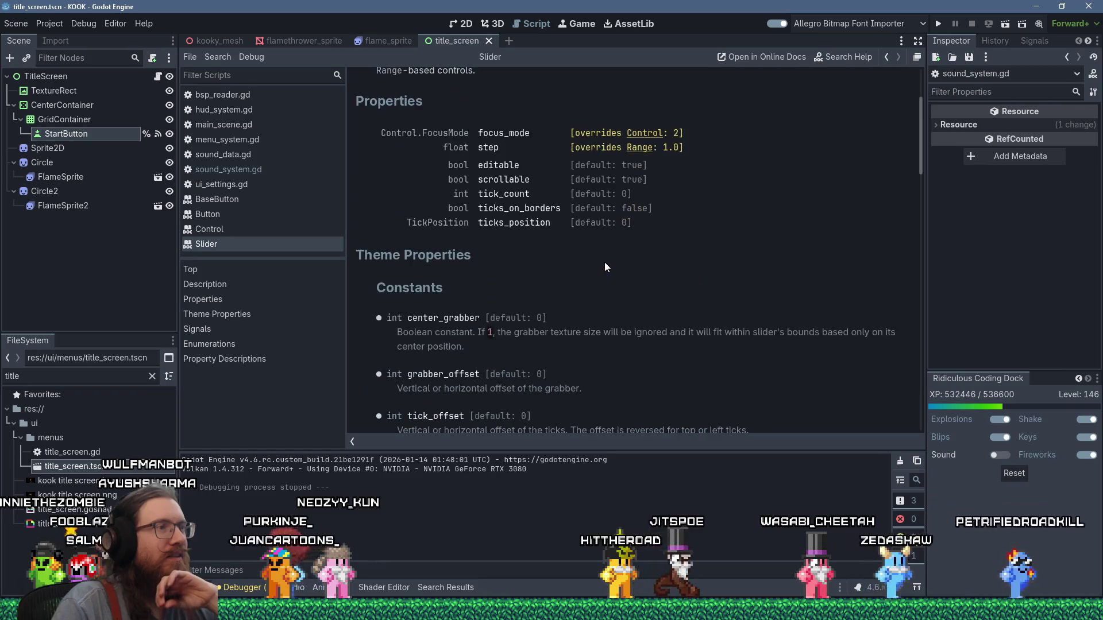
scroll(604, 262, "down", 5)
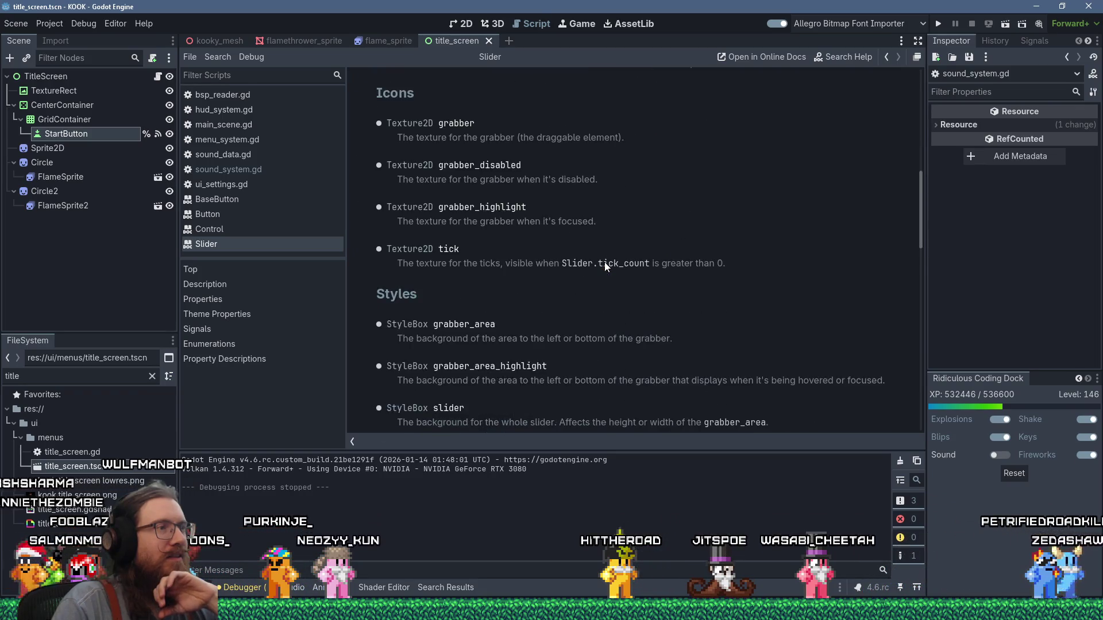
scroll(604, 262, "down", 5)
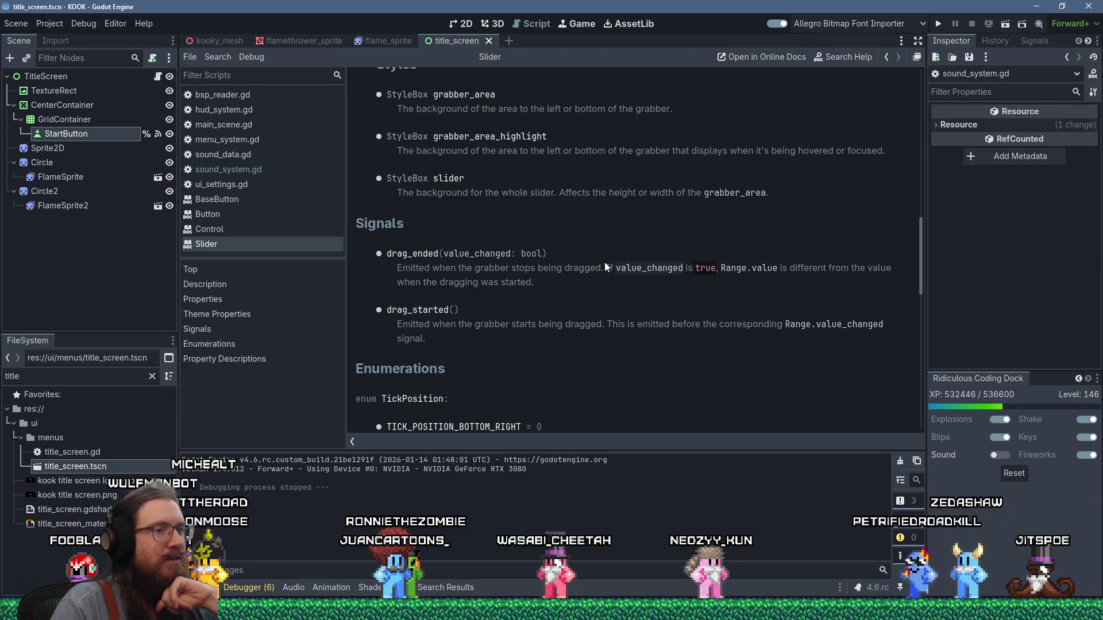
Read the drag_ended and drag_started signal entries, then open menu_system.gd
right_click(411, 257)
left_click(452, 267)
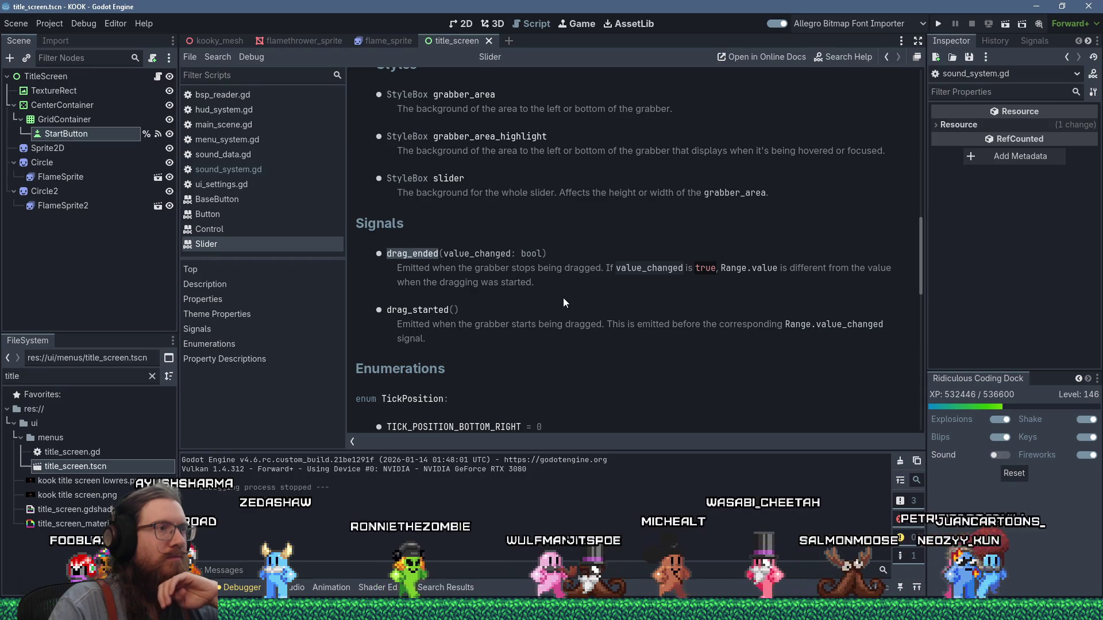
scroll(564, 299, "down", 2)
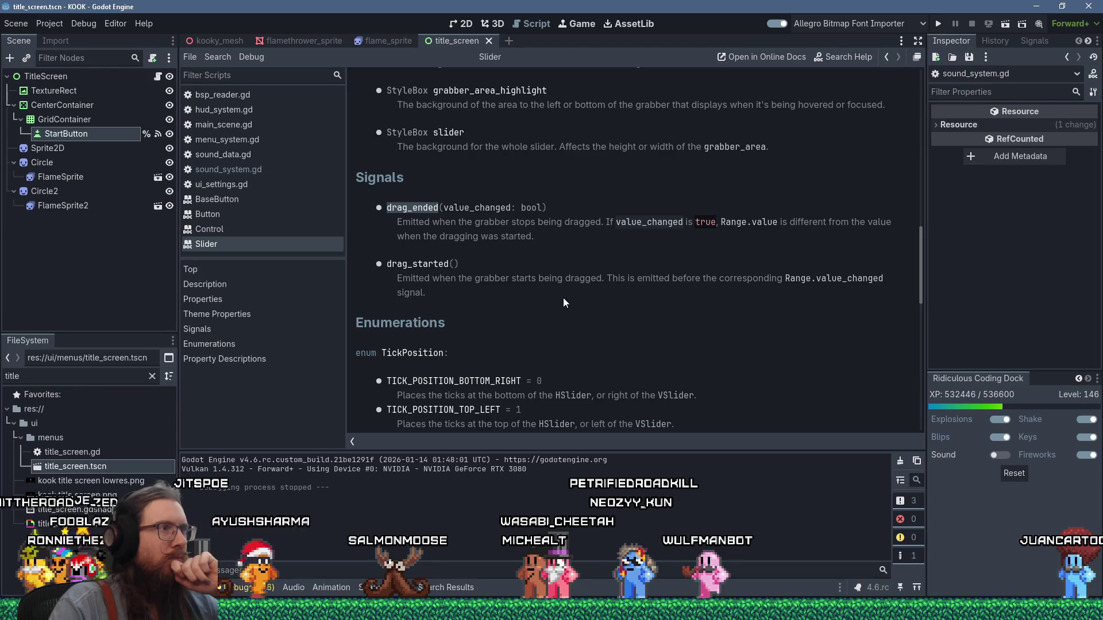
scroll(563, 298, "up", 2)
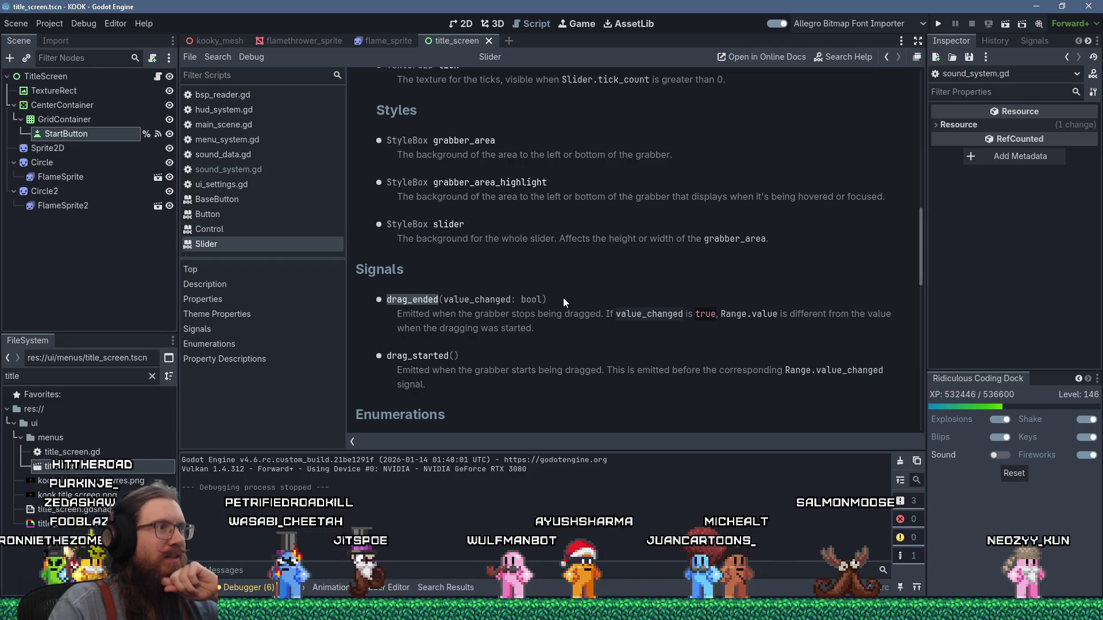
scroll(498, 278, "up", 10)
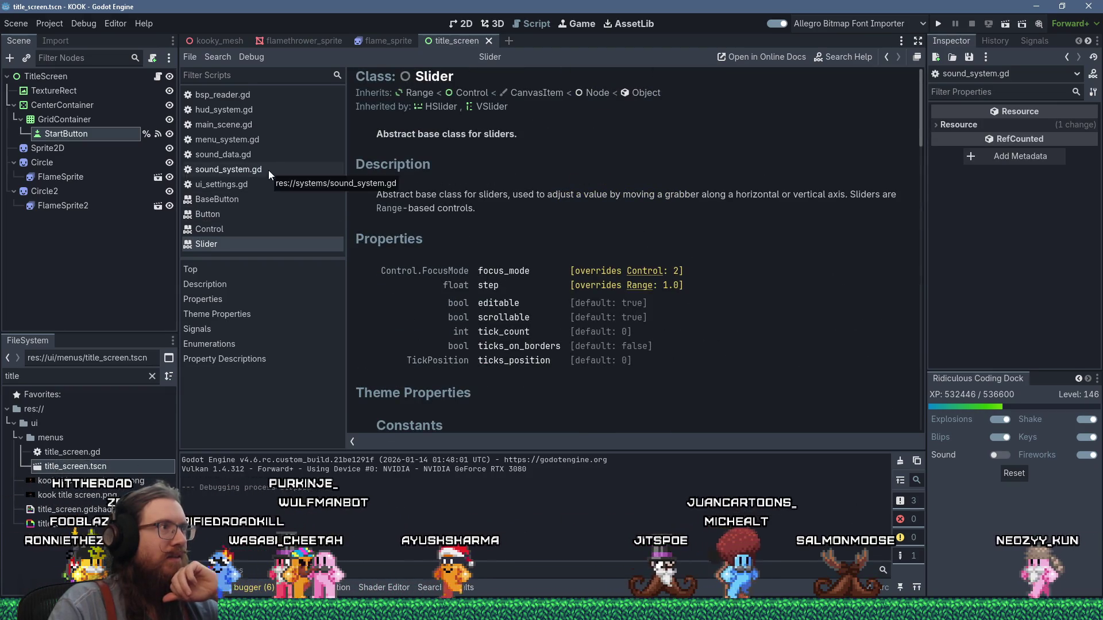
left_click(253, 140)
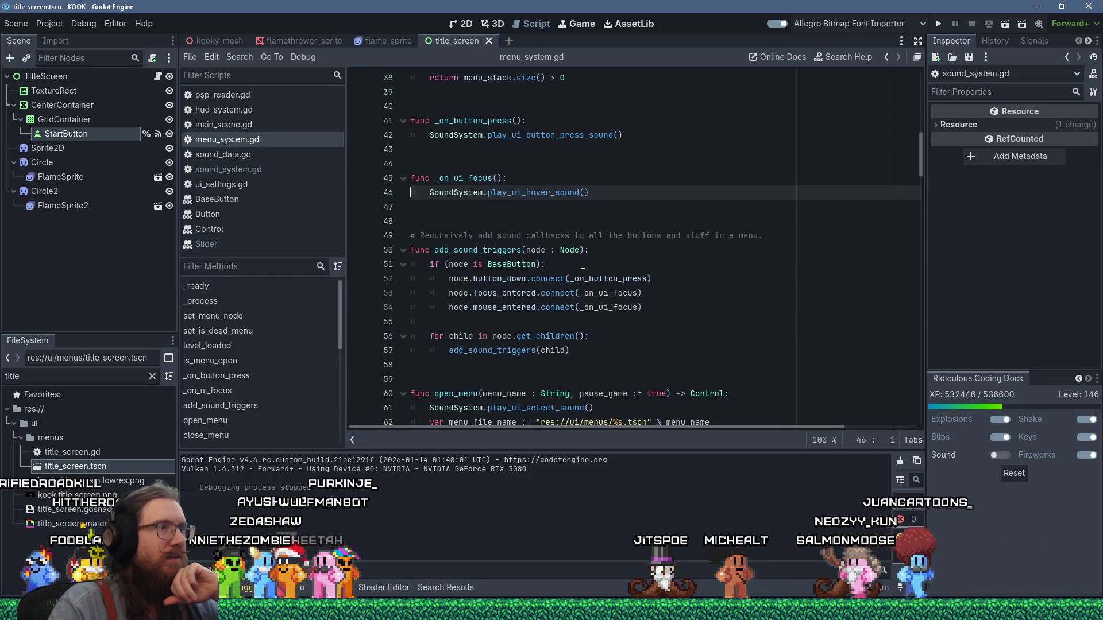
Add 'if (node is Slider)' connecting drag_started to _on_slider_drag_start and drag_ended to _on_slider_drag_end
scroll(621, 253, "down", 4)
scroll(632, 241, "up", 2)
left_click(645, 234)
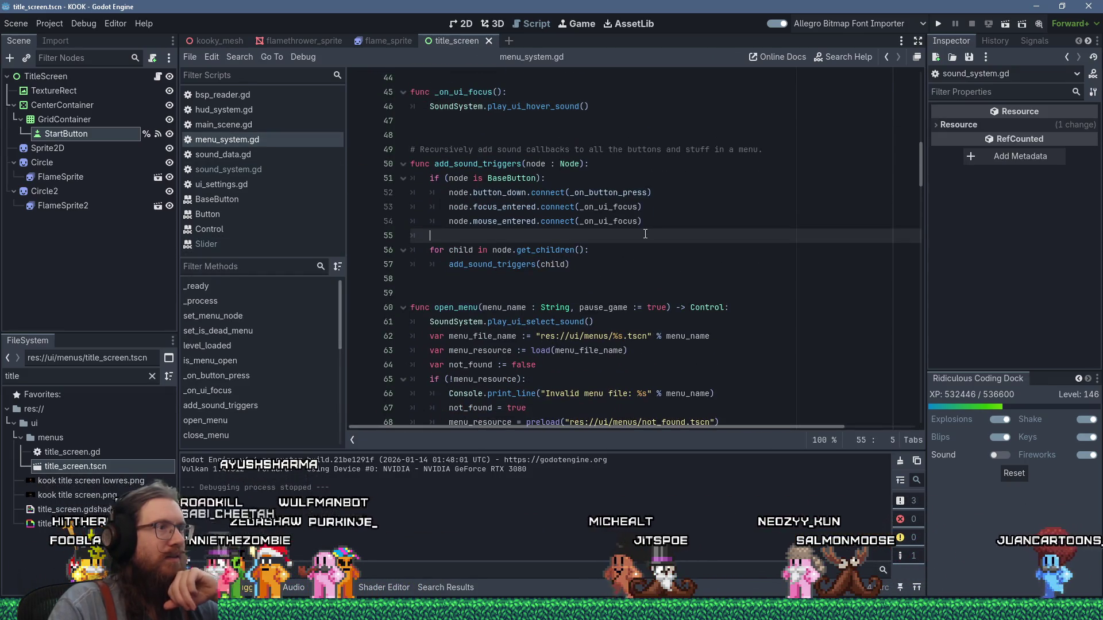
type("if (node is Slider):")
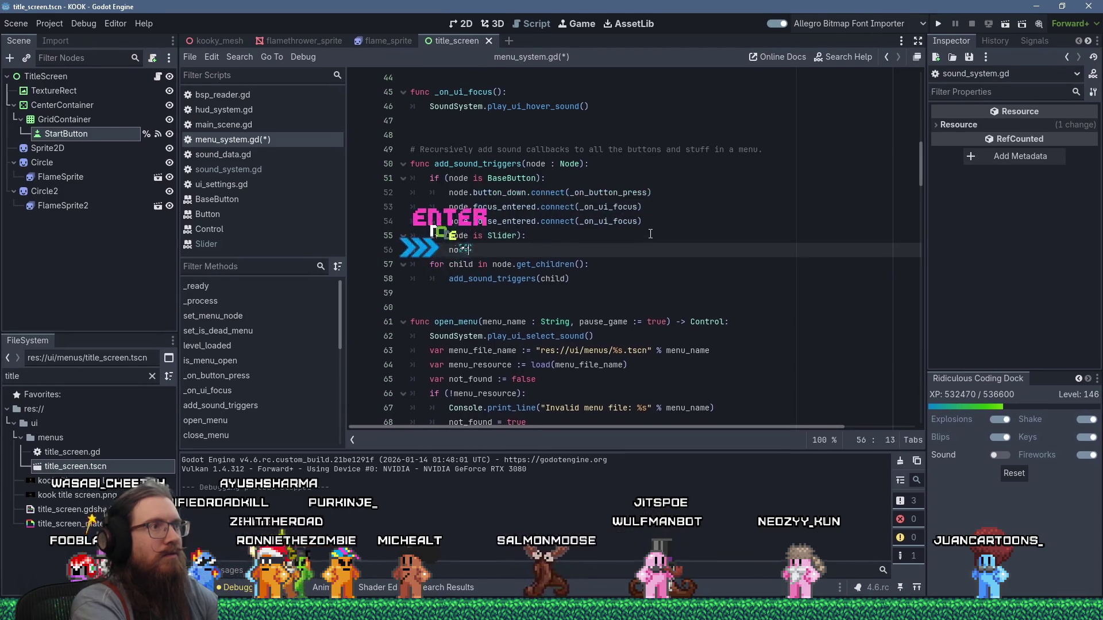
type("node.")
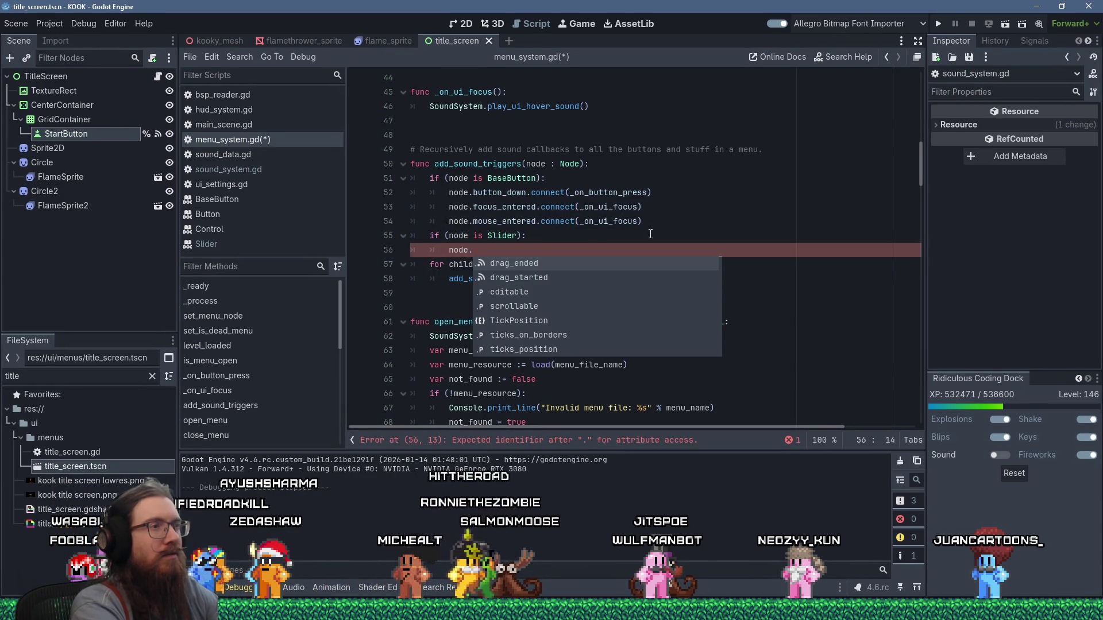
type("drag_started.connect")
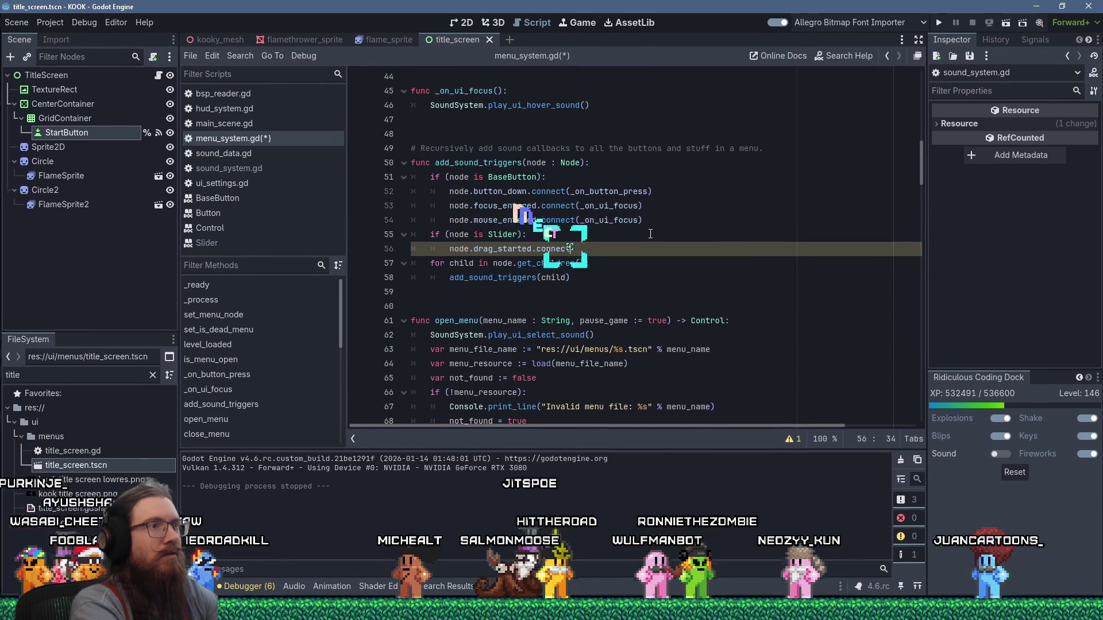
type("(_on_")
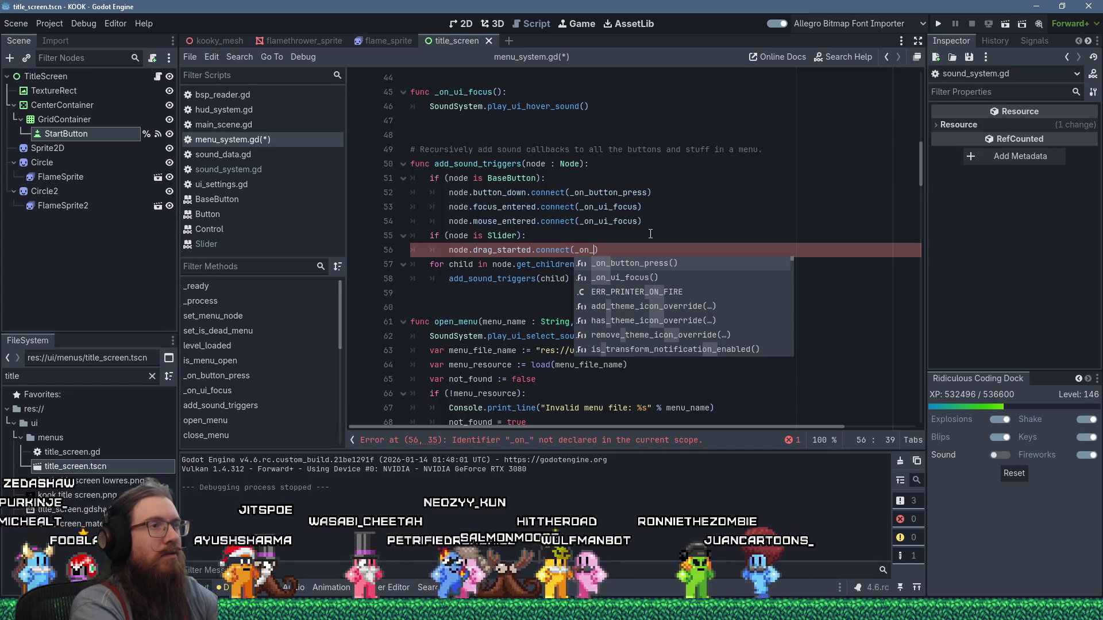
type("slider_")
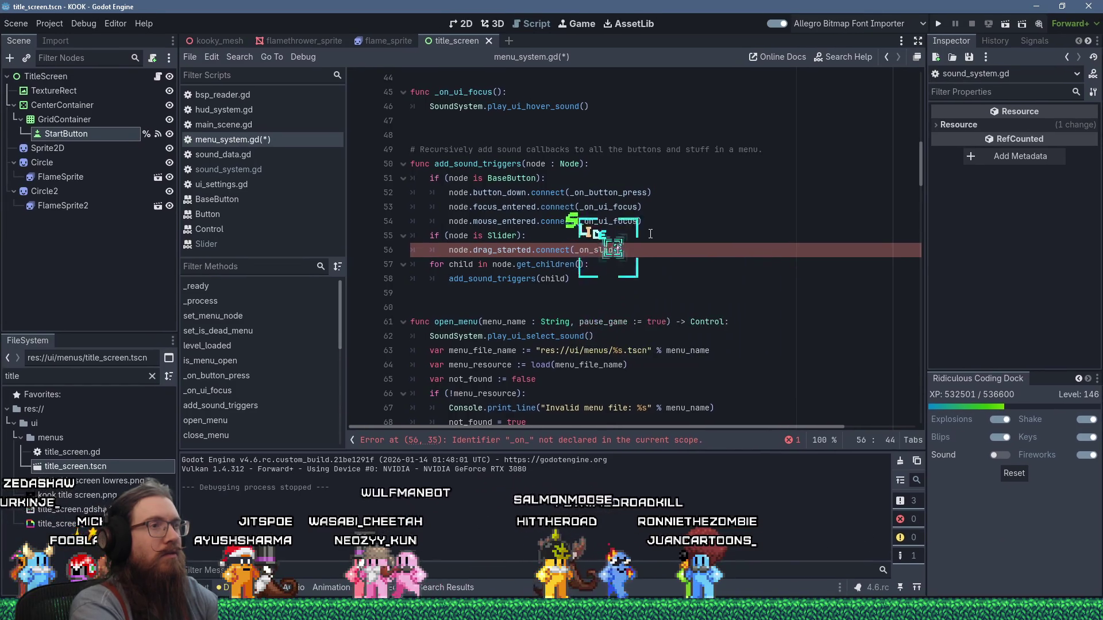
type("drag_start")
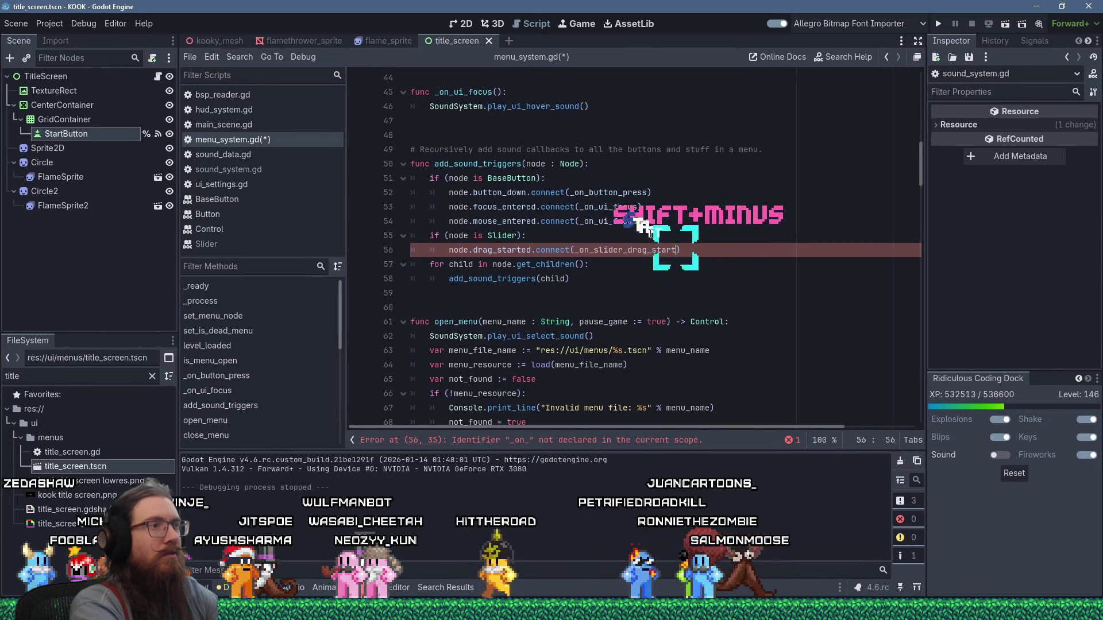
key("Return")
type("node.")
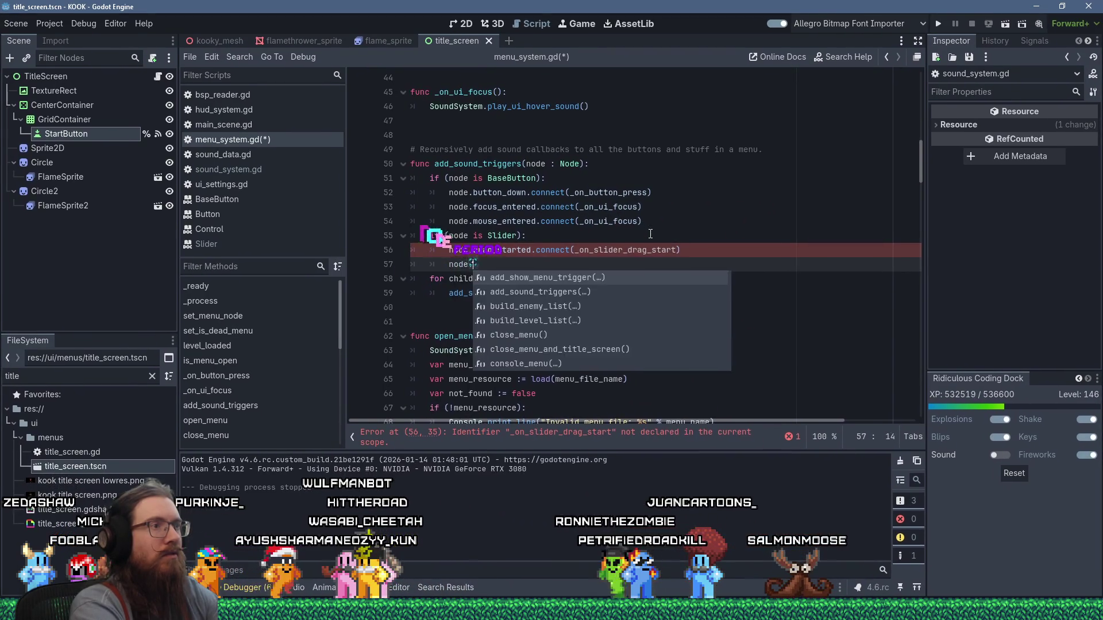
type("drag_ended.")
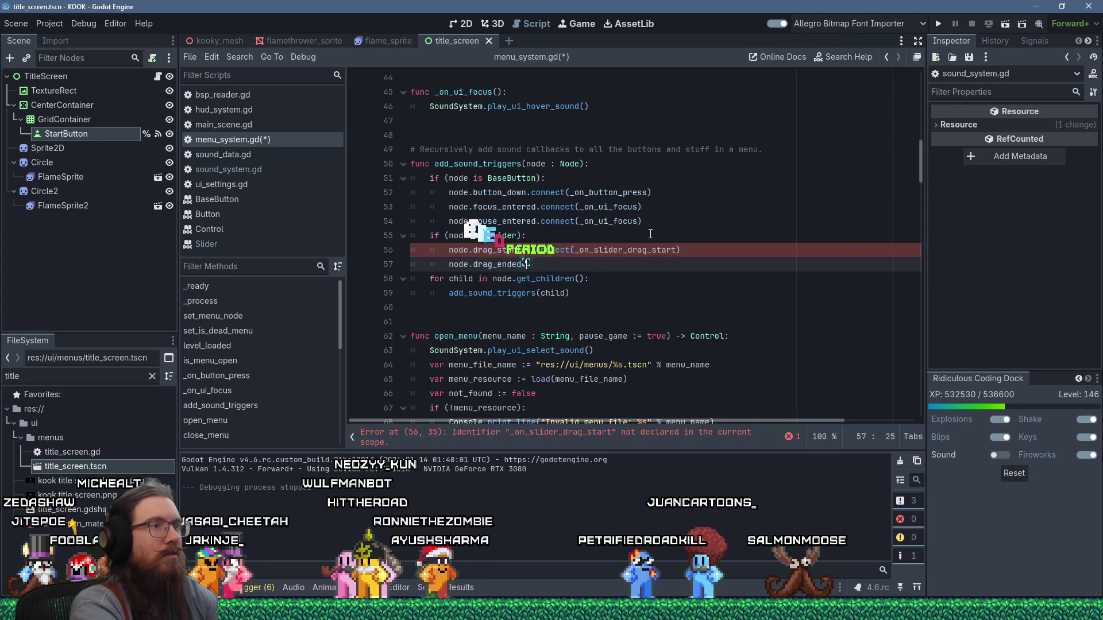
type("connect(_on_s")
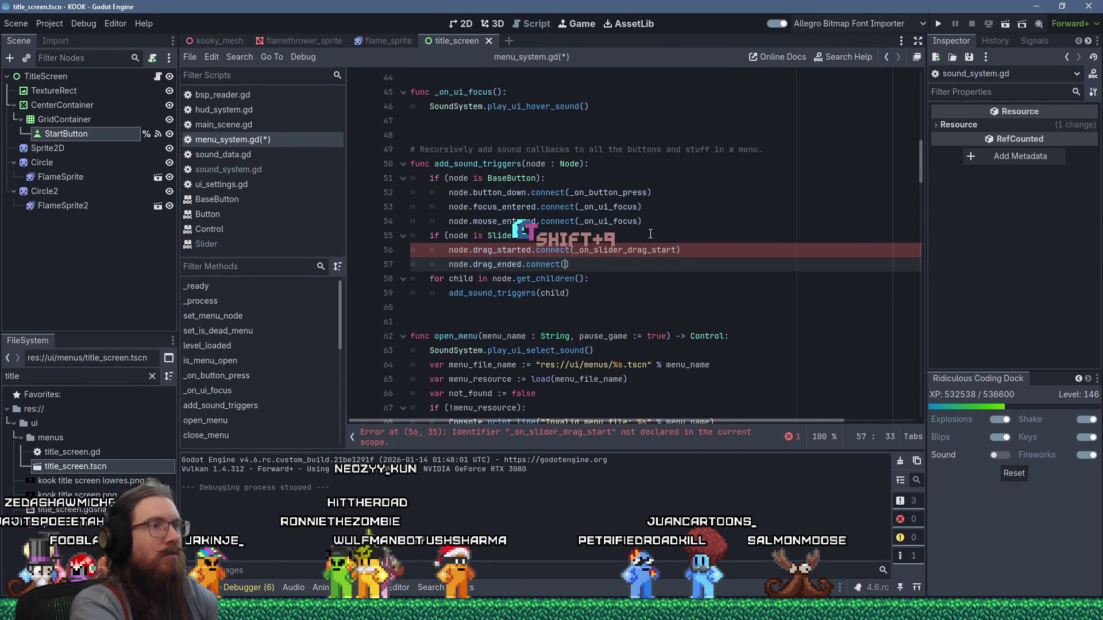
type("lider_drag_en")
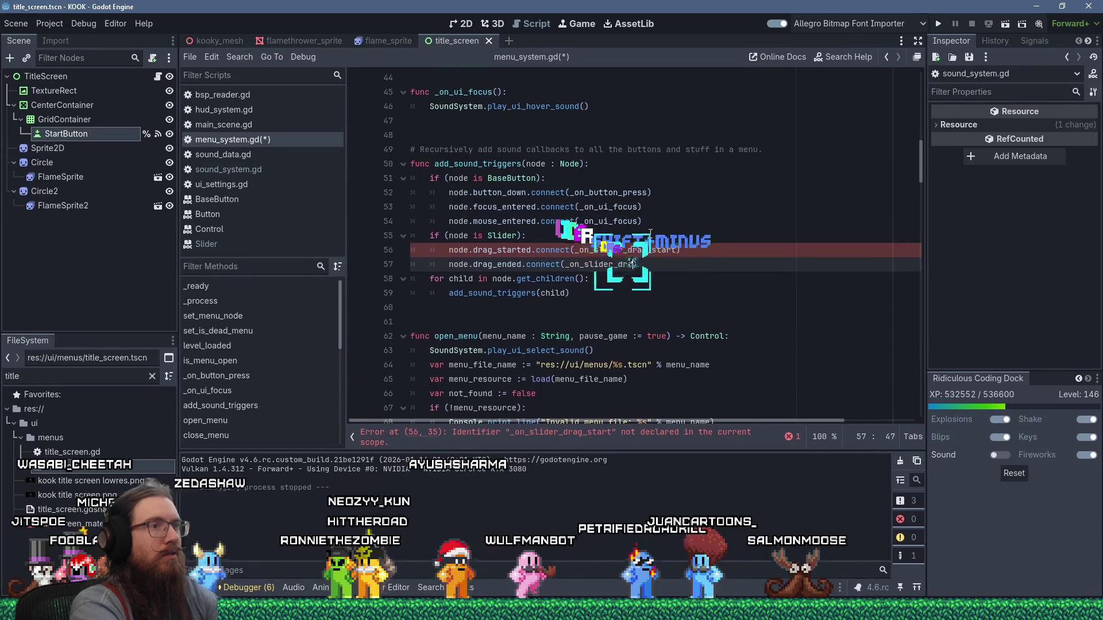
type("d")
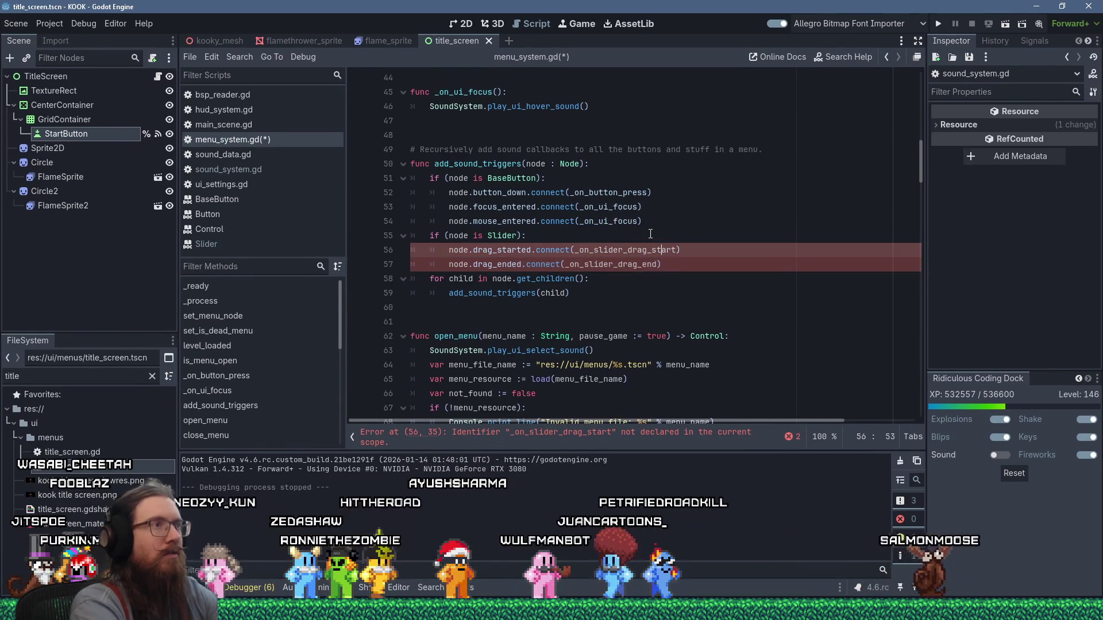
key("Up")
key("Up")
key("Up")
key("Return")
key("Return")
Write an _on_slider_drag_start handler that calls SoundSystem.play_ui_slider_start_sound()
type("func o")
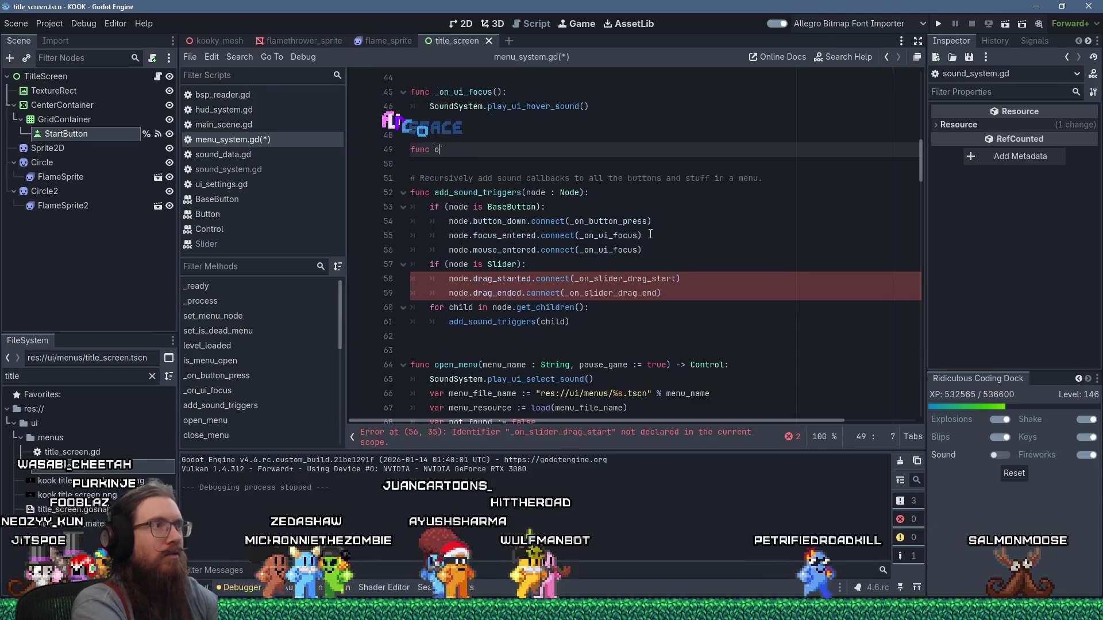
key("BackSpace")
type("_on_slider_dr")
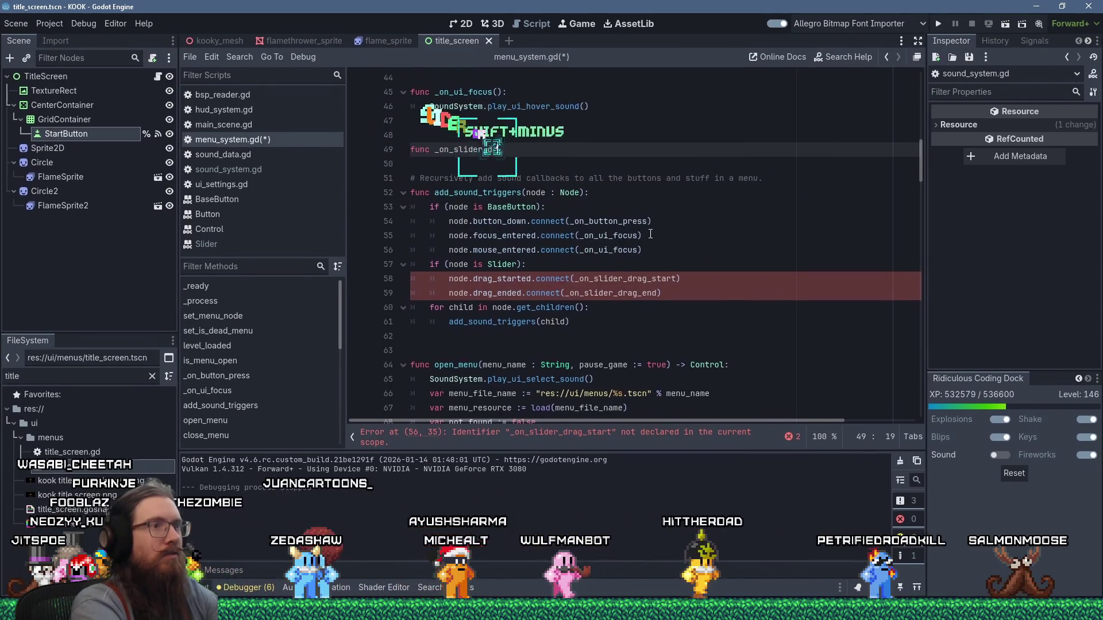
key("BackSpace")
key("BackSpace")
type("ag")
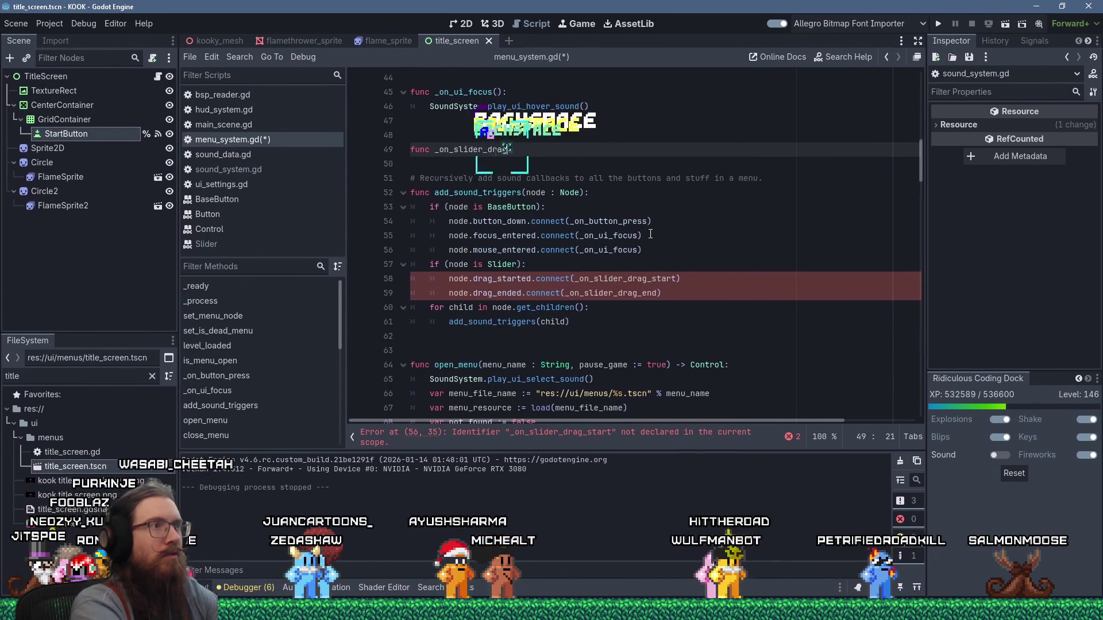
type("_start():")
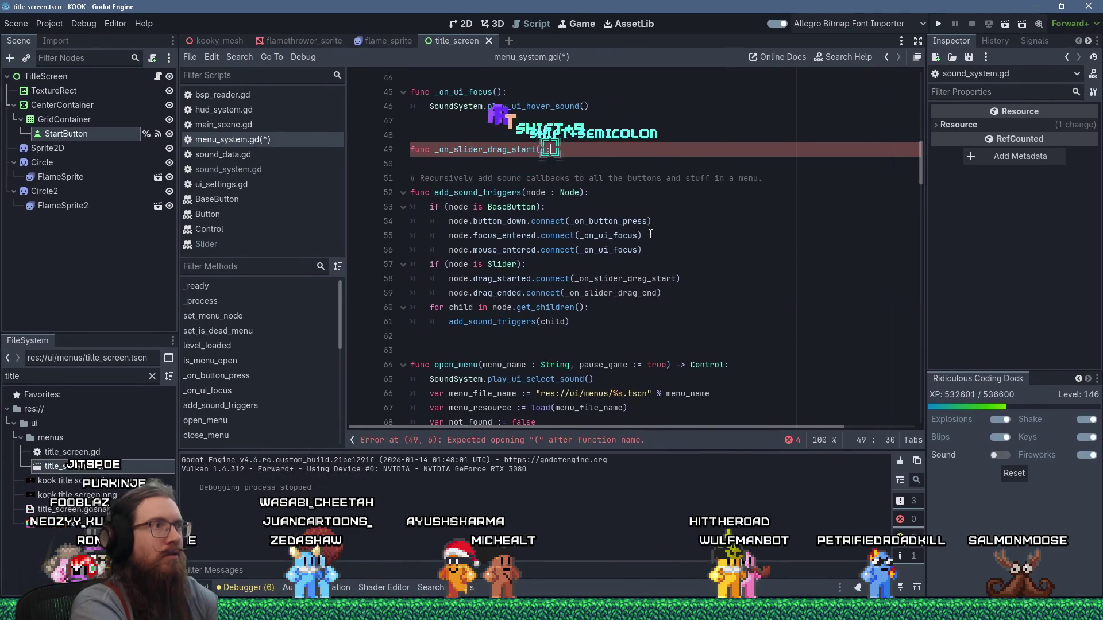
key("Return")
type("SoundSystem.play")
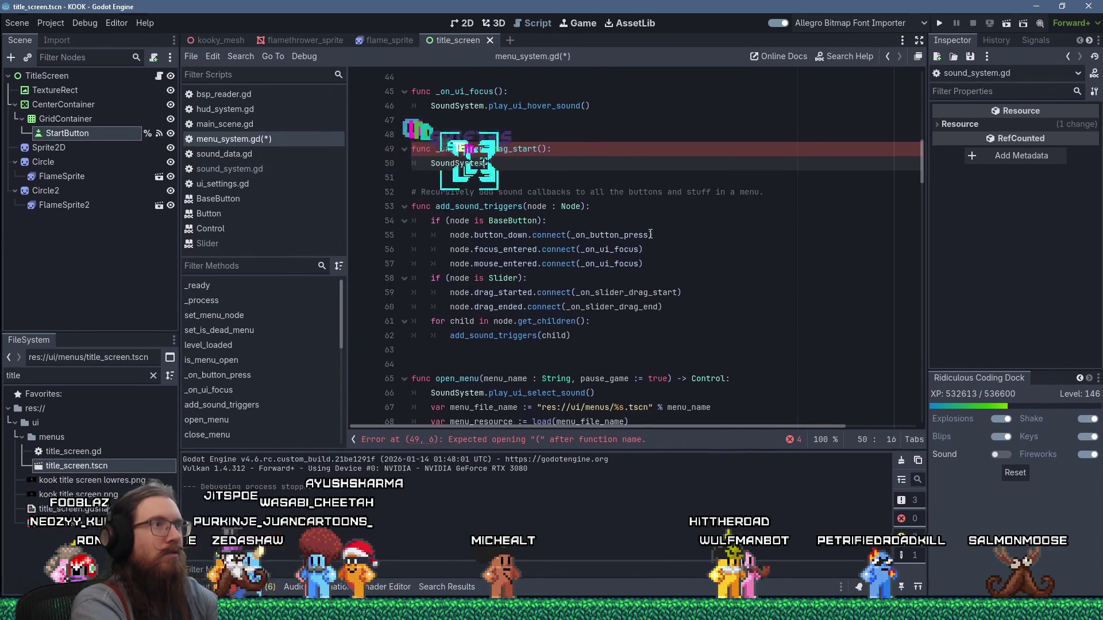
type("_ui_s")
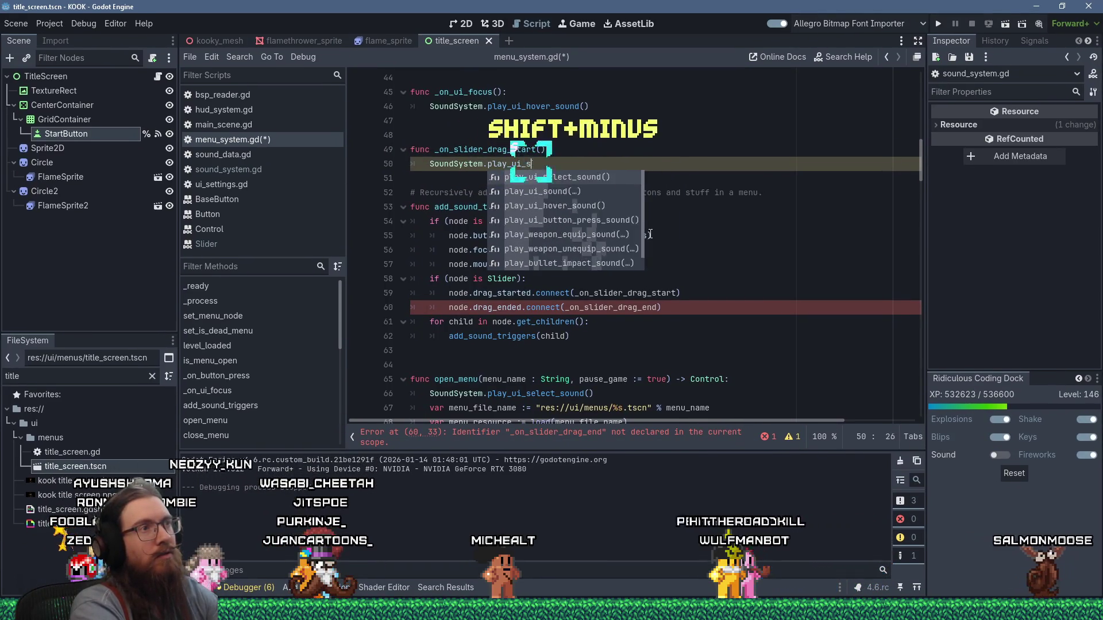
type("lider_start(")
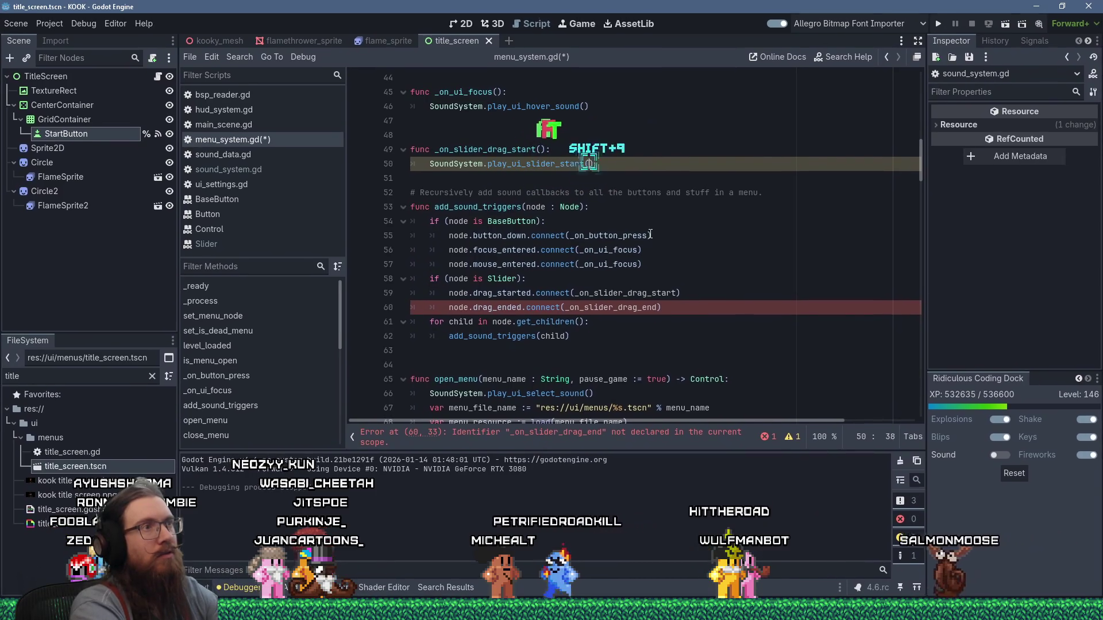
key("shift+BackSpace")
type("_sound")
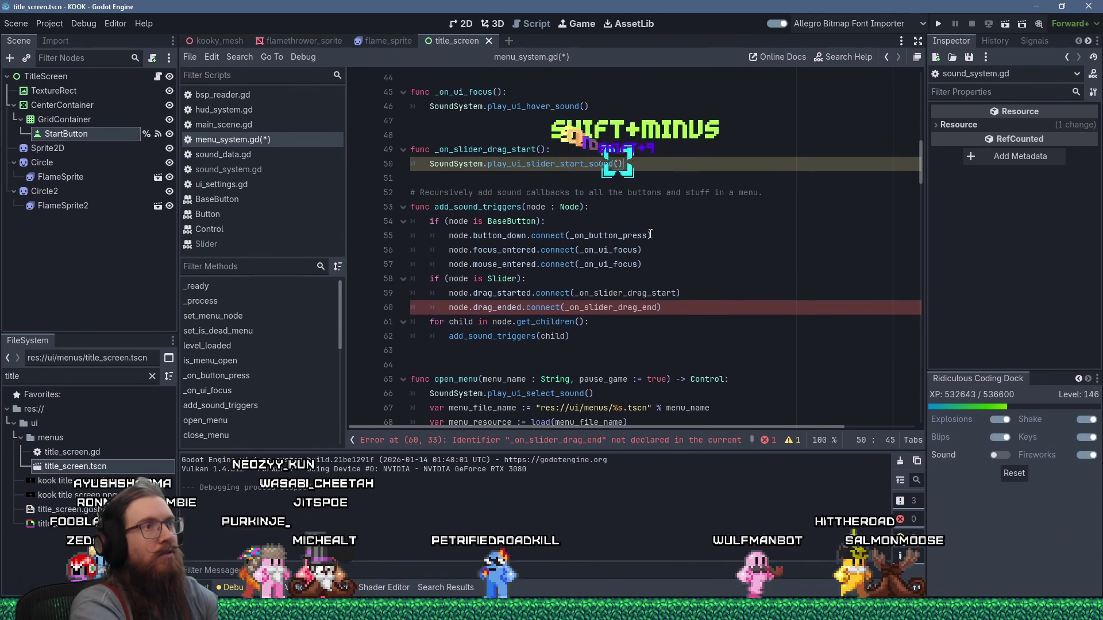
key("Return")
key("Return")
key("Return")
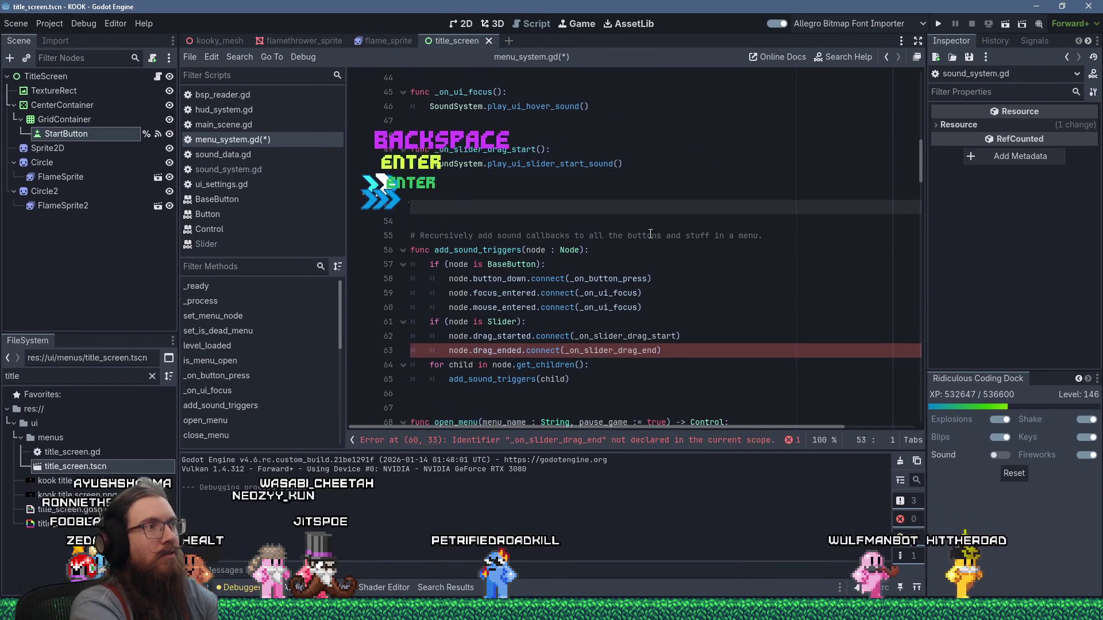
Add _on_slider_drag_end calling SoundSystem.play_ui_slider_stop_sound(), then select both handlers
type("func _on_sl")
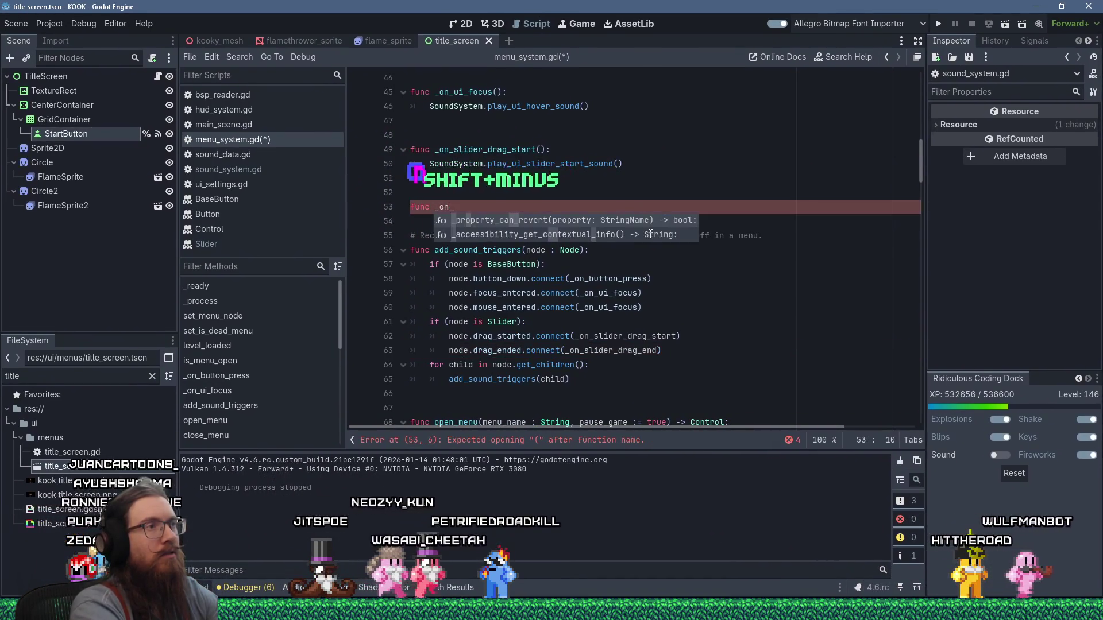
type("ider_drag_end():")
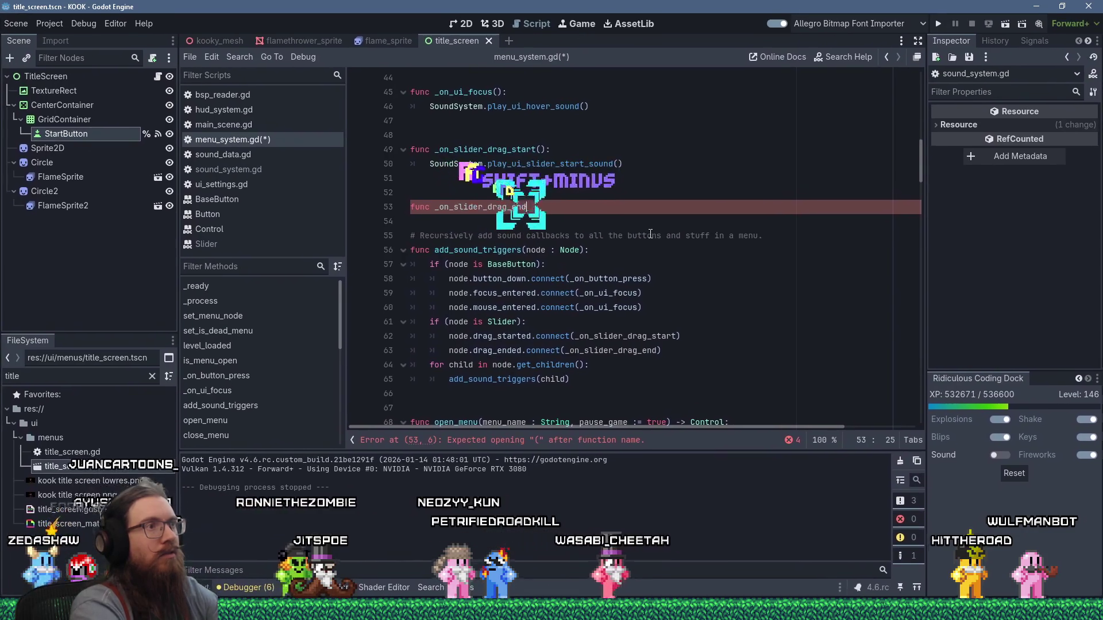
key("Return")
type("SoundSystem.")
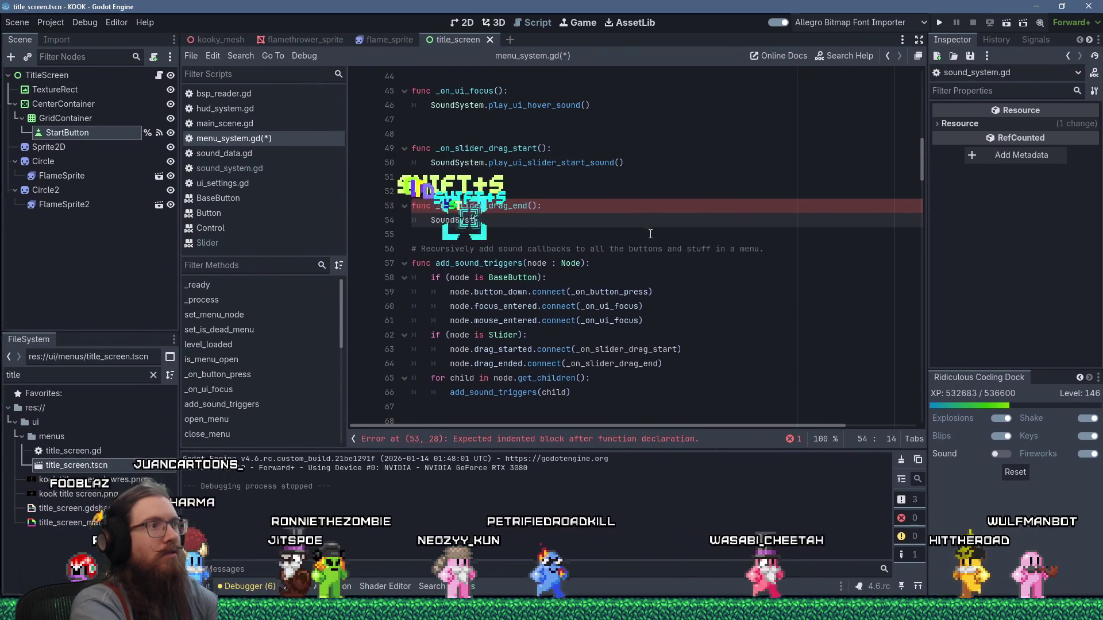
type("play_ui_")
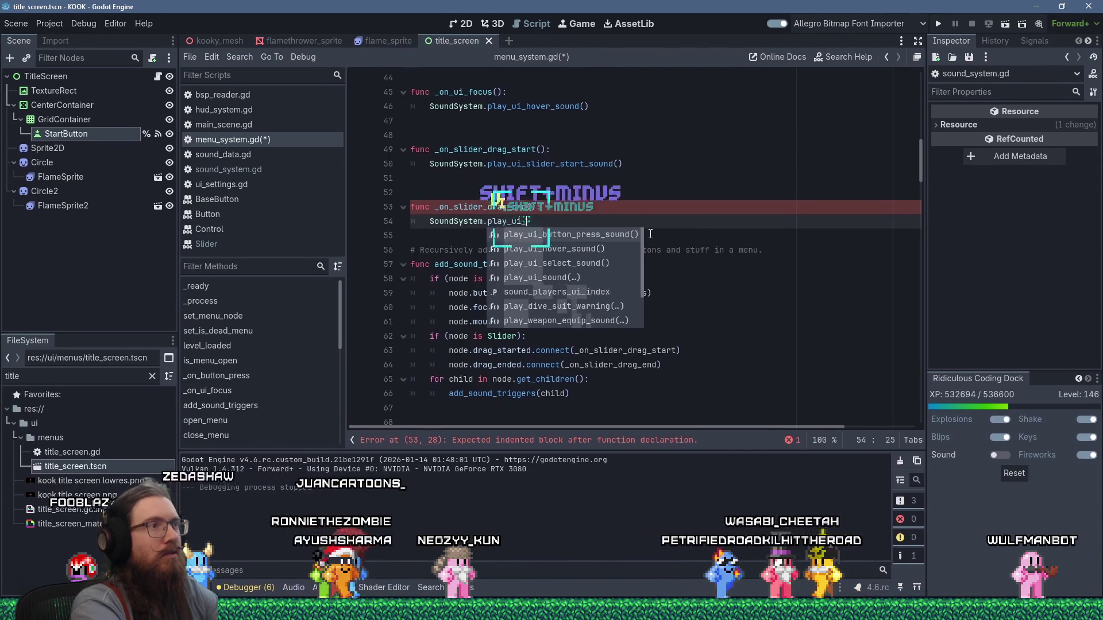
type("slider_s")
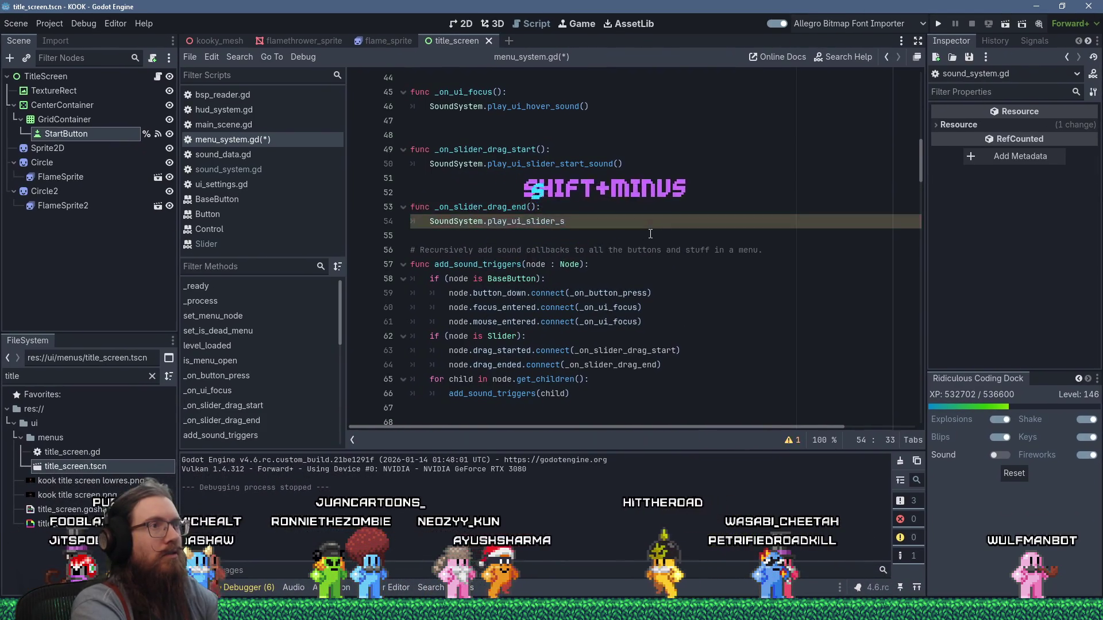
type("top_soun")
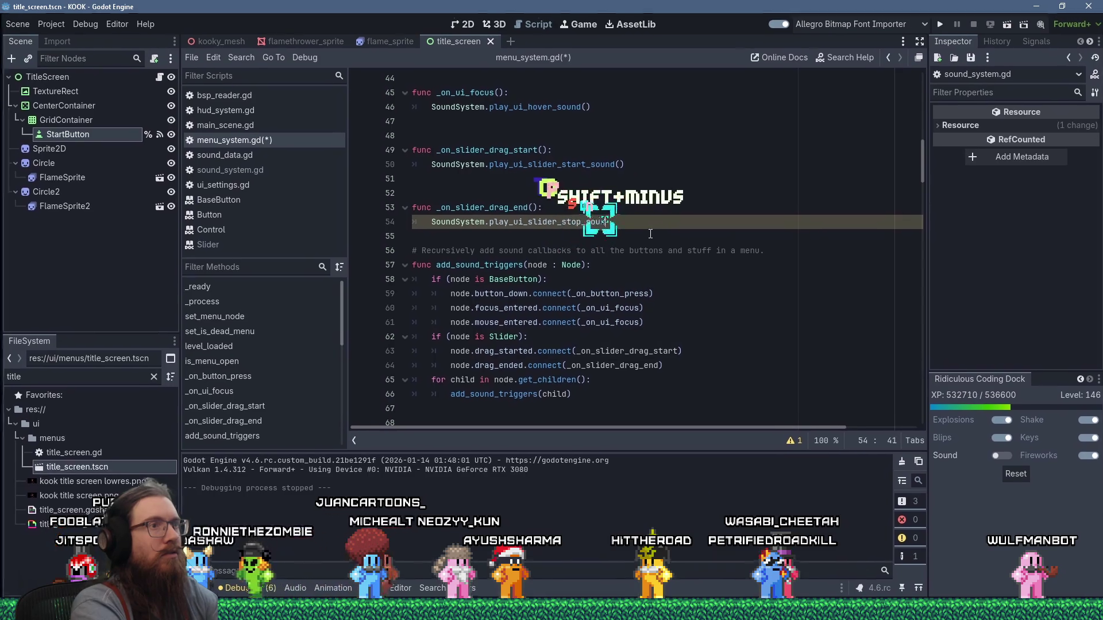
type("d()")
key("Down")
key("Return")
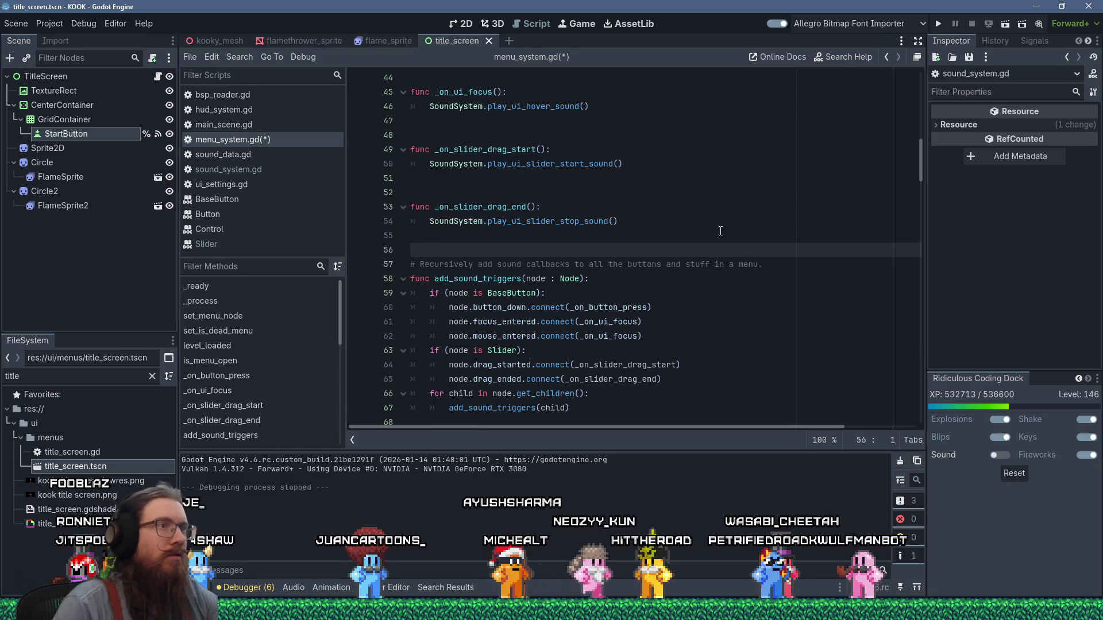
mouse_move(620, 221)
left_mouse_down()
mouse_move(517, 207)
mouse_move(411, 164)
left_mouse_up()
right_click(477, 172)
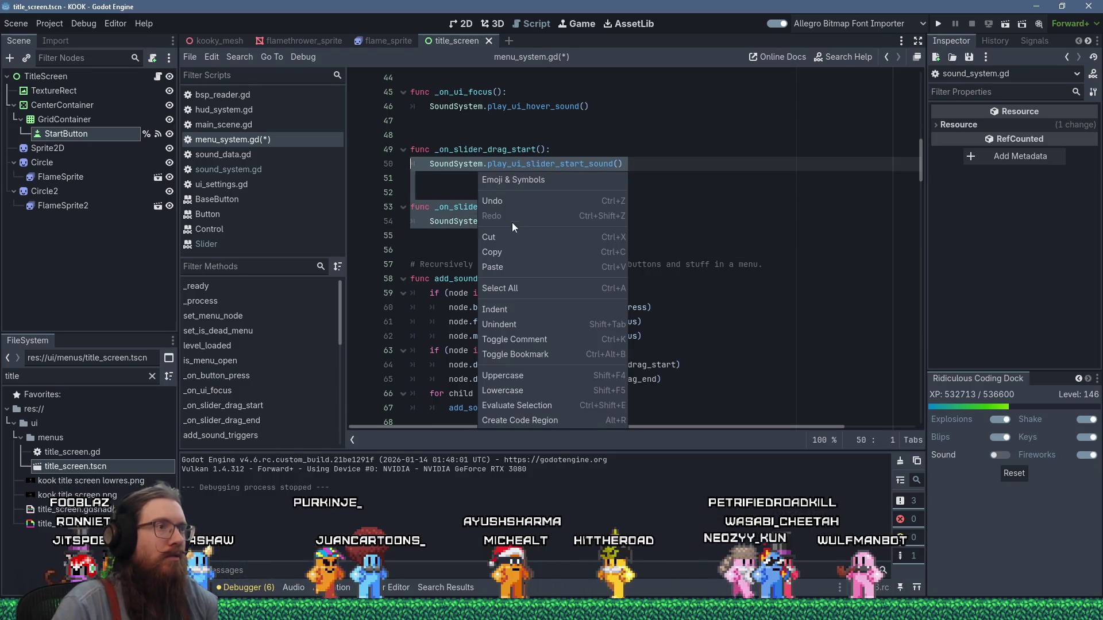
Copy the slider handlers and paste them at the end of sound_system.gd
left_click(476, 185)
left_click(517, 106, "ctrl")
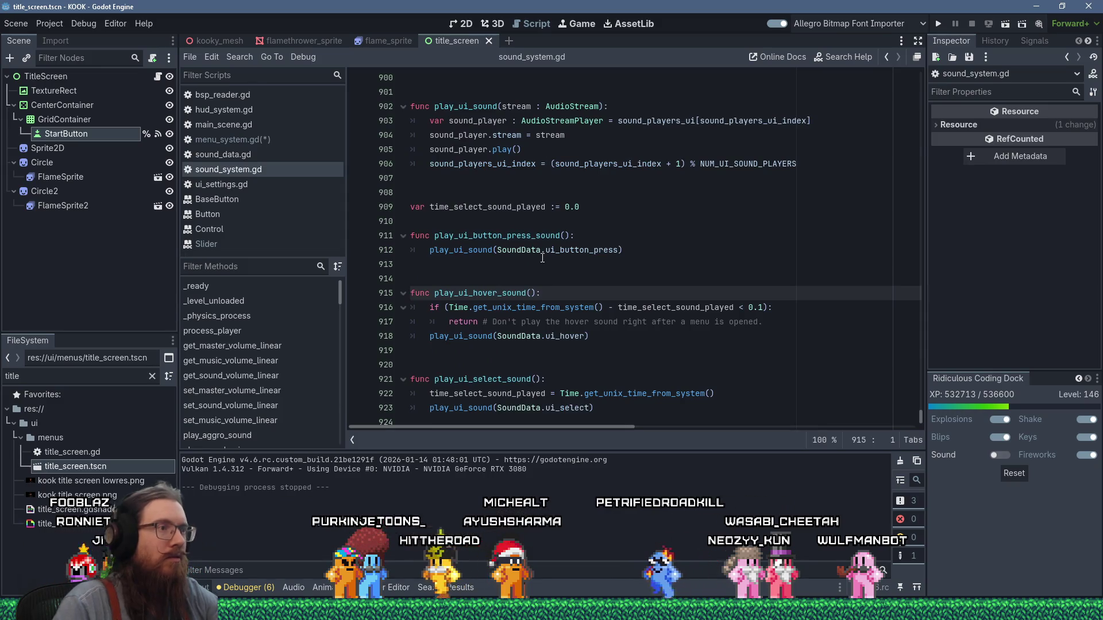
key("ctrl+End")
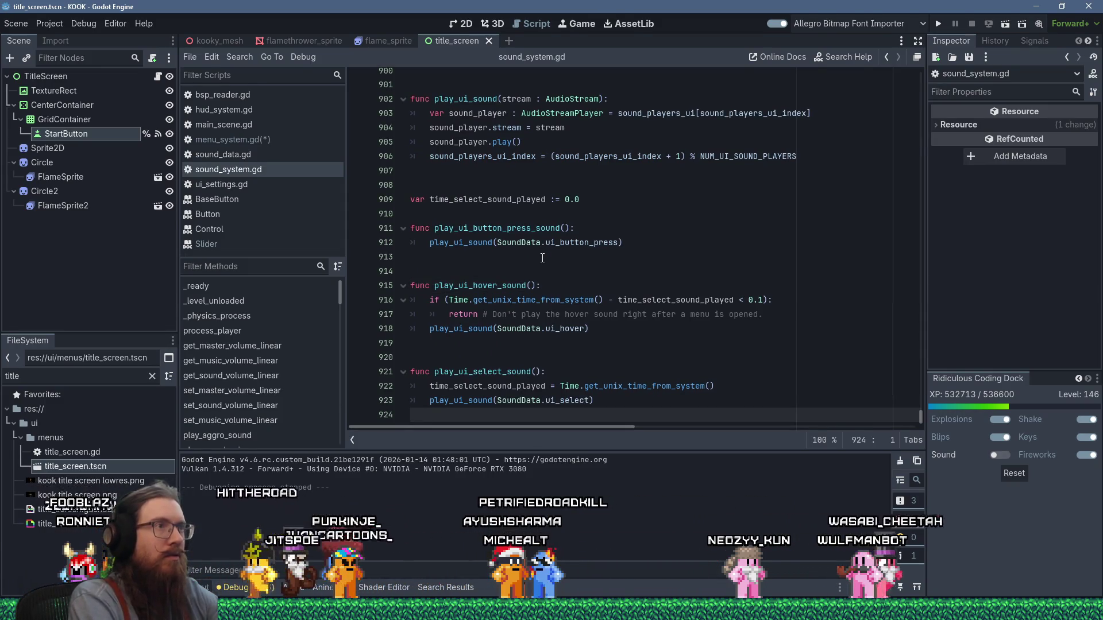
key("Return")
key("shift+Insert")
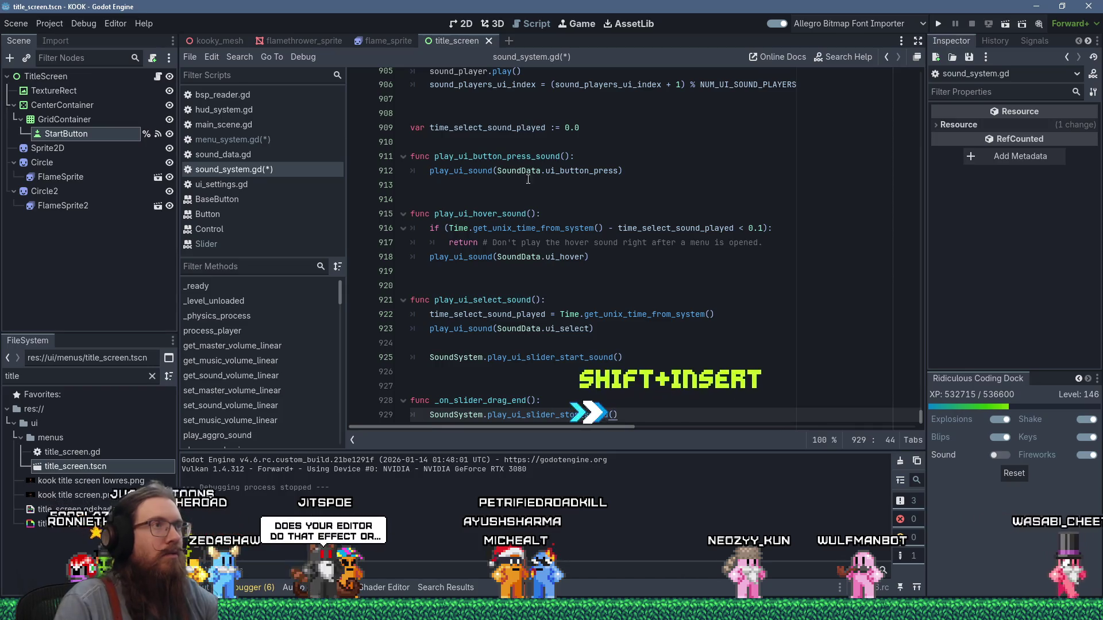
Trim the pasted code into play_ui_slider_start_sound() and play_ui_slider_stop_sound() function headers
mouse_move(488, 359)
left_mouse_down()
mouse_move(431, 314)
mouse_move(446, 306)
left_mouse_up()
key("Delete")
type(":")
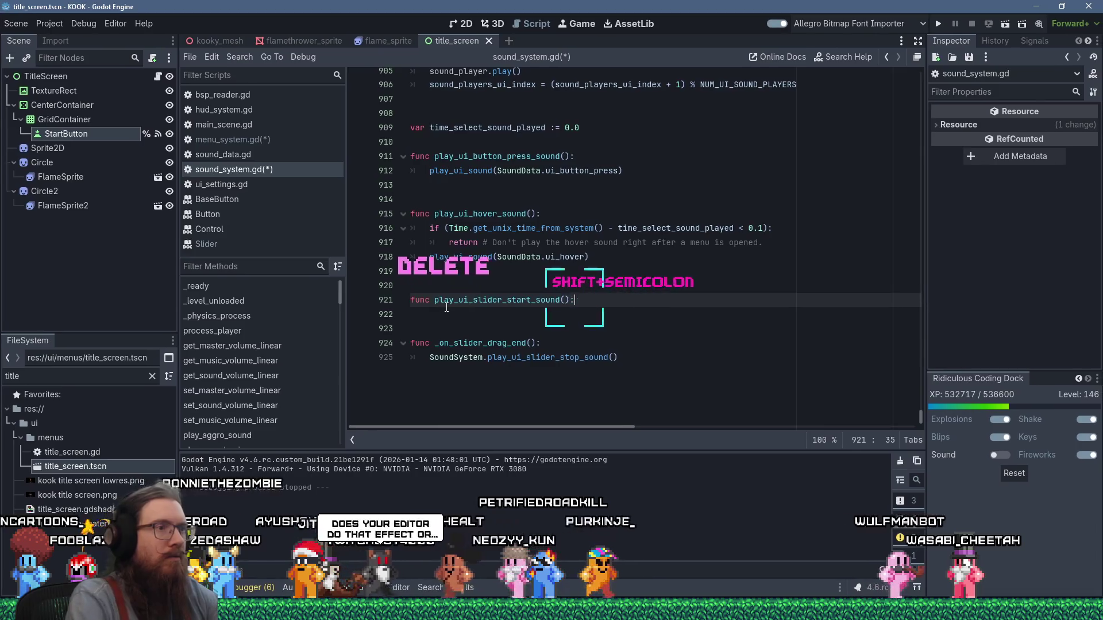
left_click_drag(489, 358, 445, 355)
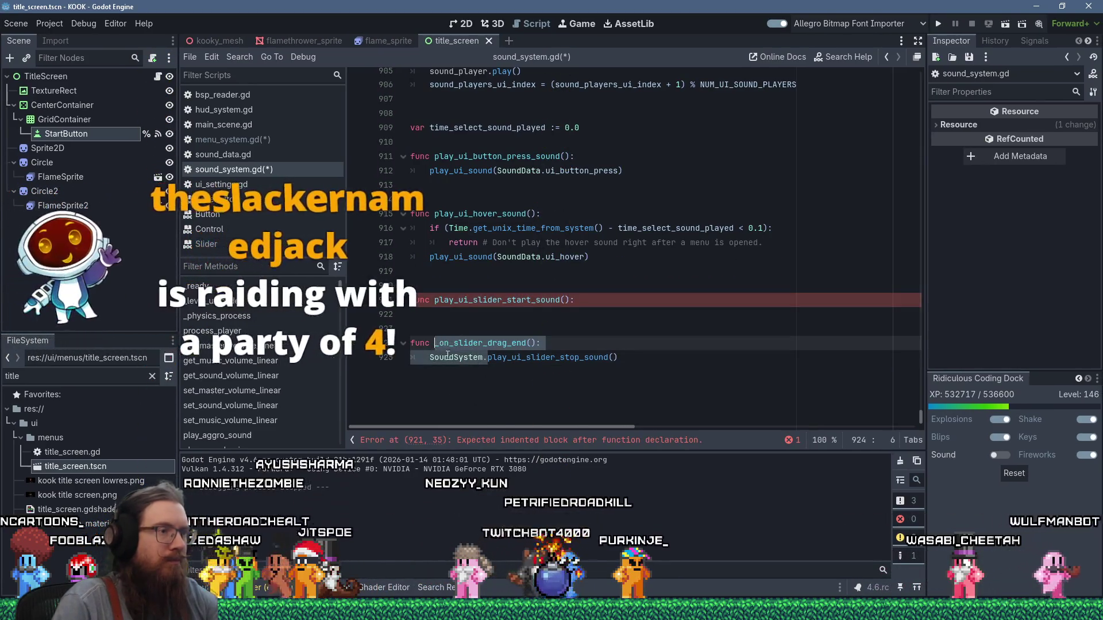
key("Delete")
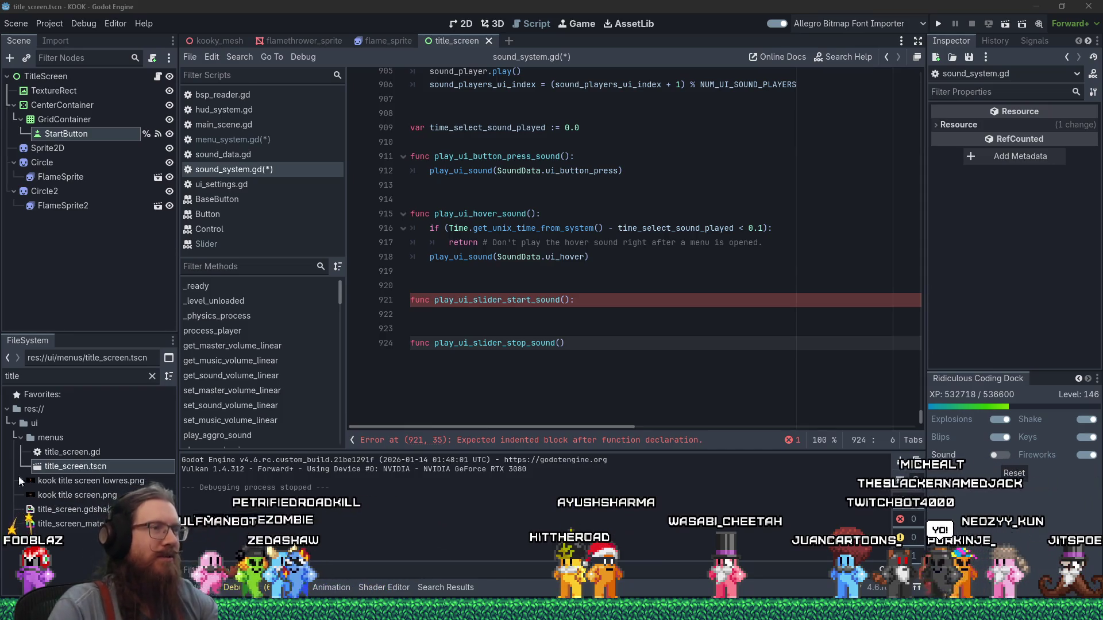
left_click(523, 316)
Make the start and stop functions call play_ui_sound with SoundData.ui_slider_start and ui_slider_end
key("Tab")
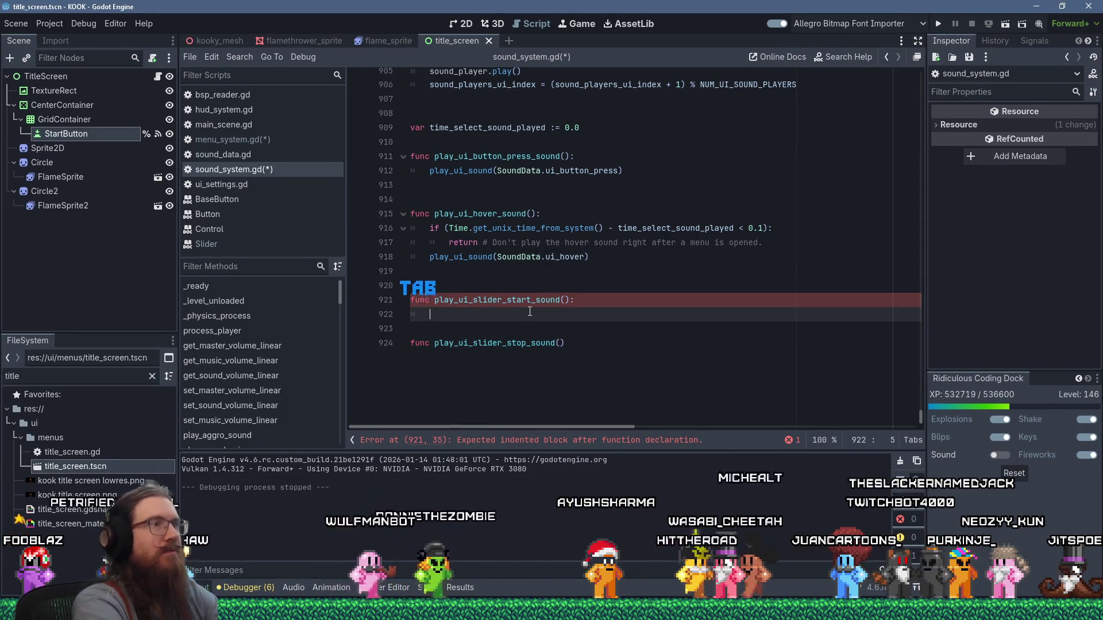
type("play_ui_sound(")
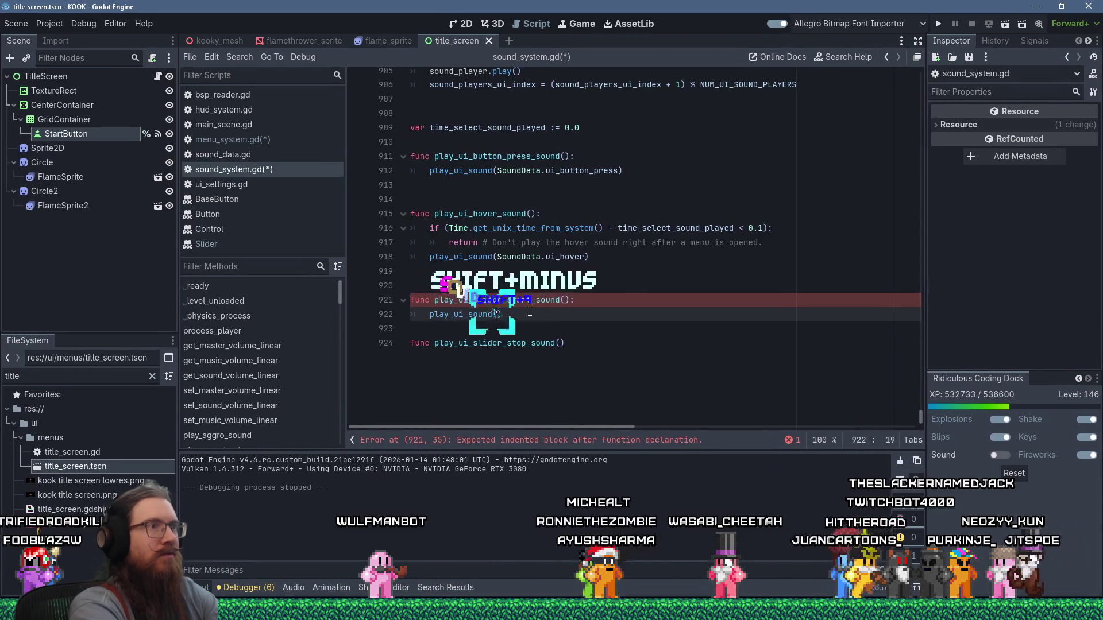
type("SoundData.ui")
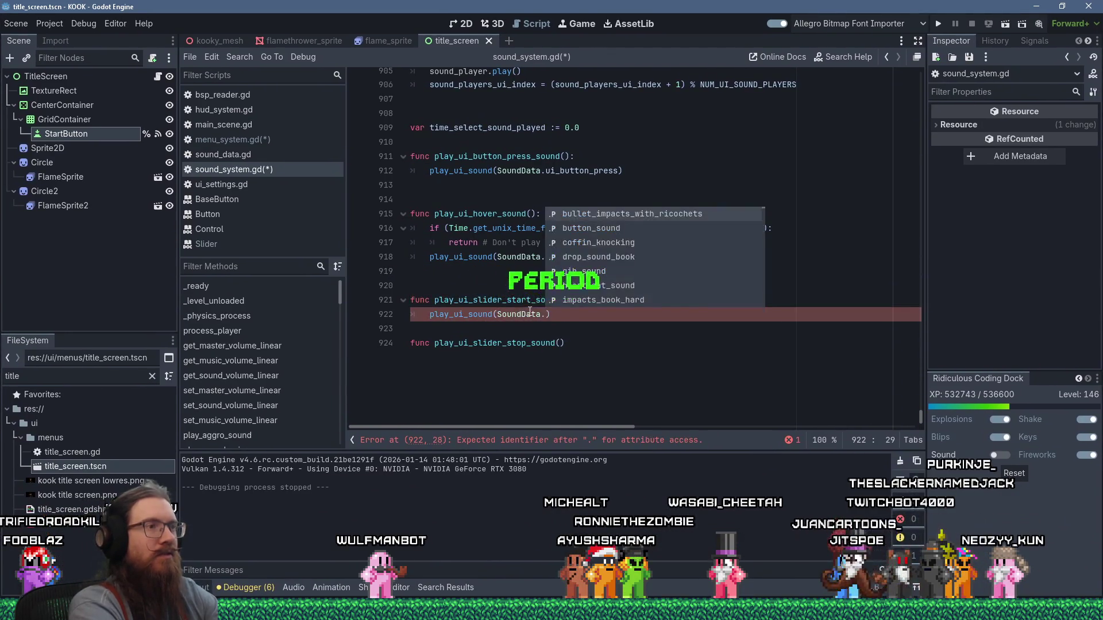
type("_s")
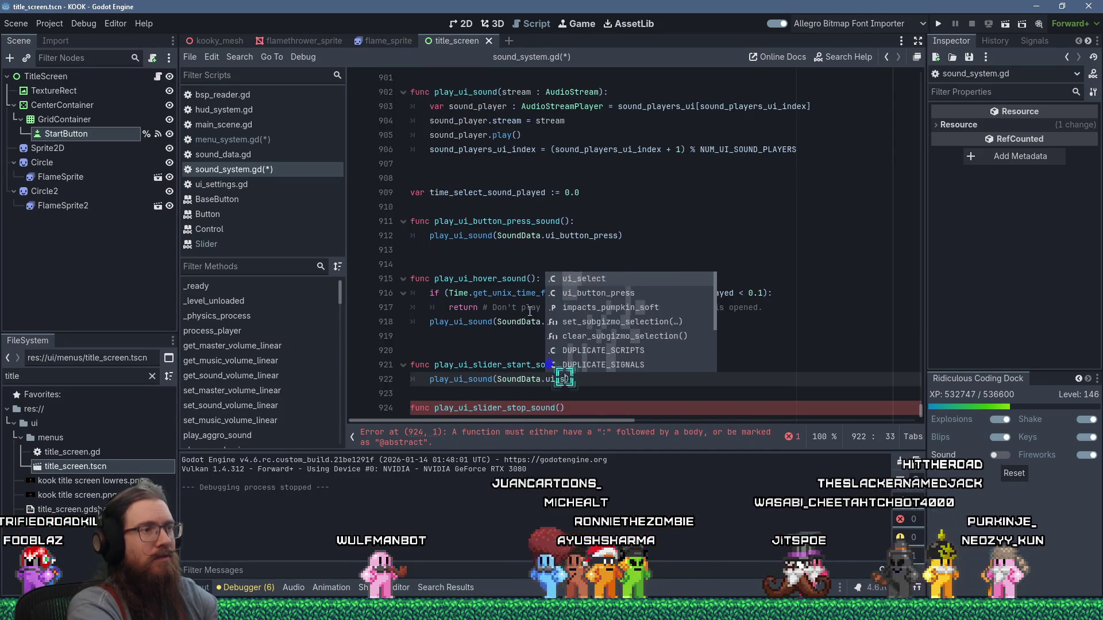
type("lider_start")
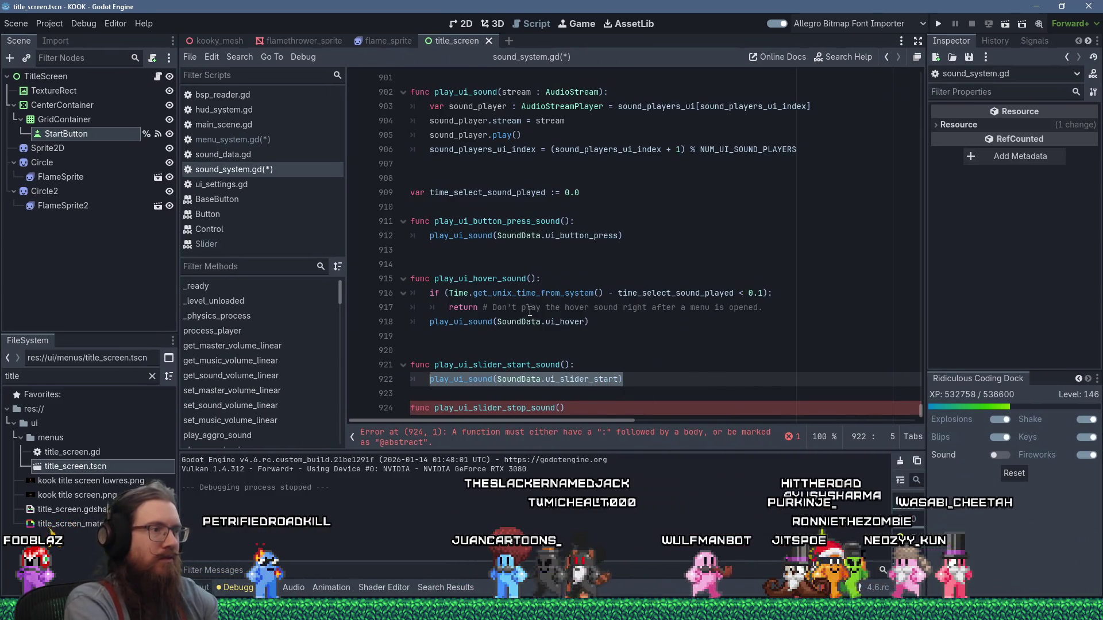
key("Down")
key("Down")
key("End")
key("Return")
key("shift+Insert")
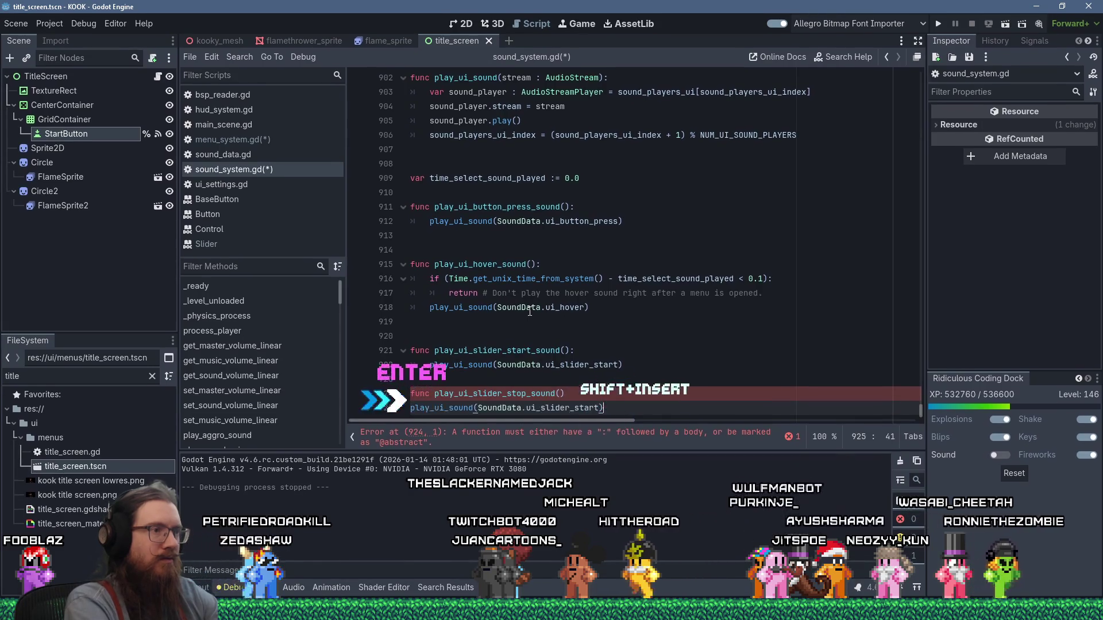
key("Home")
key("Tab")
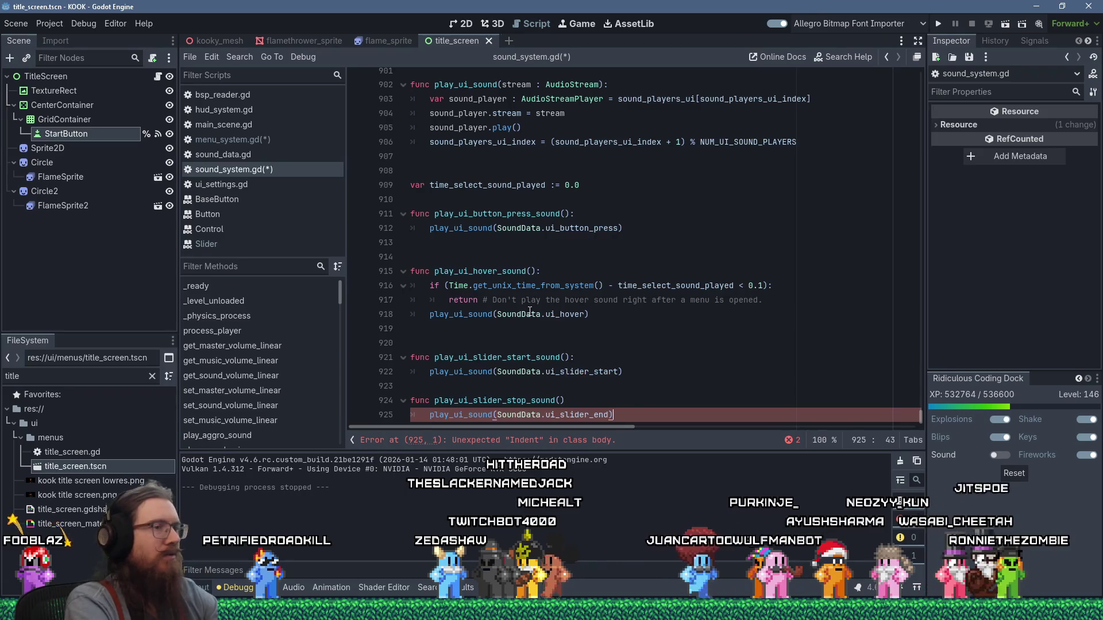
Tidy the blank lines after the stop function and switch to the REAPER ui_clicks project
key("Return")
key("Return")
key("BackSpace")
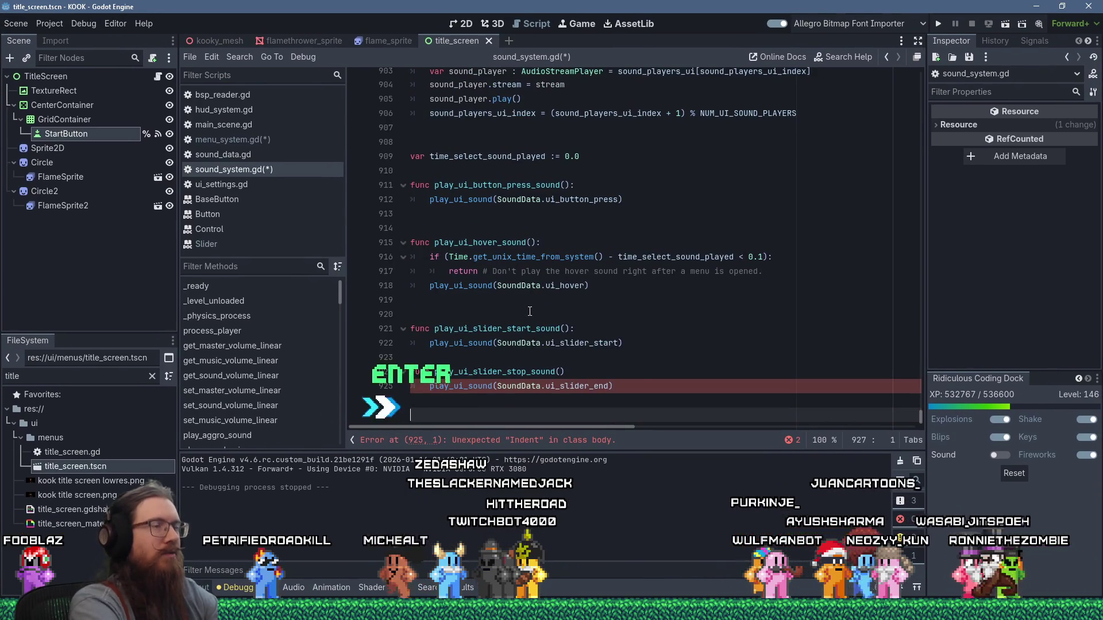
key("alt+Tab")
left_click(589, 163)
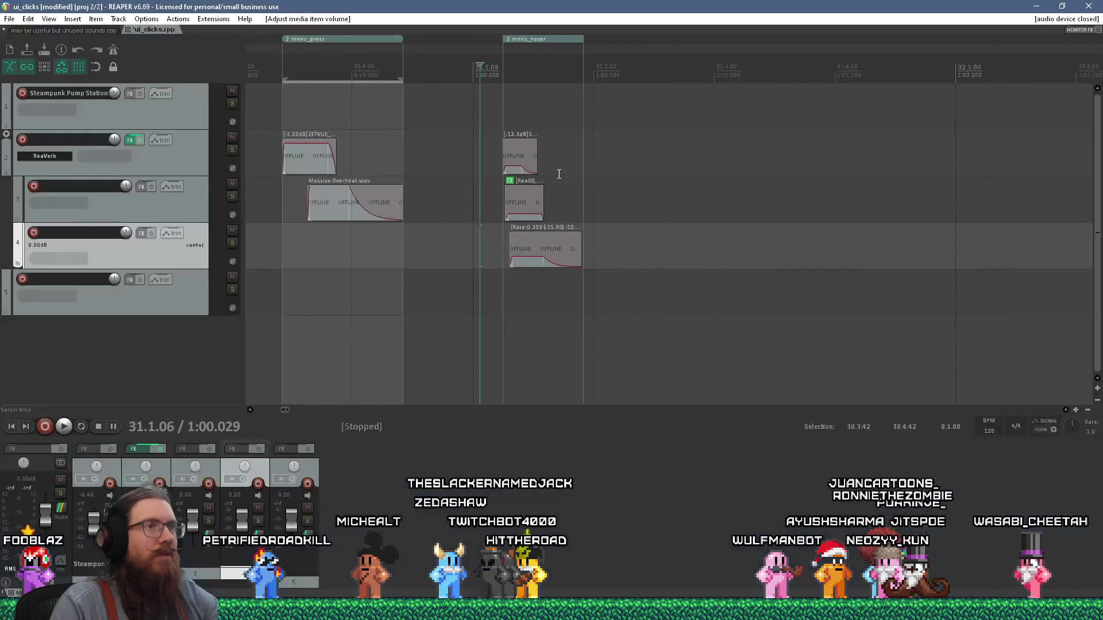
Audition the Massive Overheat items in the REAPER project
scroll(589, 164, "down", 5)
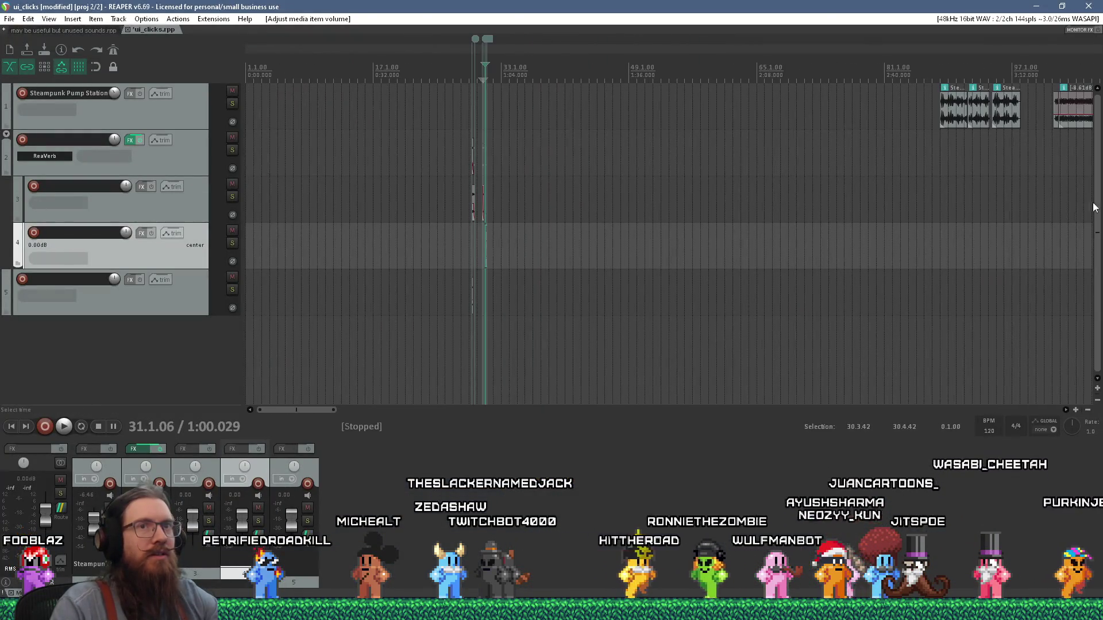
left_click_drag(305, 407, 362, 401)
scroll(648, 132, "up", 5)
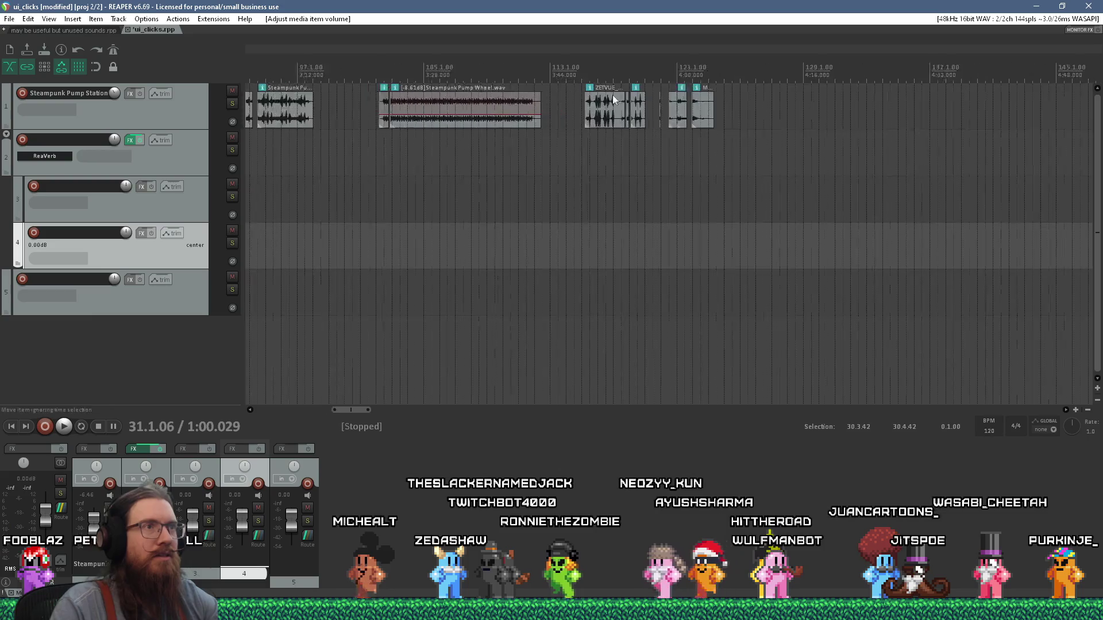
scroll(647, 132, "up", 8)
left_click(663, 148)
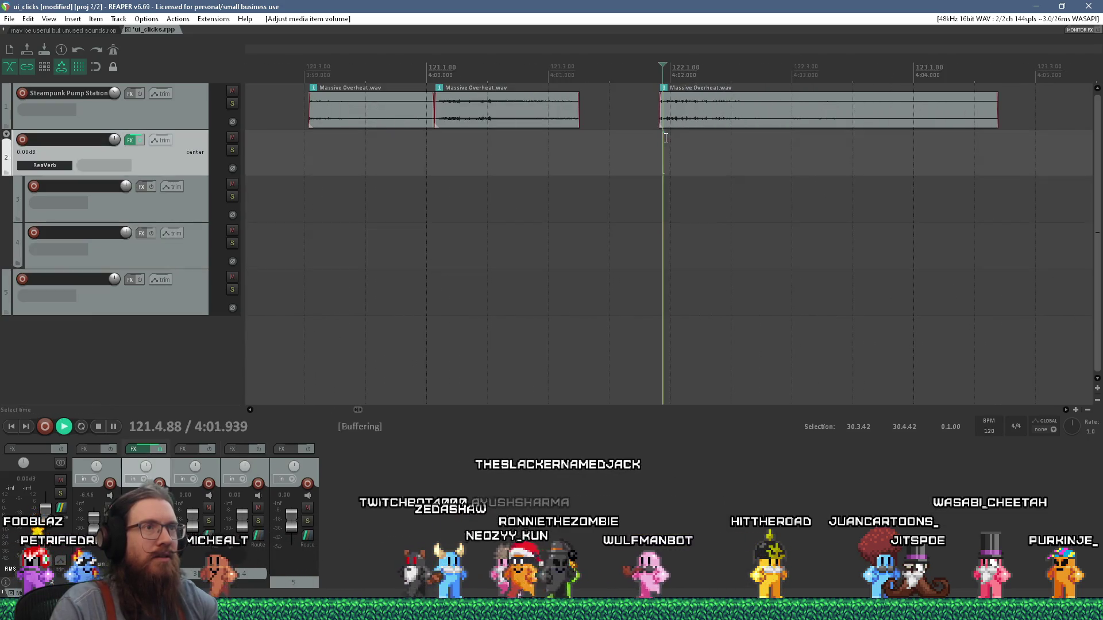
key("space")
scroll(520, 147, "down", 2)
left_click(501, 149)
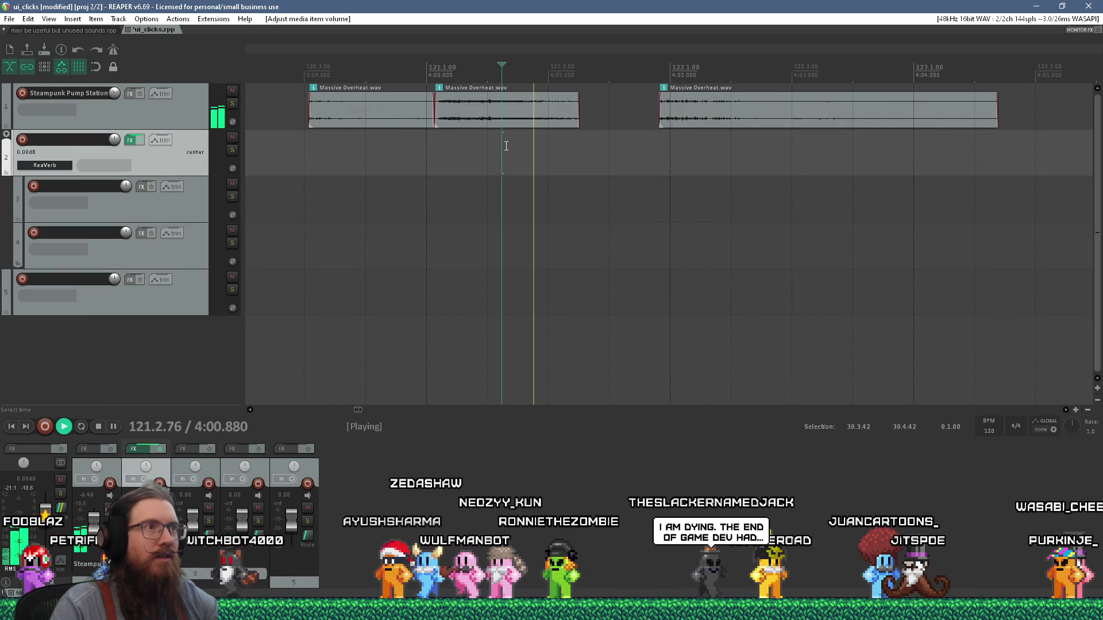
key("space")
Navigate to the ZETVUE_FOLEY_OPTOMETRIST_VISIT recording and audition it
scroll(527, 160, "down", 3)
scroll(528, 161, "left", 5)
scroll(718, 137, "up", 2)
scroll(661, 138, "up", 3)
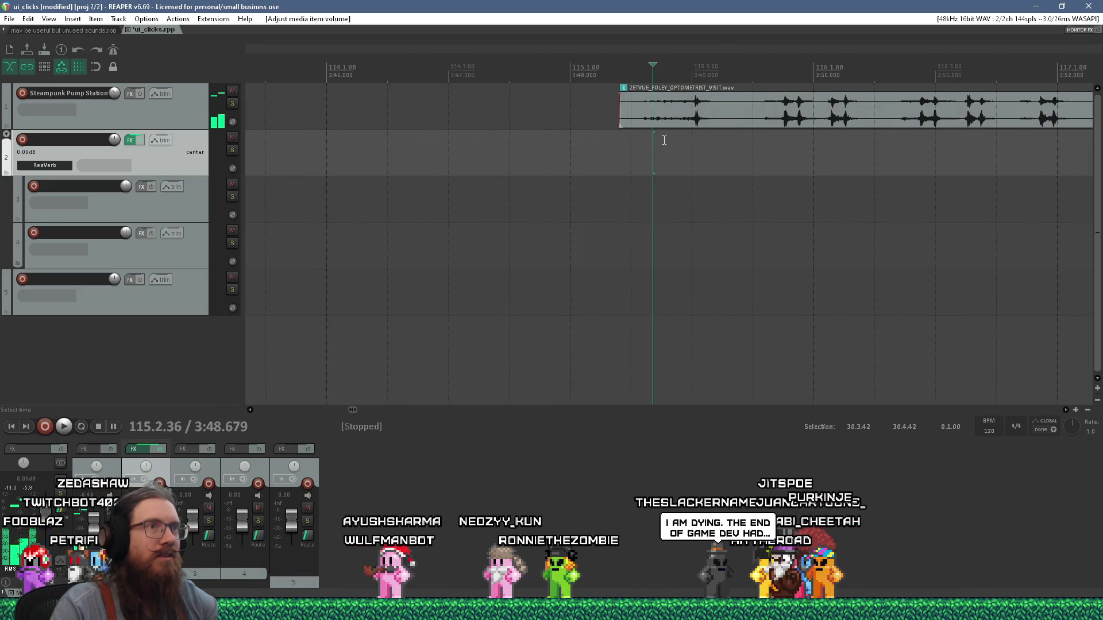
scroll(678, 138, "up", 3)
scroll(684, 140, "down", 6)
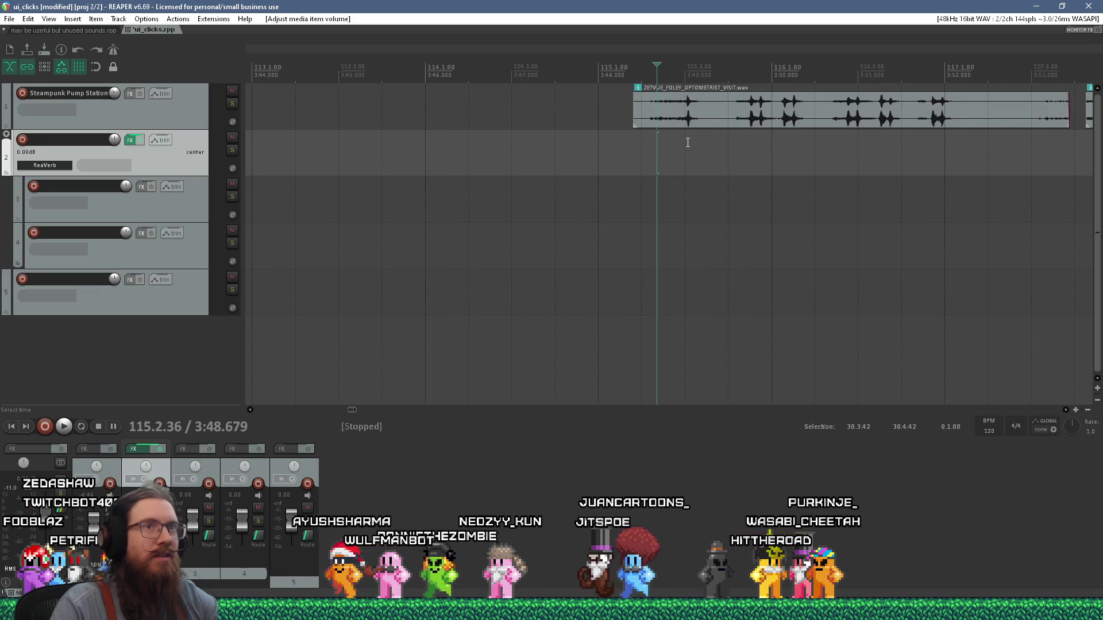
scroll(575, 138, "left", 4)
scroll(645, 131, "up", 2)
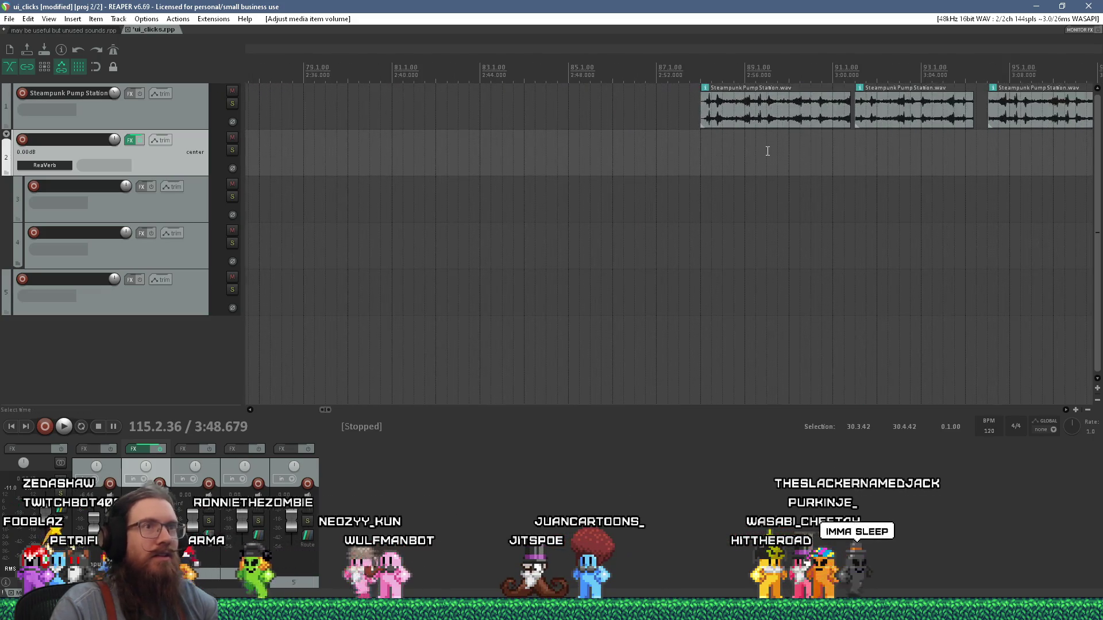
scroll(729, 149, "right", 10)
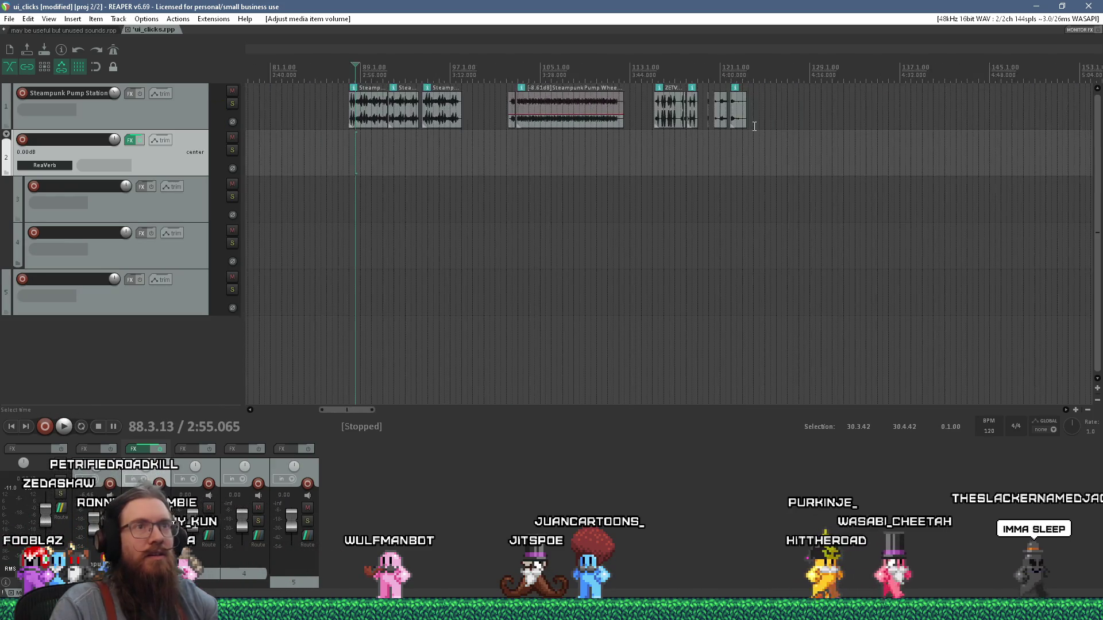
scroll(723, 145, "up", 2)
scroll(723, 145, "up", 4)
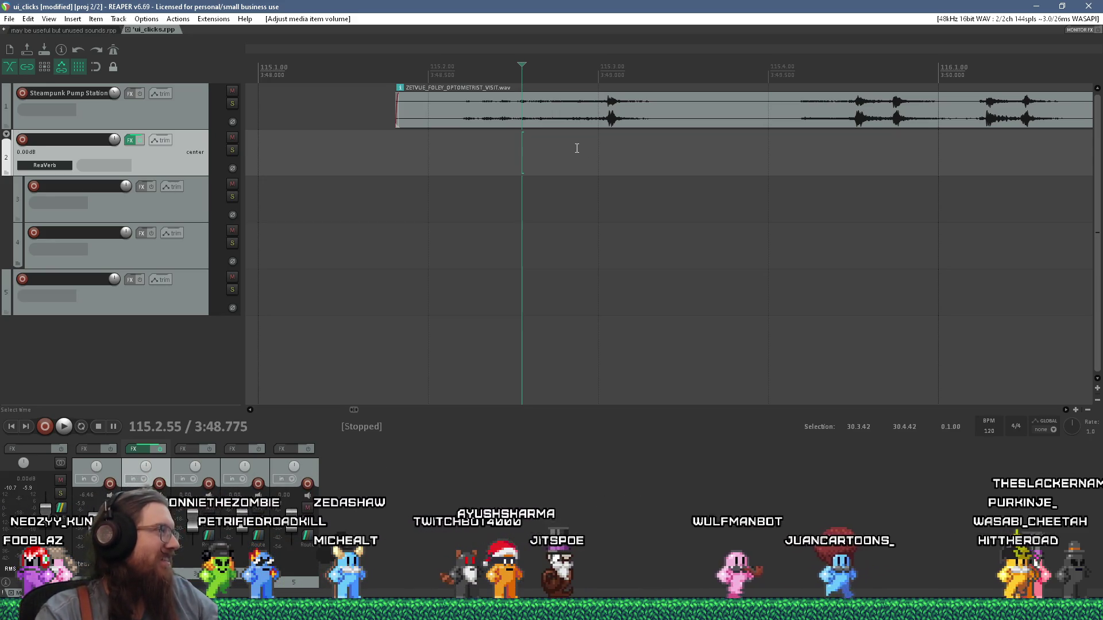
left_click(480, 148)
key("space")
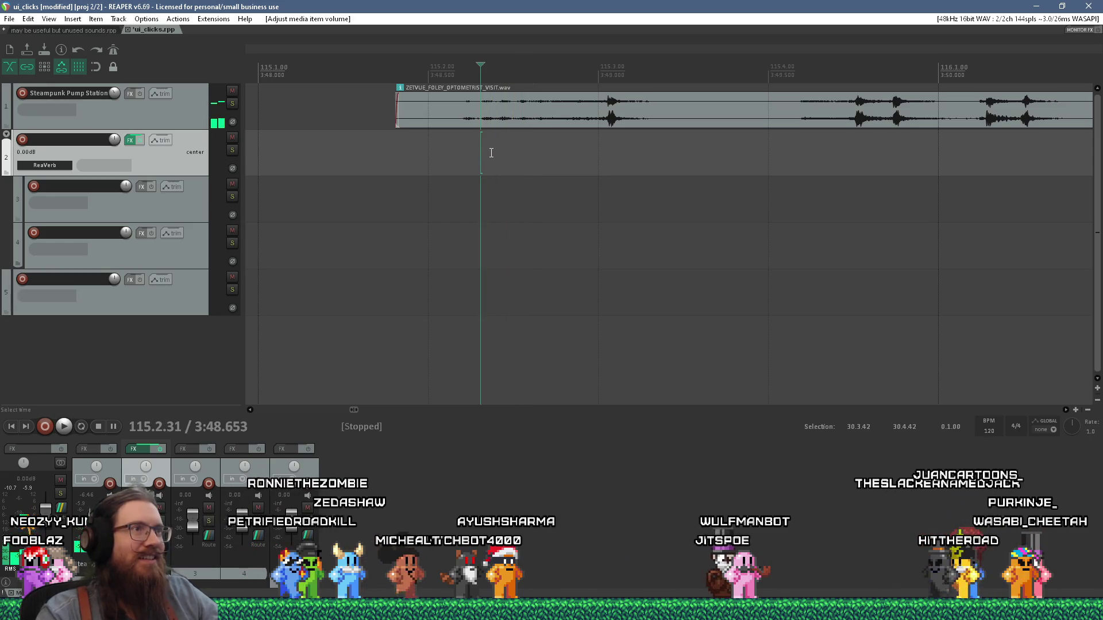
key("space")
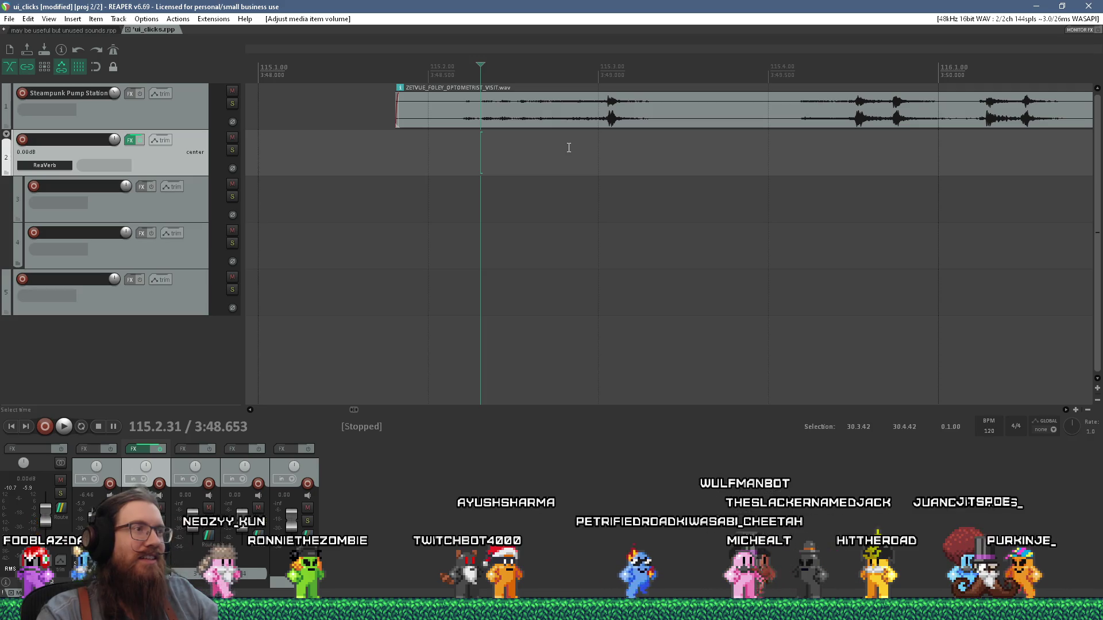
scroll(569, 148, "down", 4)
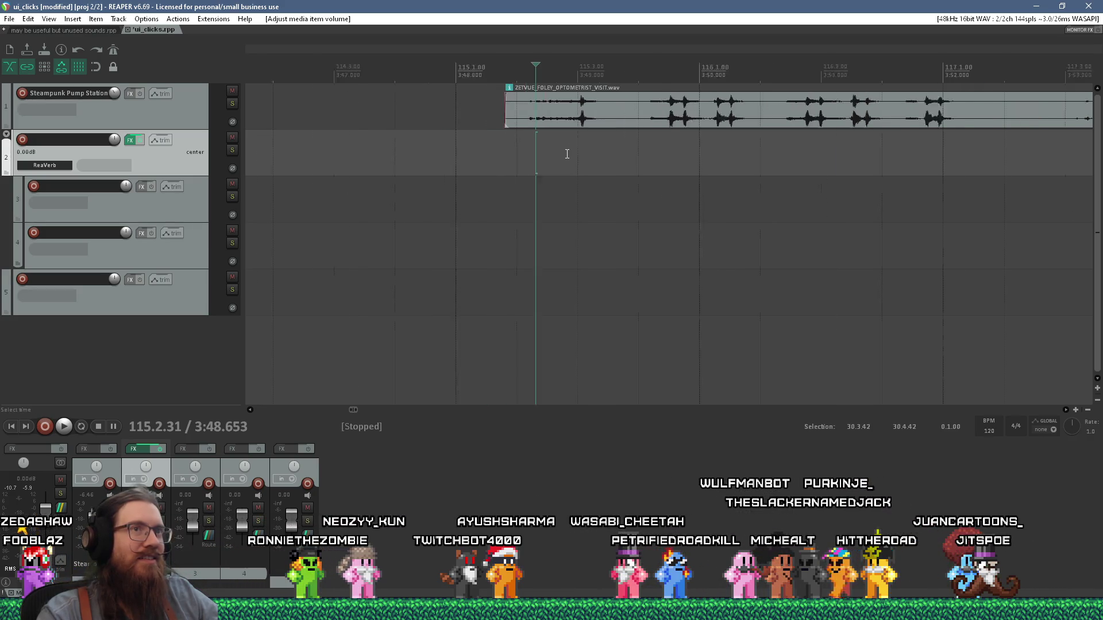
scroll(567, 154, "up", 4)
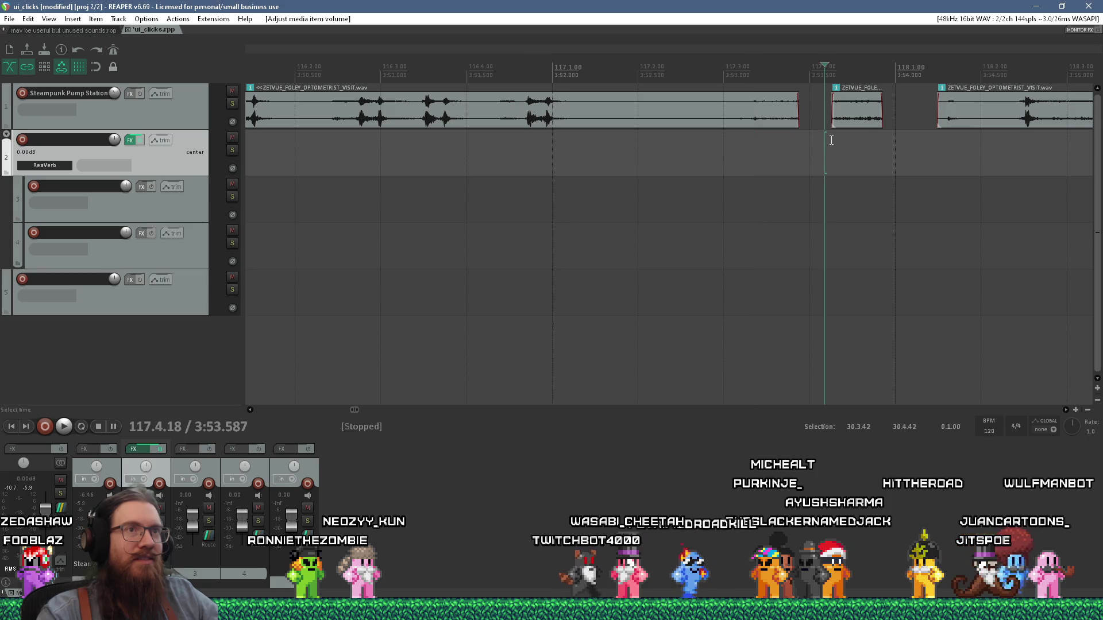
key("space")
Lengthen the short clip's end slightly and audition the recording around it
left_click_drag(879, 120, 888, 126)
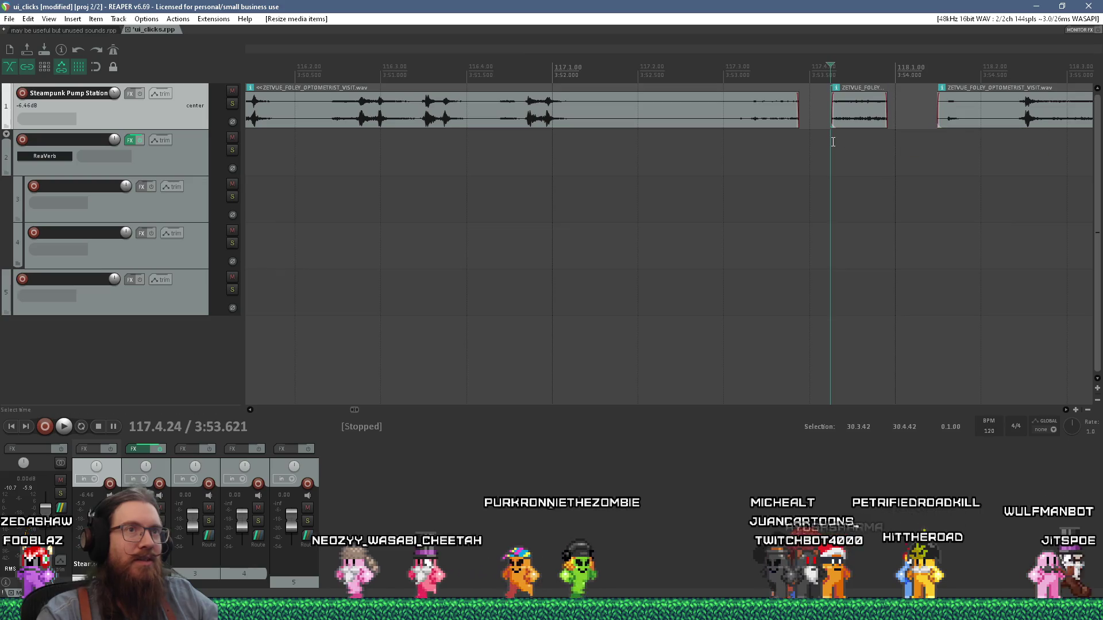
left_click(832, 153)
scroll(669, 152, "down", 6)
scroll(492, 154, "up", 5)
left_click(491, 146)
left_click(482, 147)
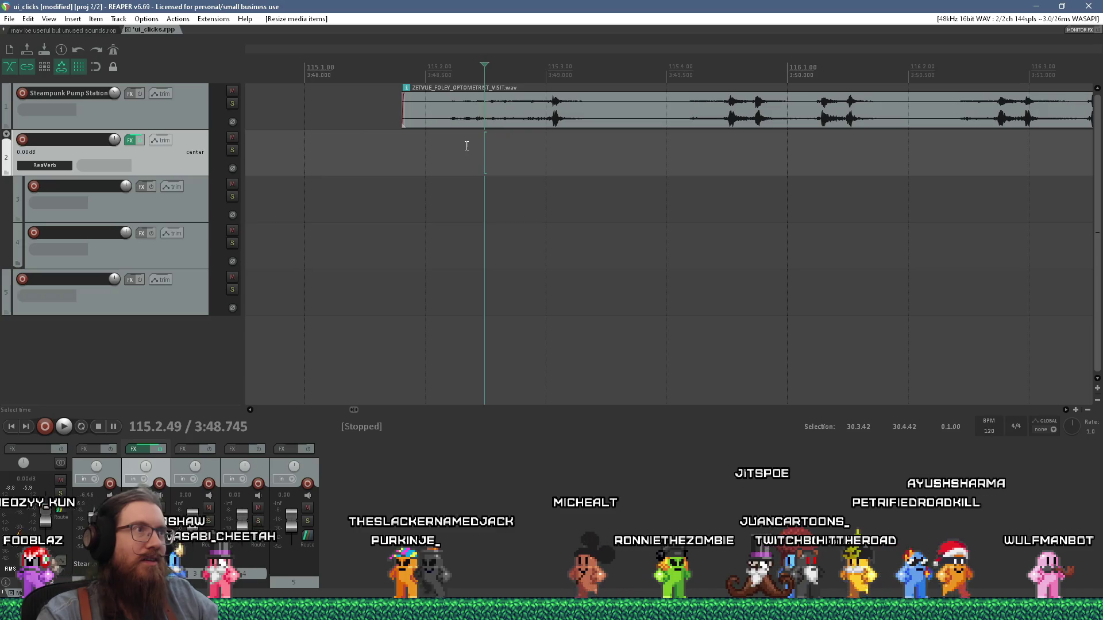
scroll(517, 149, "down", 2)
left_click(554, 144)
key("space")
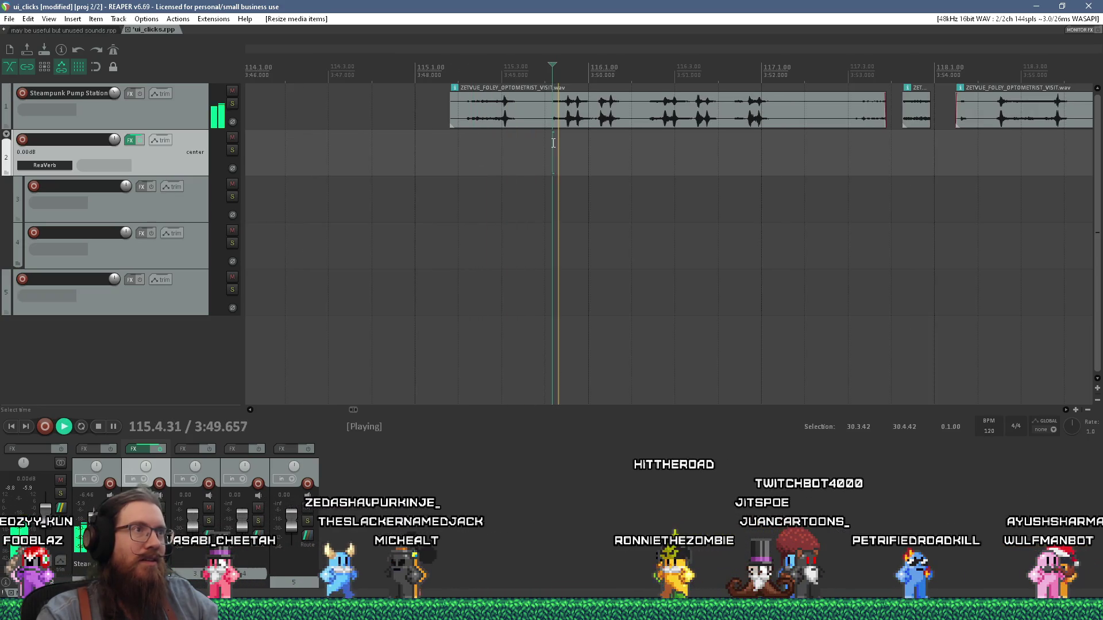
scroll(557, 144, "up", 5)
scroll(602, 141, "down", 5)
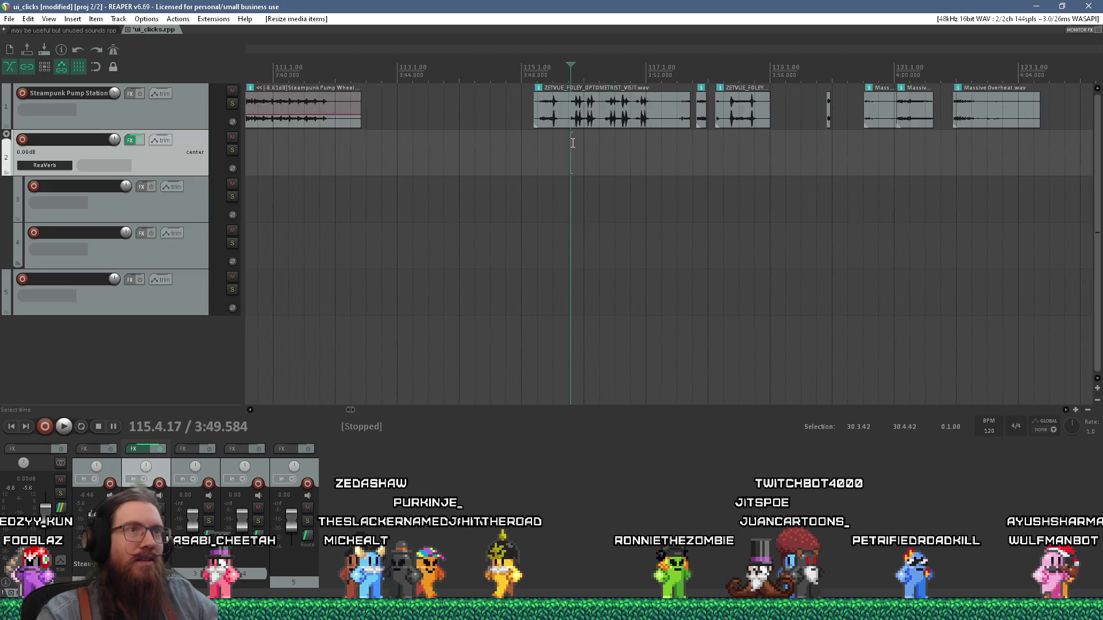
scroll(649, 130, "up", 3)
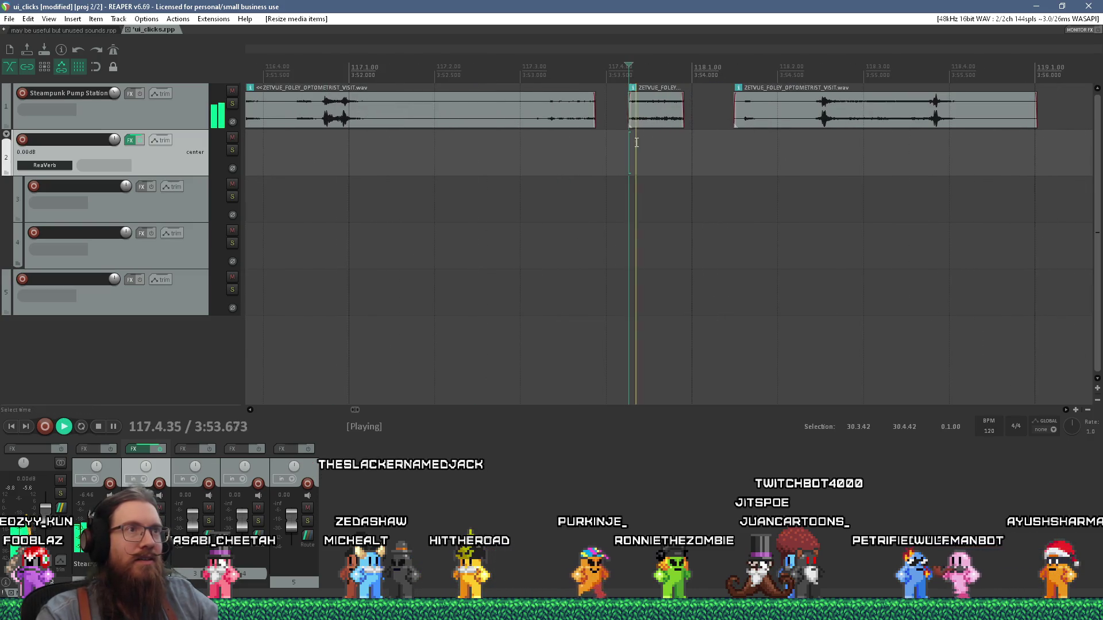
key("space")
Move the short clip to track 2 near bar 31, just past menu_hover, and audition it
mouse_move(655, 115)
left_mouse_down()
mouse_move(666, 122)
mouse_move(674, 180)
mouse_move(483, 194)
mouse_move(264, 166)
mouse_move(726, 205)
mouse_move(369, 194)
mouse_move(520, 233)
mouse_move(354, 180)
mouse_move(875, 205)
mouse_move(389, 210)
mouse_move(625, 206)
mouse_move(592, 207)
mouse_move(592, 174)
left_mouse_up()
scroll(672, 172, "down", 10)
scroll(483, 194, "down", 2)
scroll(265, 165, "up", 2)
scroll(369, 194, "up", 5)
scroll(520, 233, "up", 4)
scroll(389, 210, "up", 2)
scroll(593, 206, "up", 2)
scroll(575, 190, "up", 2)
left_click(541, 193)
key("space")
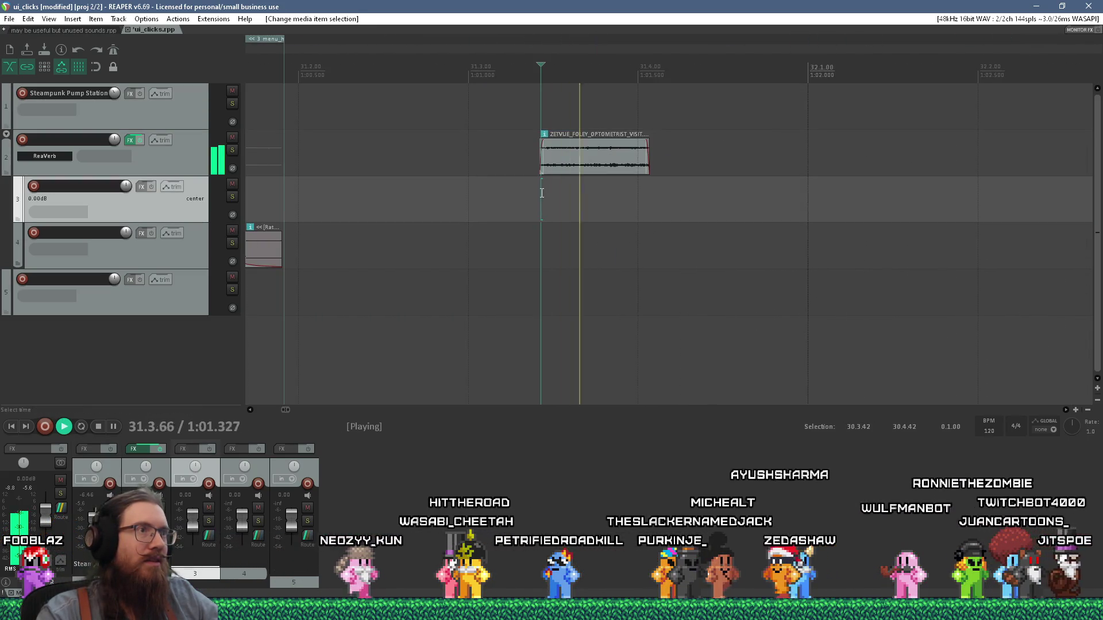
Move the foley clip down to track 5 and audition it there
left_click_drag(579, 160, 576, 300)
left_click(530, 328)
key("space")
Give the clip a lengthened fade-out and insert a new region spanning it
key("space")
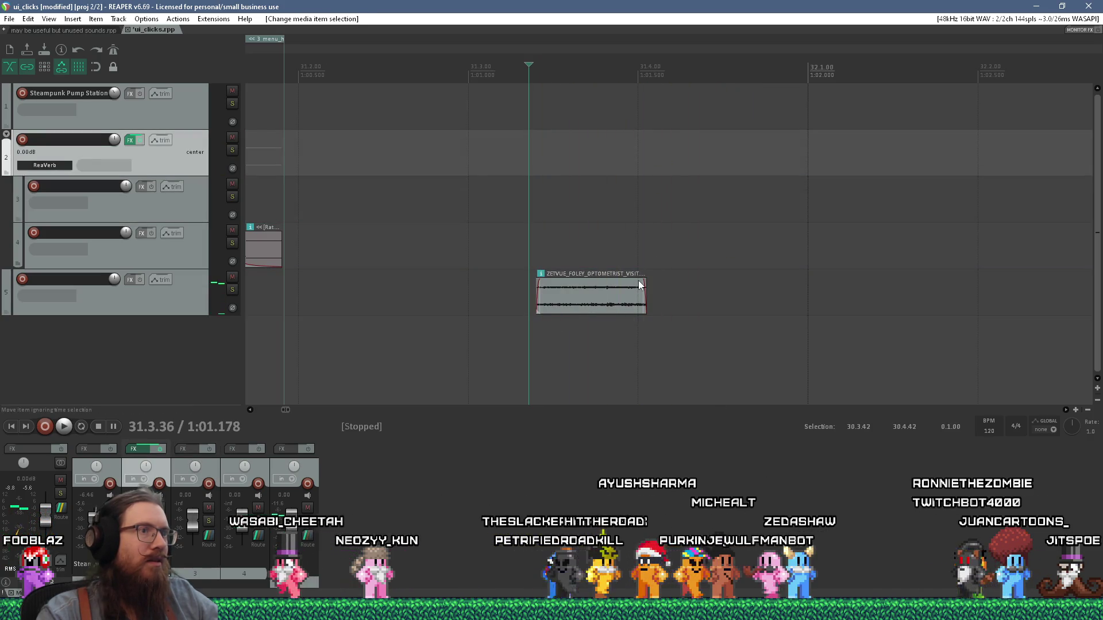
scroll(638, 293, "up", 2)
left_click_drag(652, 282, 614, 304)
key("space")
mouse_move(548, 313)
left_mouse_down()
mouse_move(528, 304)
mouse_move(539, 305)
left_mouse_up()
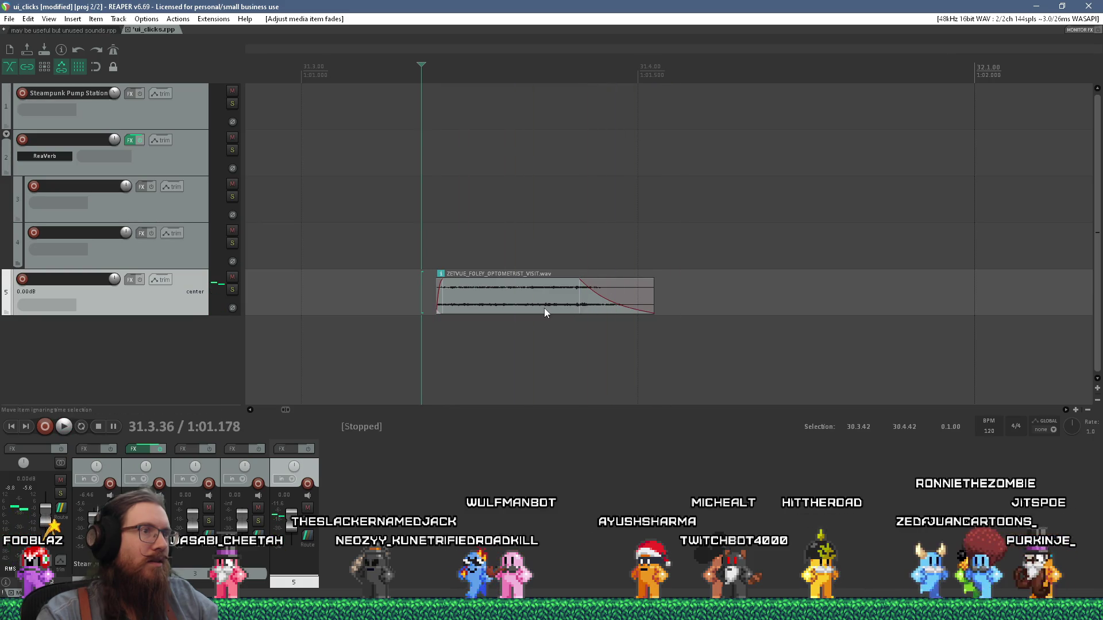
left_click(527, 301)
key("shift+r")
type("slider_start")
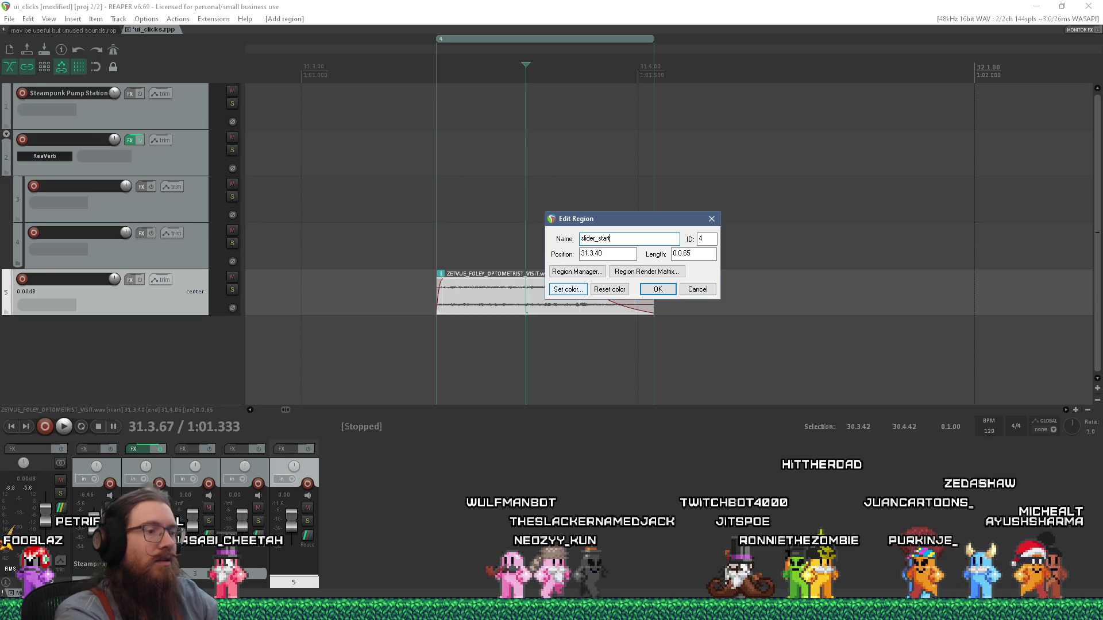
Confirm the new region's name as slider_start
key("Return")
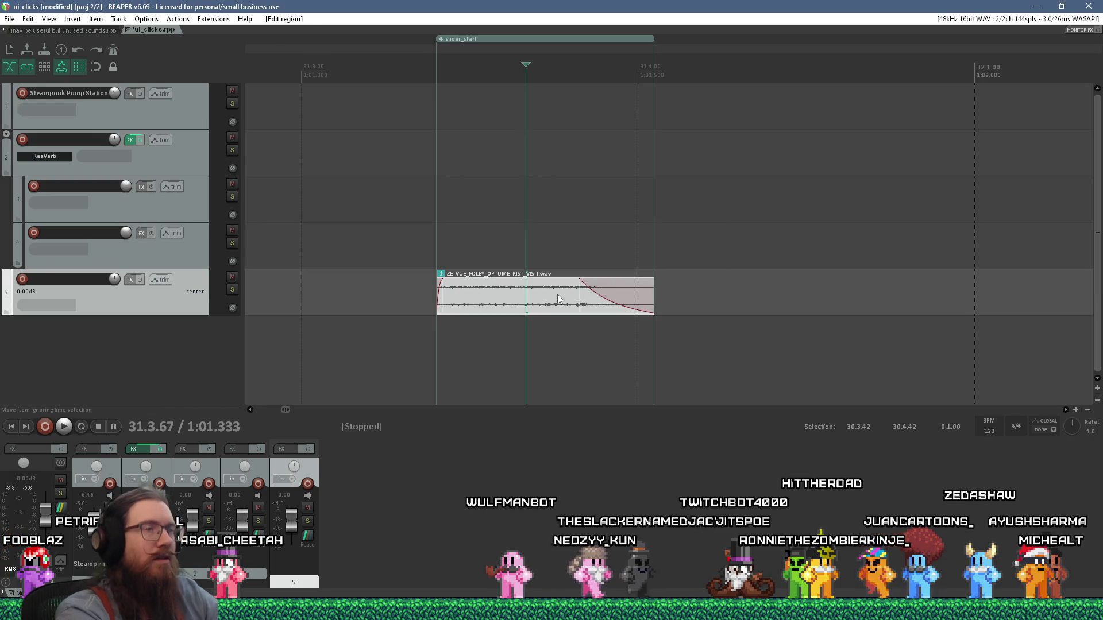
scroll(494, 265, "down", 3)
scroll(488, 247, "up", 2)
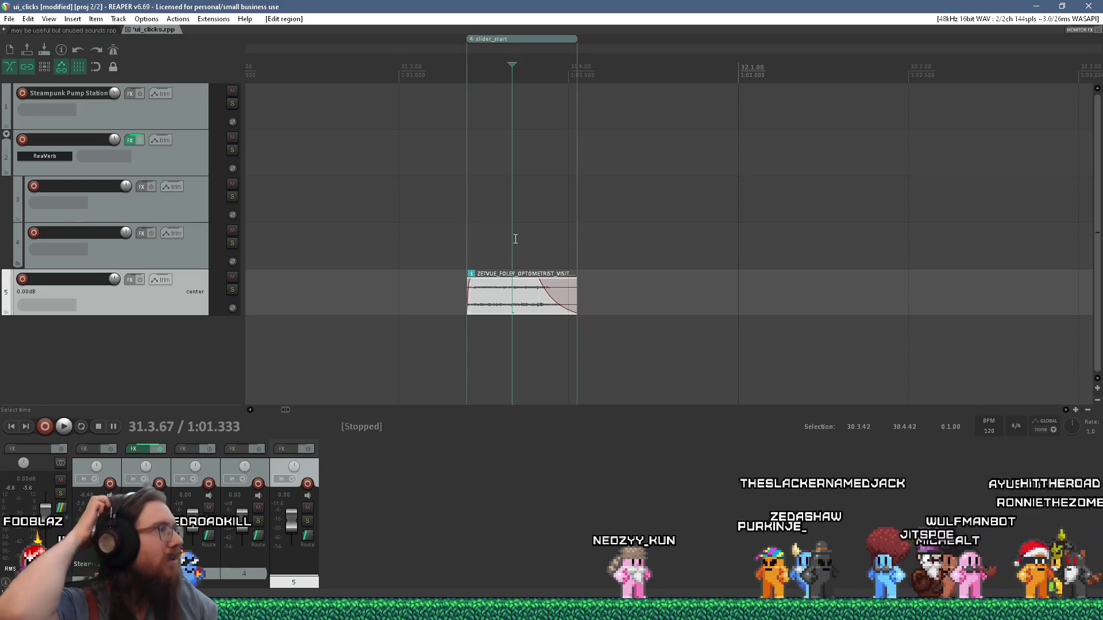
Render the slider_start region to slider_start.wav in the game's sound/ui folder
right_click(509, 38)
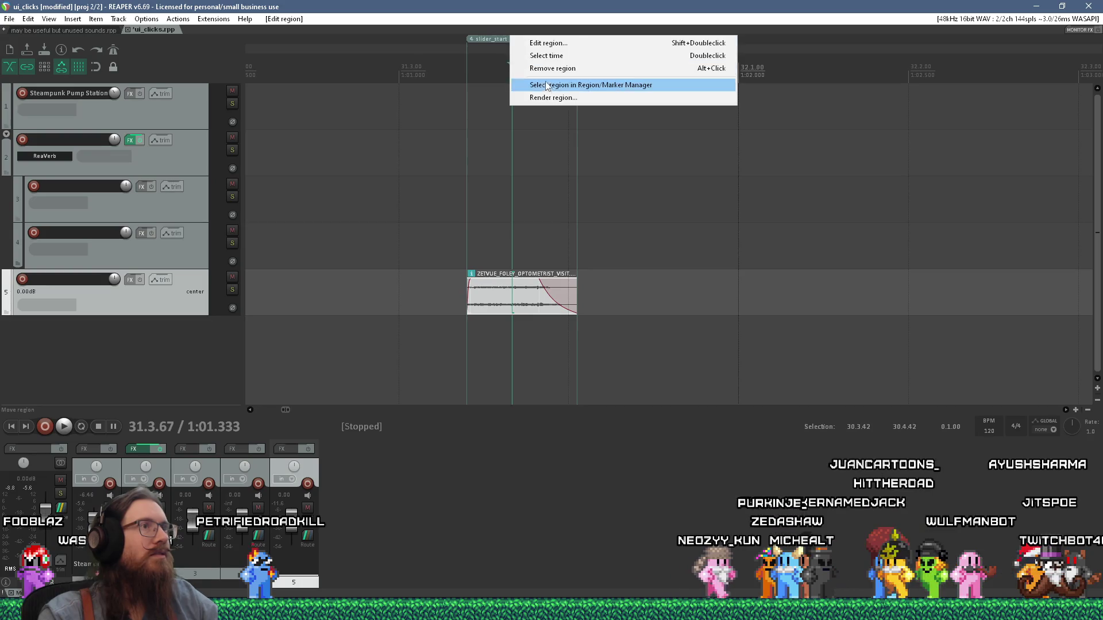
left_click(549, 99)
key("ctrl+alt+r")
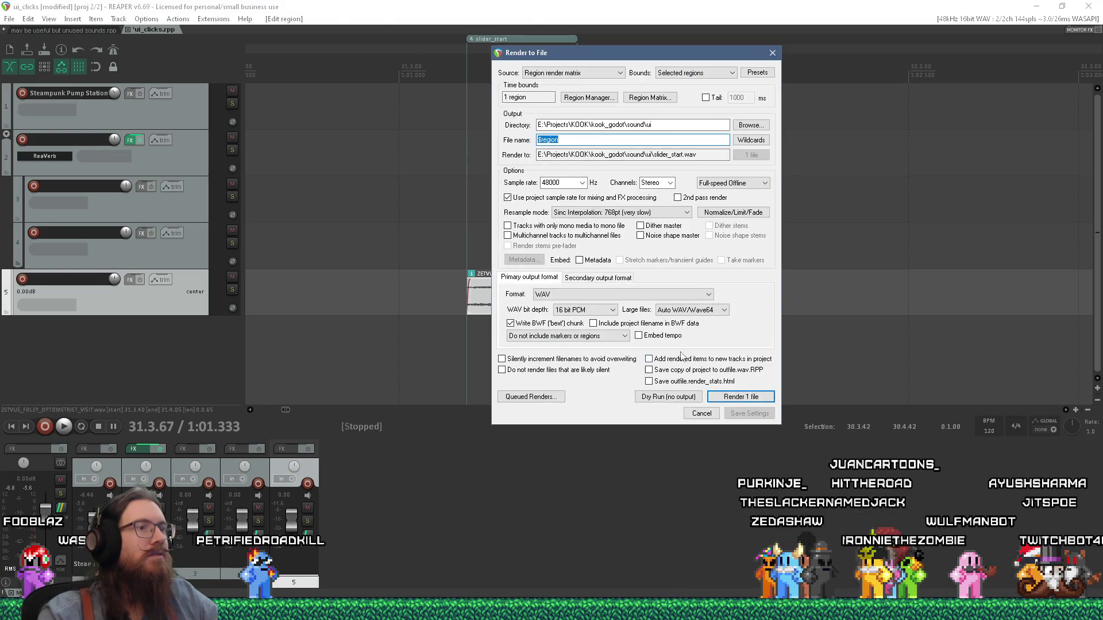
left_click(728, 396)
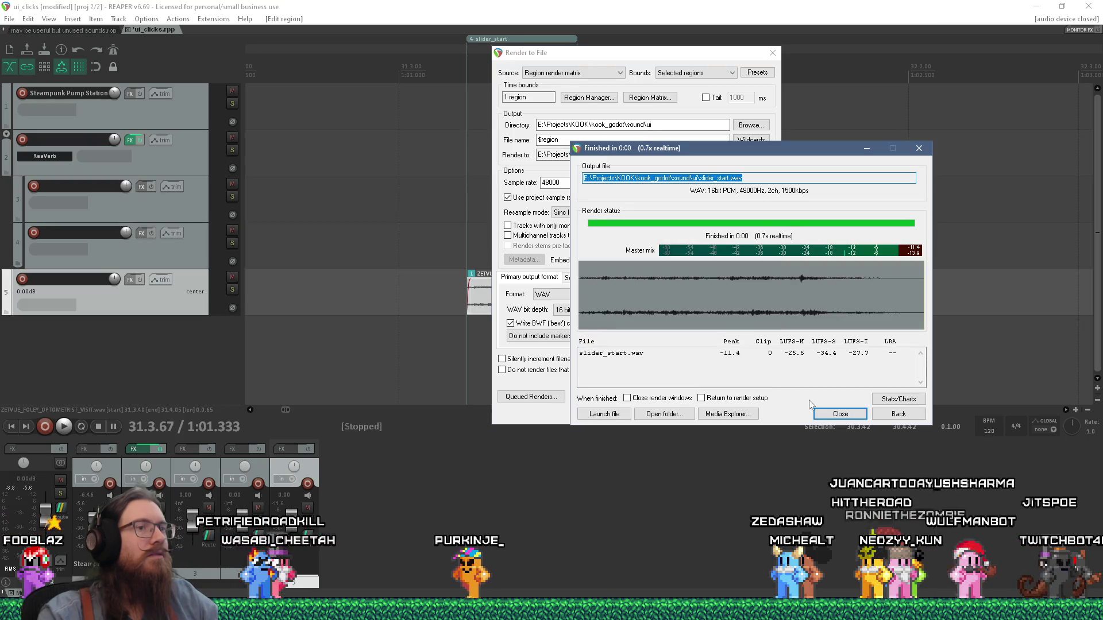
left_click(910, 414)
scroll(589, 318, "down", 5)
scroll(540, 283, "right", 15)
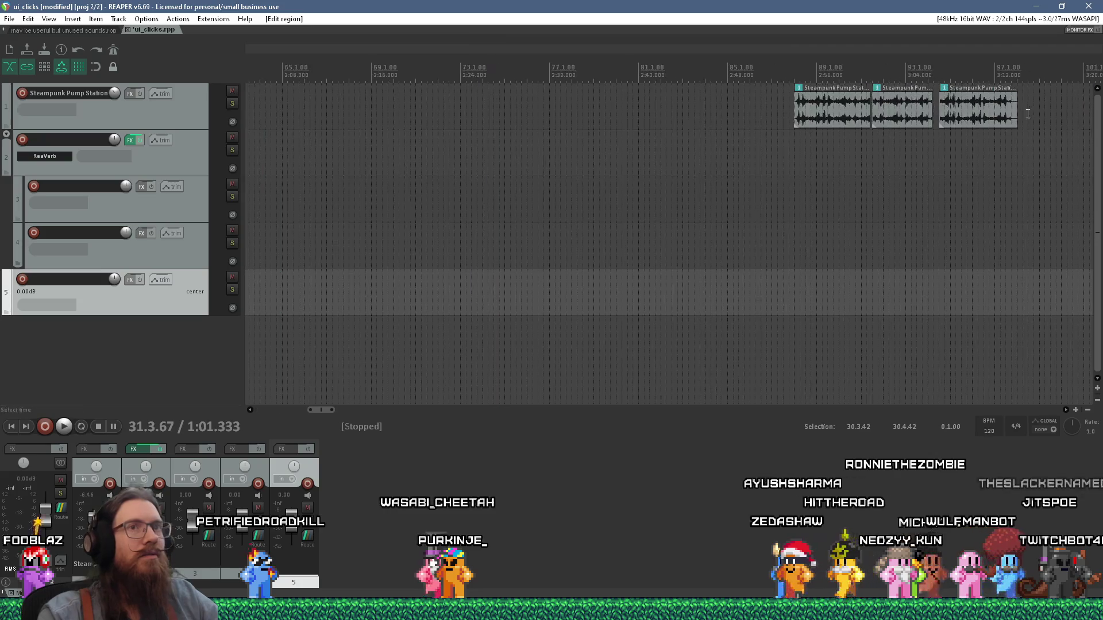
Play through the foley recording to locate the next short sound
scroll(945, 118, "up", 6)
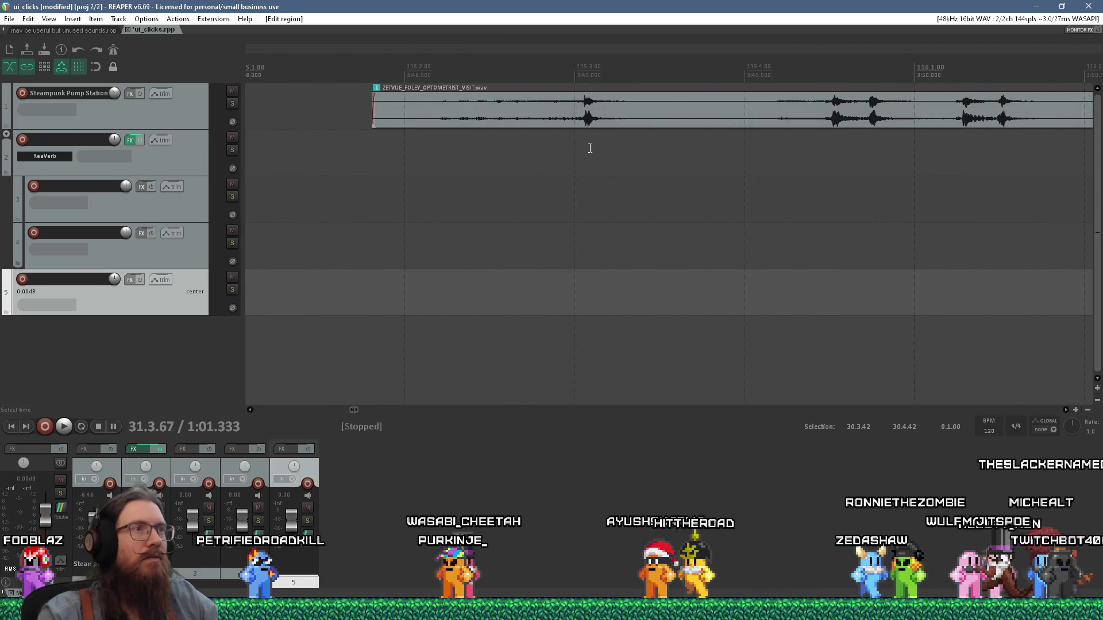
left_click(578, 143)
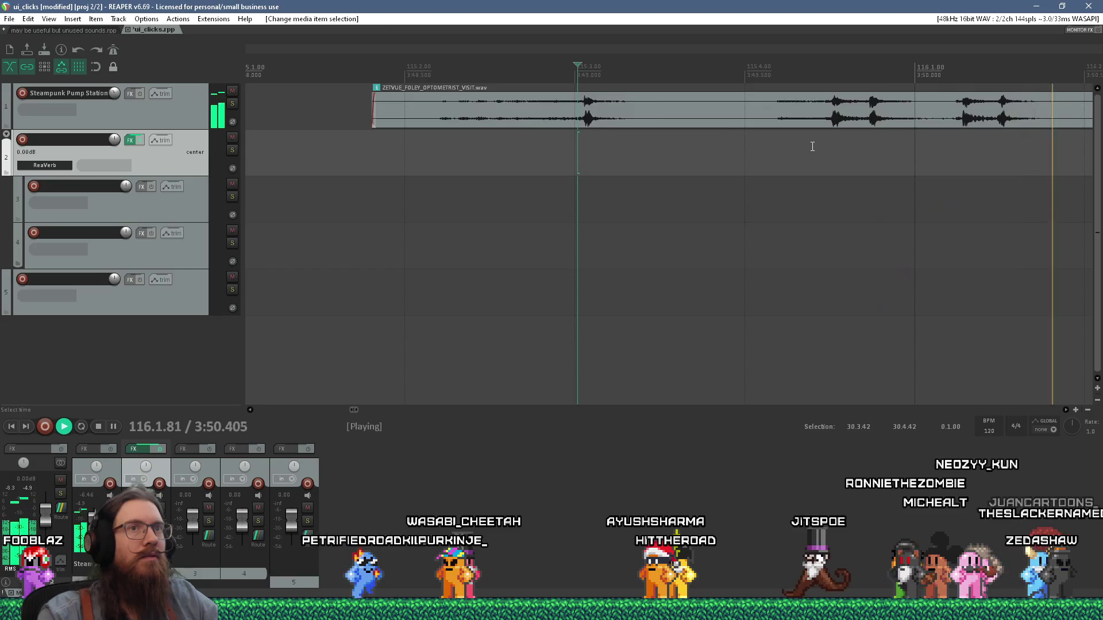
key("space")
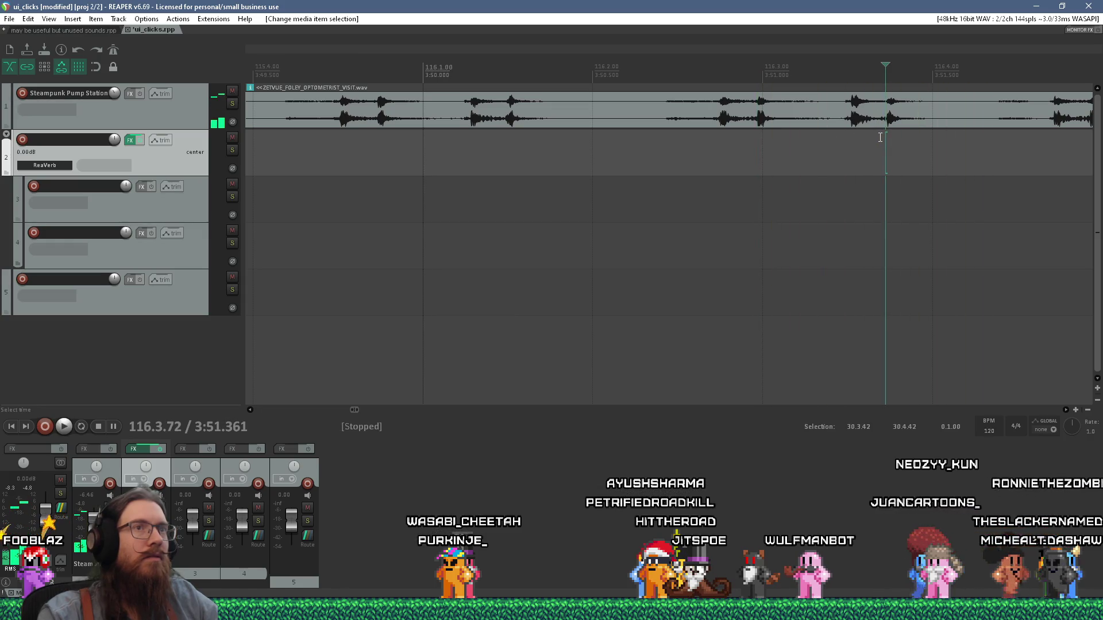
scroll(879, 138, "left", 3)
left_click(616, 151)
key("space")
key("space")
scroll(619, 138, "up", 2)
Split the recording at the wanted sound's start and end to isolate it
left_click(621, 129)
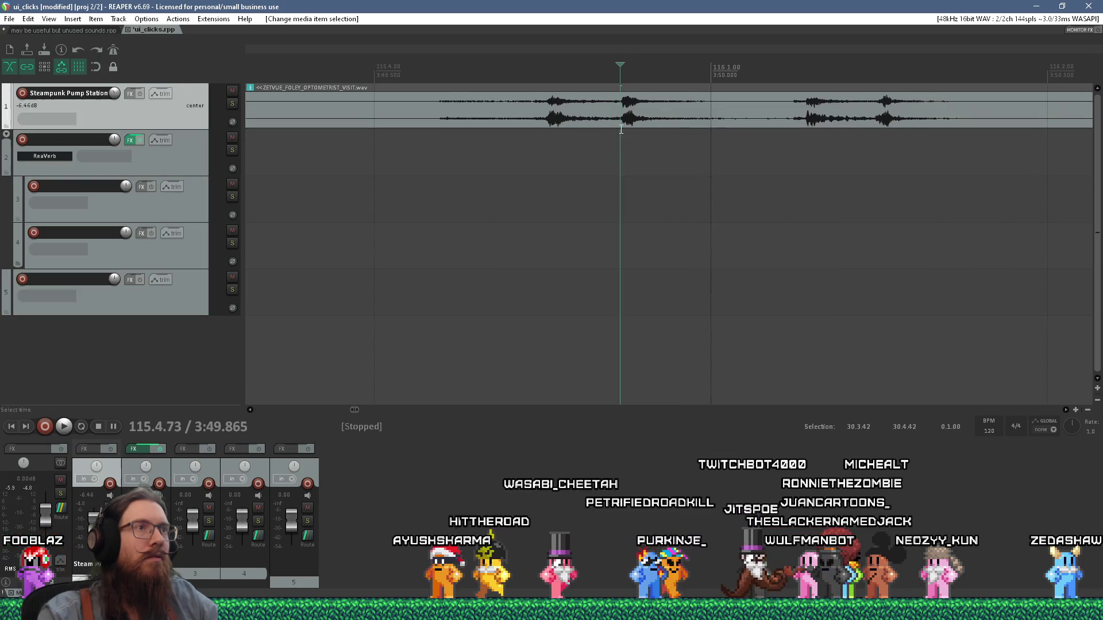
key("s")
key("space")
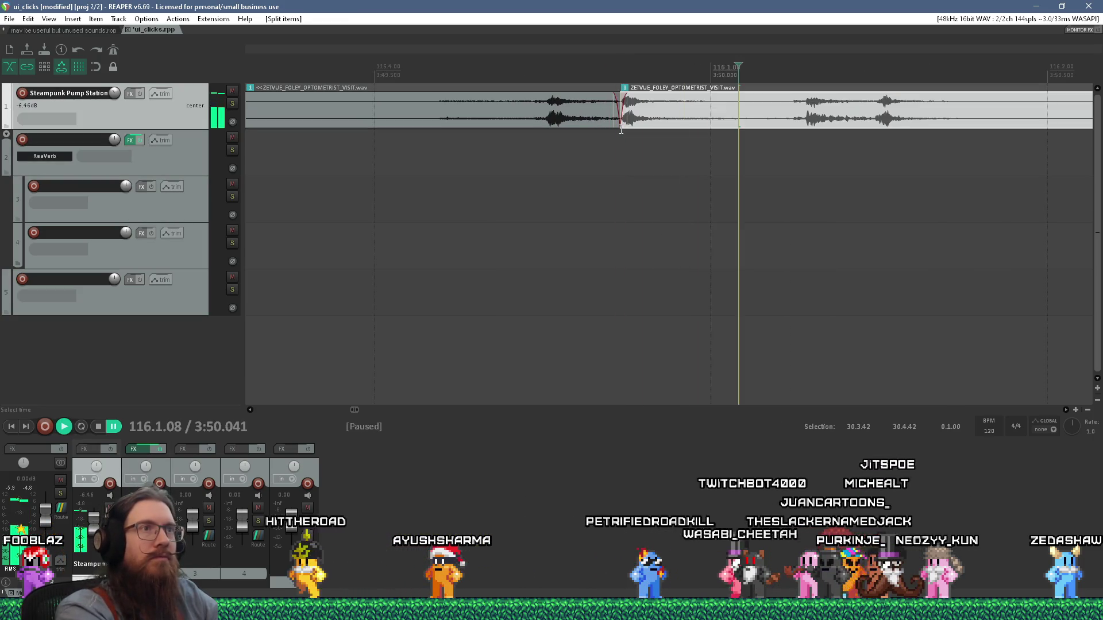
left_click(797, 134)
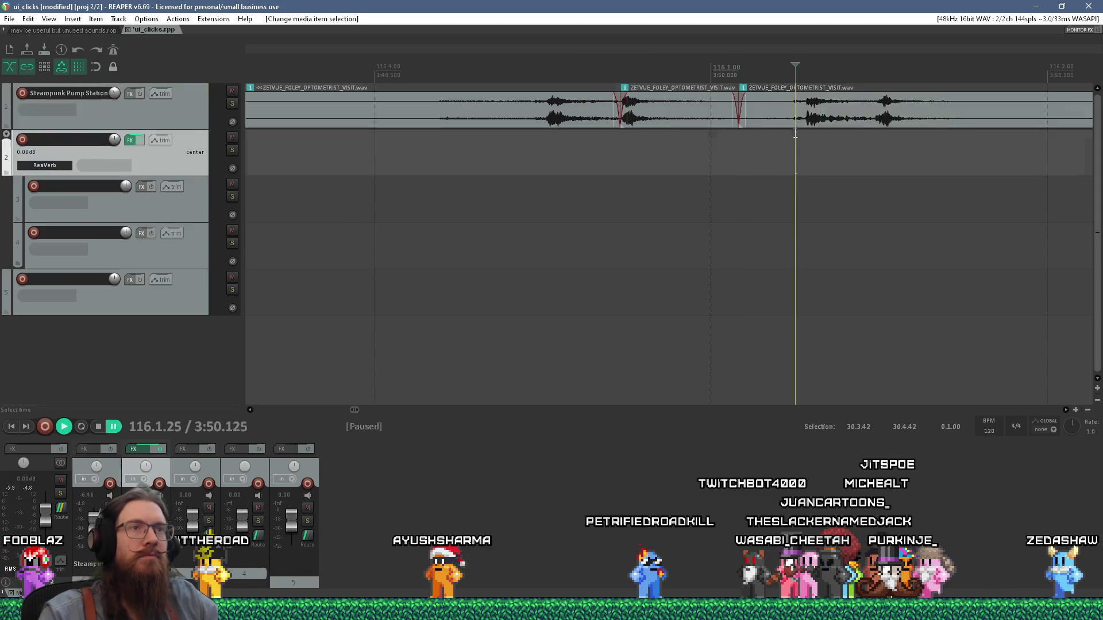
scroll(574, 147, "down", 2)
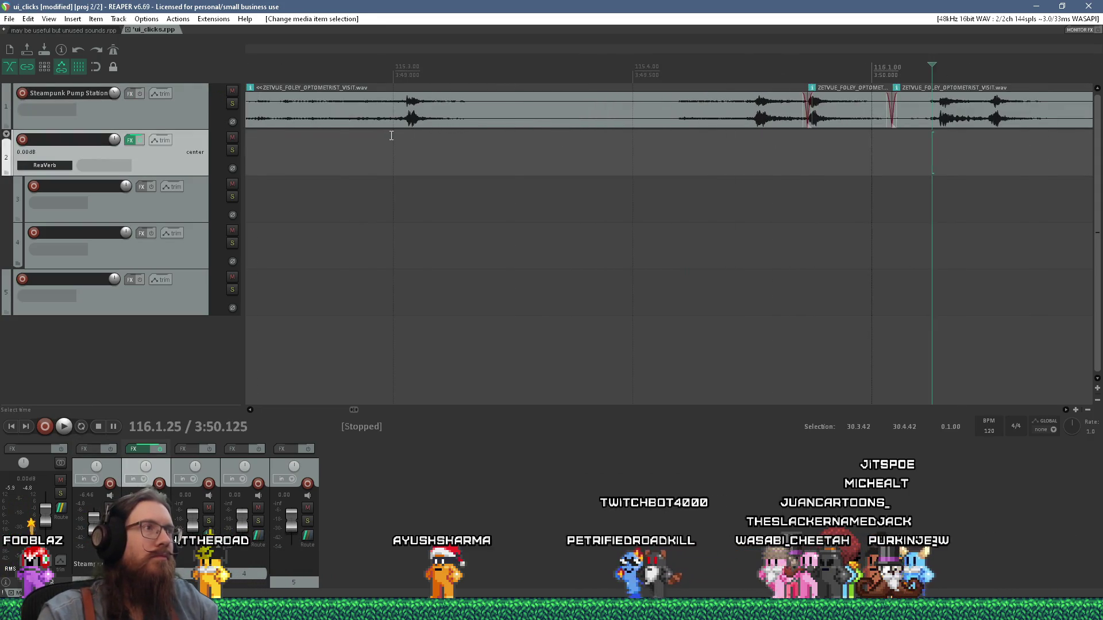
scroll(441, 151, "up", 2)
left_click(408, 140)
key("space")
key("space")
key("s")
Move the cut-out sound to track 5 just after the slider_start clip
key("space")
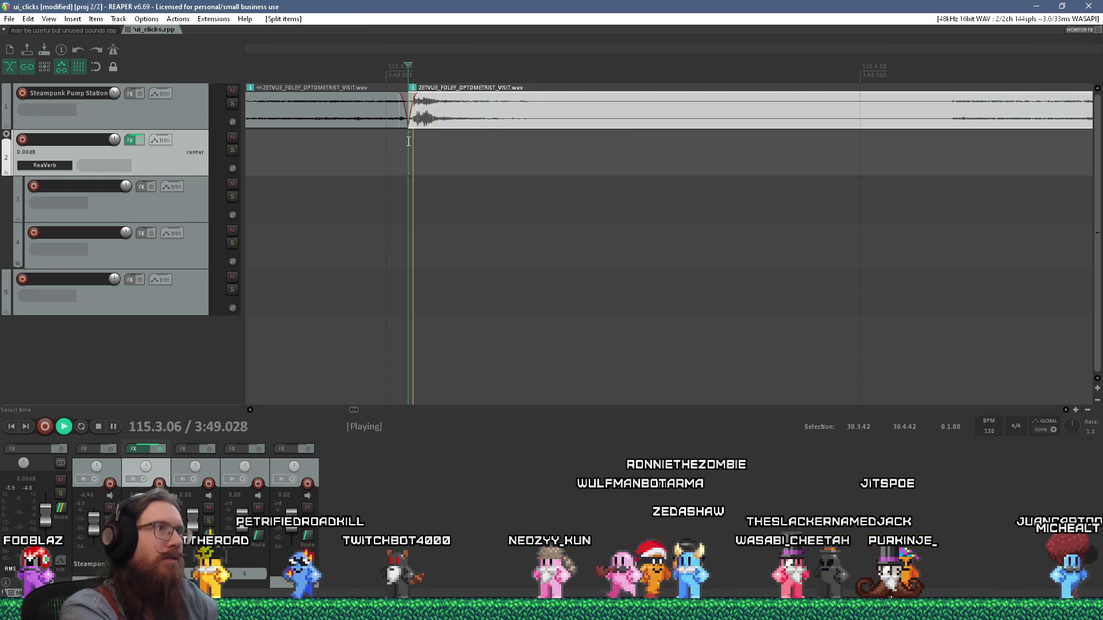
key("Return")
key("s")
mouse_move(488, 113)
left_mouse_down()
mouse_move(523, 197)
mouse_move(563, 250)
mouse_move(216, 242)
mouse_move(250, 236)
mouse_move(778, 339)
mouse_move(838, 337)
mouse_move(726, 305)
mouse_move(574, 296)
left_mouse_up()
scroll(522, 198, "down", 3)
scroll(250, 236, "up", 3)
scroll(726, 305, "up", 6)
left_click(442, 287)
key("space")
key("space")
Lower the new clip's volume to -7.22dB and create a region named slider_end over it
scroll(480, 288, "up", 2)
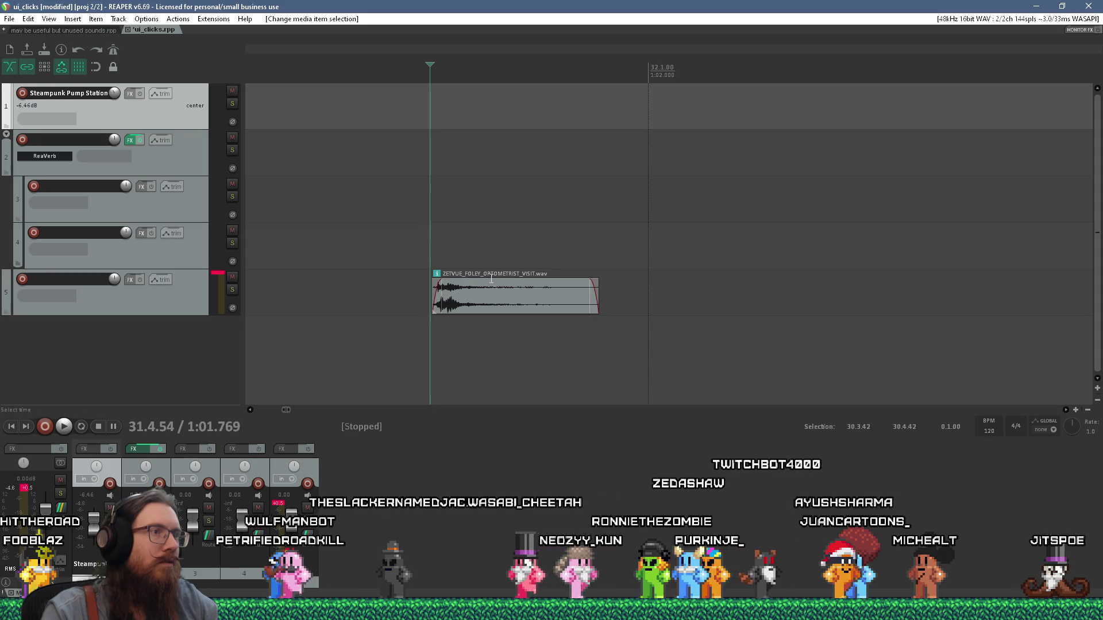
left_click(488, 282)
mouse_move(482, 280)
left_mouse_down()
mouse_move(481, 299)
mouse_move(472, 294)
left_mouse_up()
left_click(421, 325)
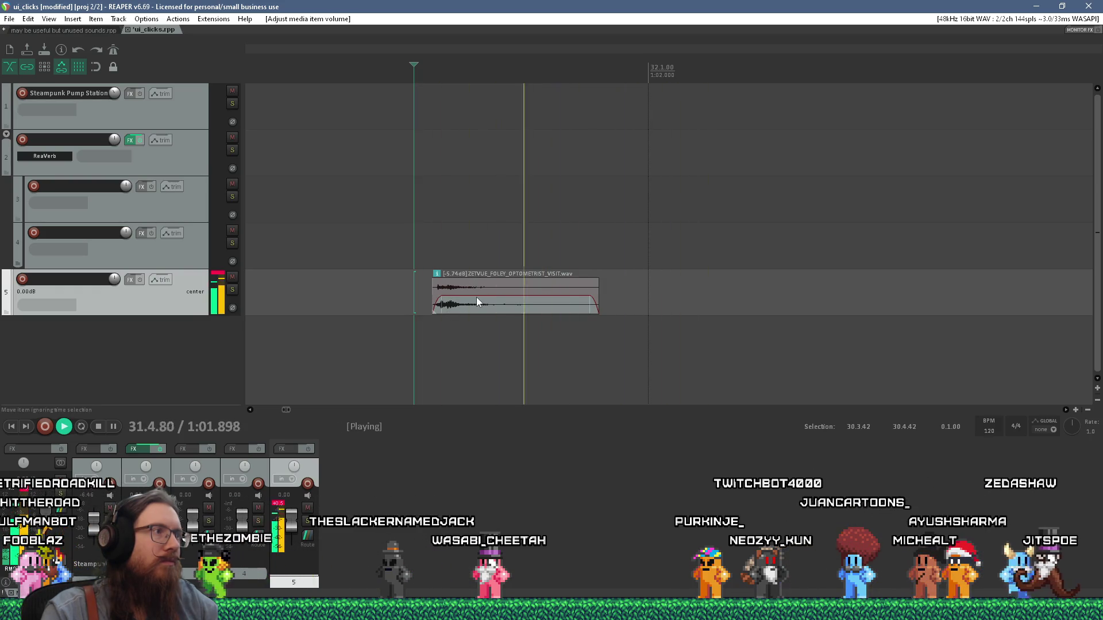
left_click(479, 301)
key("shift+r")
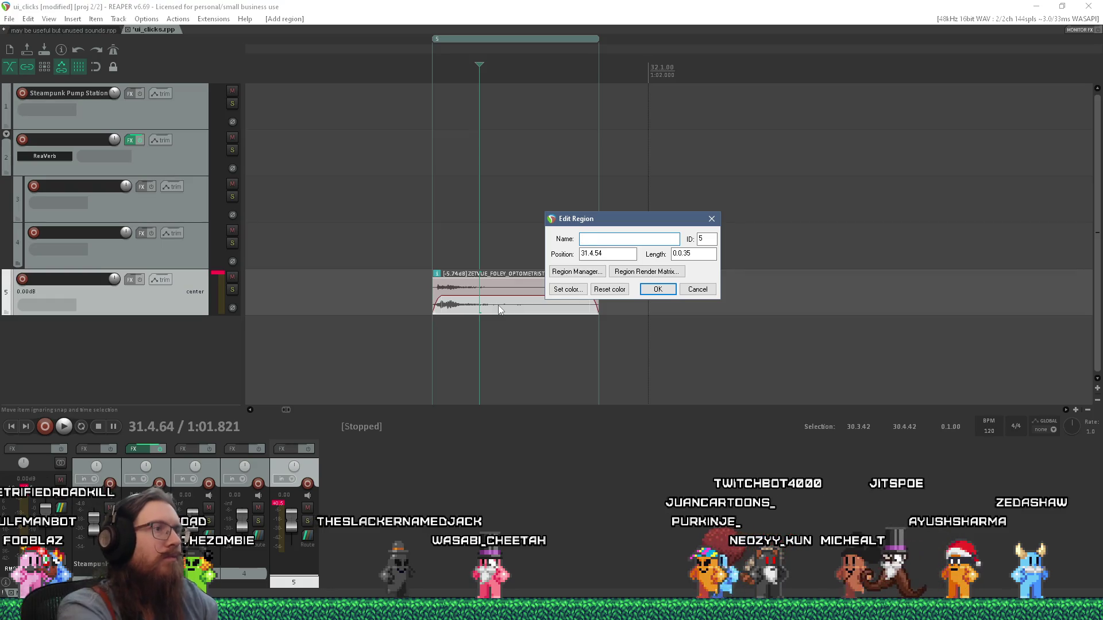
type("slider_end")
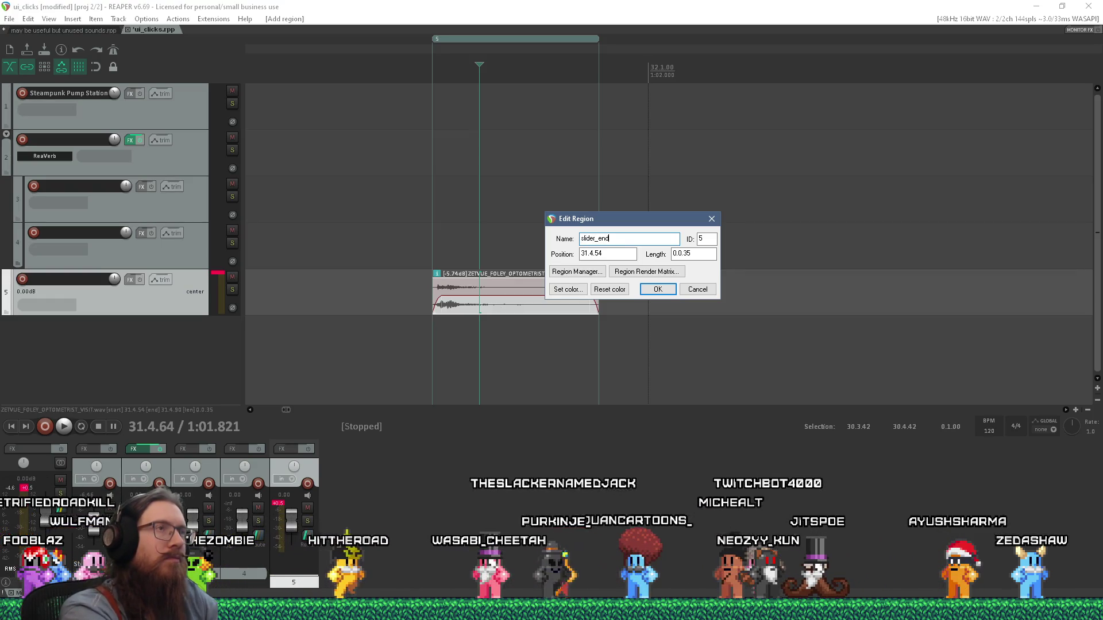
key("Return")
Render the slider_end and slider_start regions to WAV files, then return to Godot
scroll(502, 234, "down", 3)
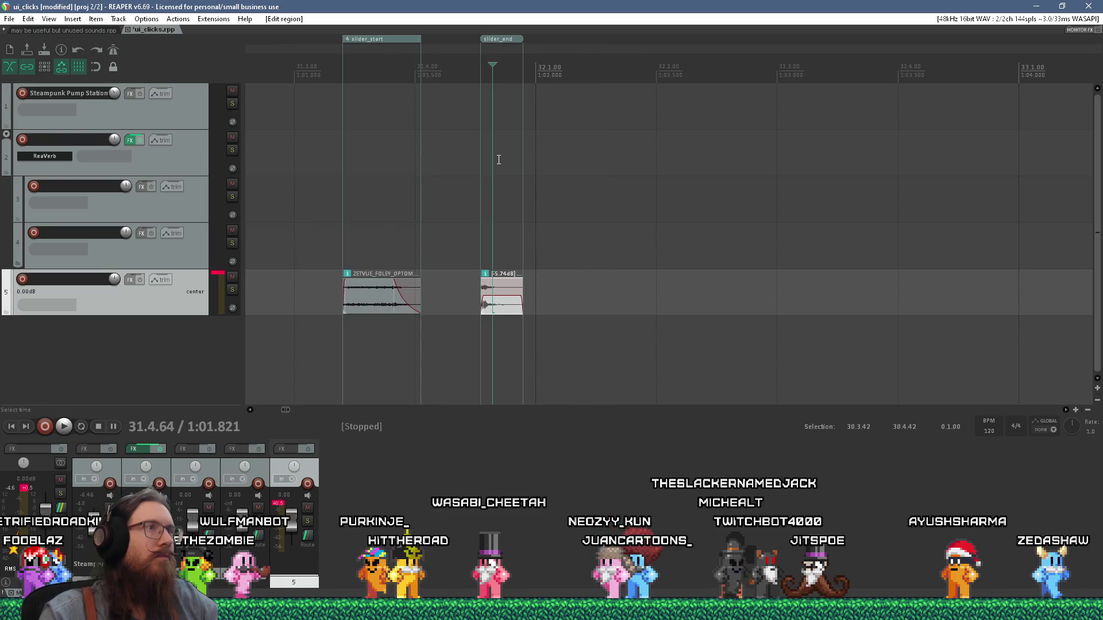
right_click(498, 40)
left_click(528, 102)
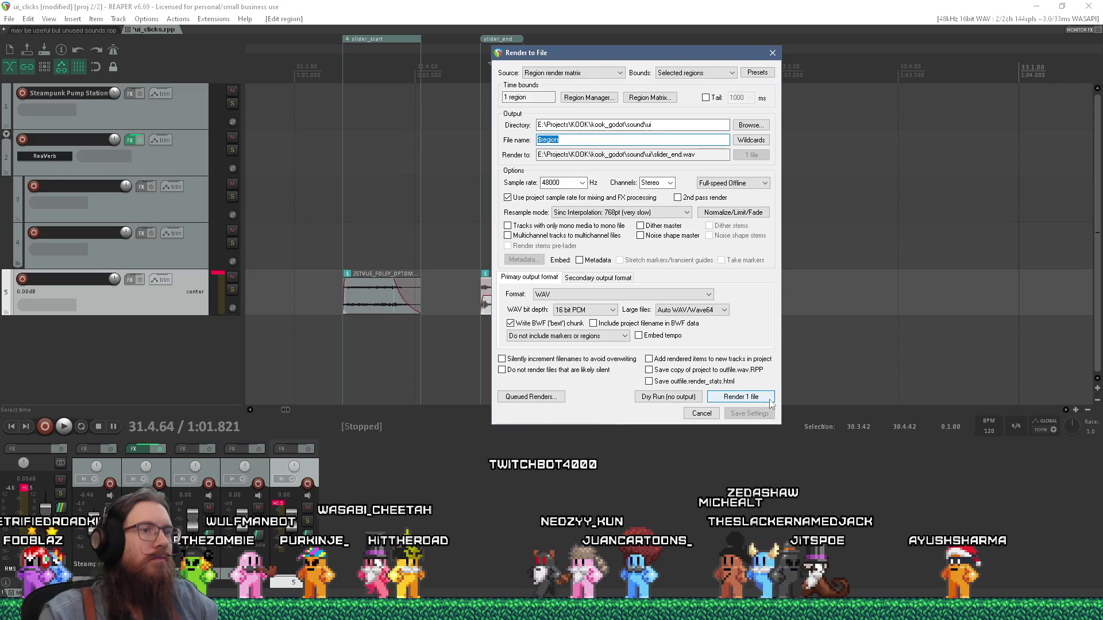
left_click(771, 400)
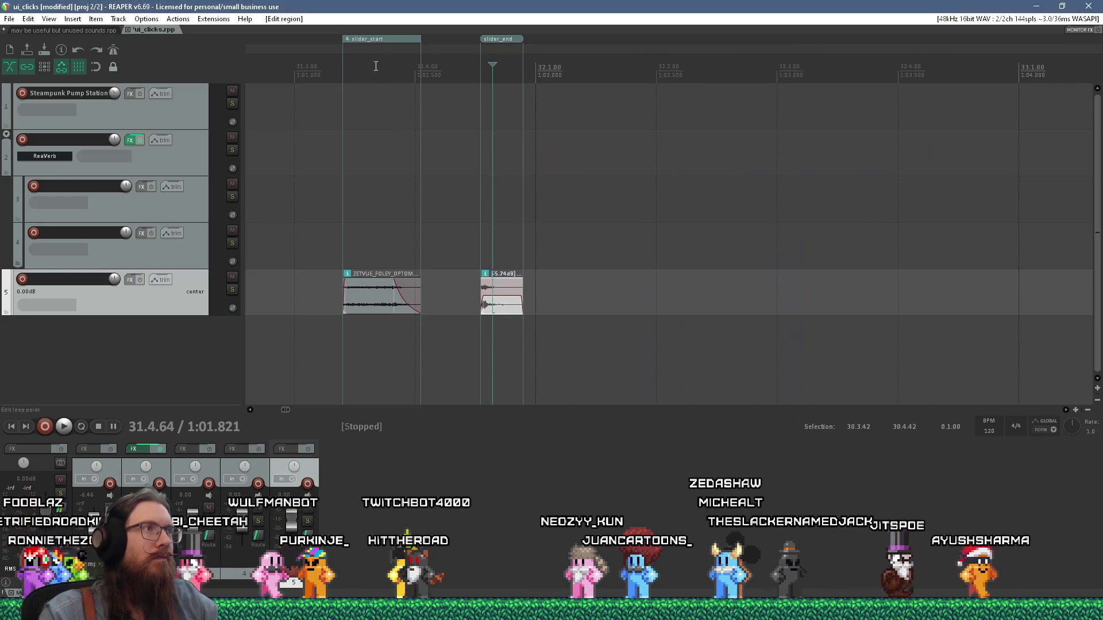
right_click(386, 44)
left_click(428, 103)
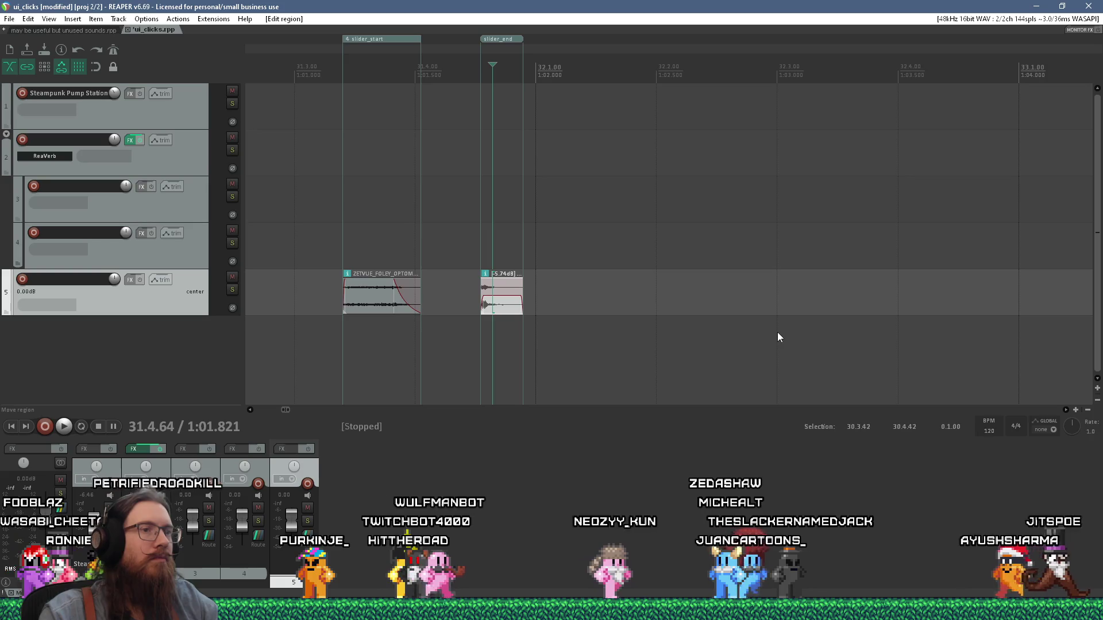
left_click(753, 398)
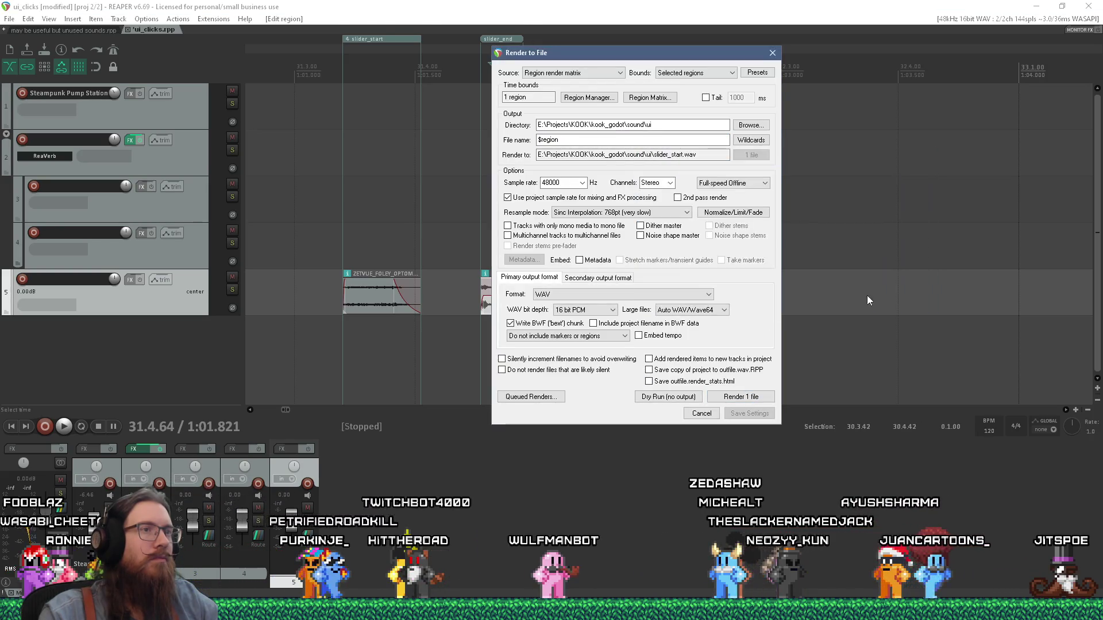
left_click(839, 413)
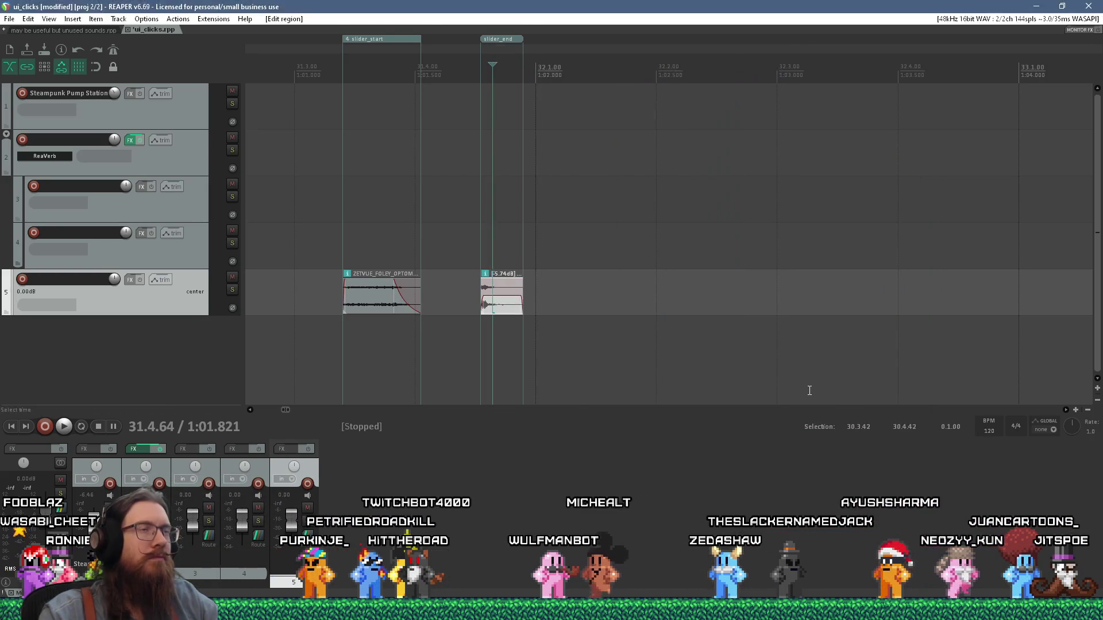
key("alt+Tab")
left_click(706, 358)
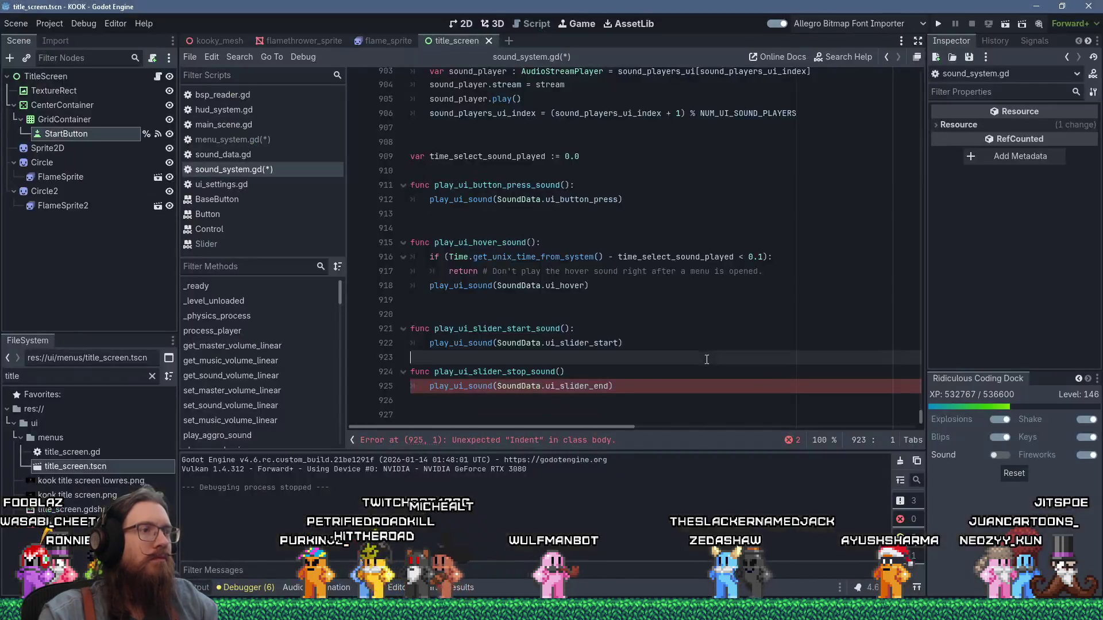
Duplicate the ui_hover and ui_select constant lines in sound_data.gd
left_click(595, 343)
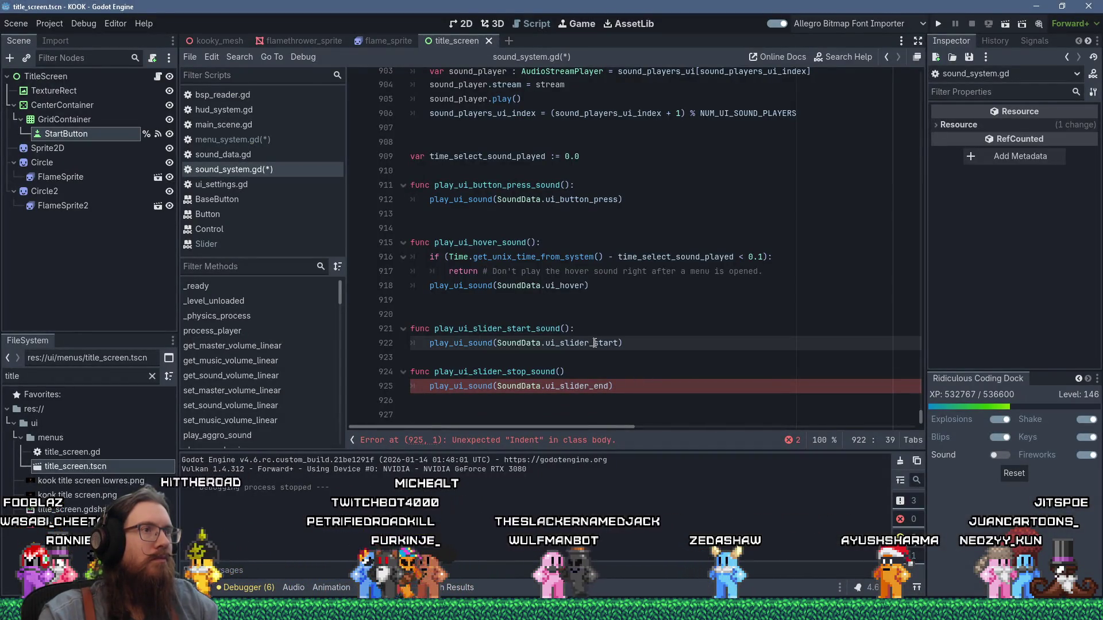
left_click(562, 289, "ctrl")
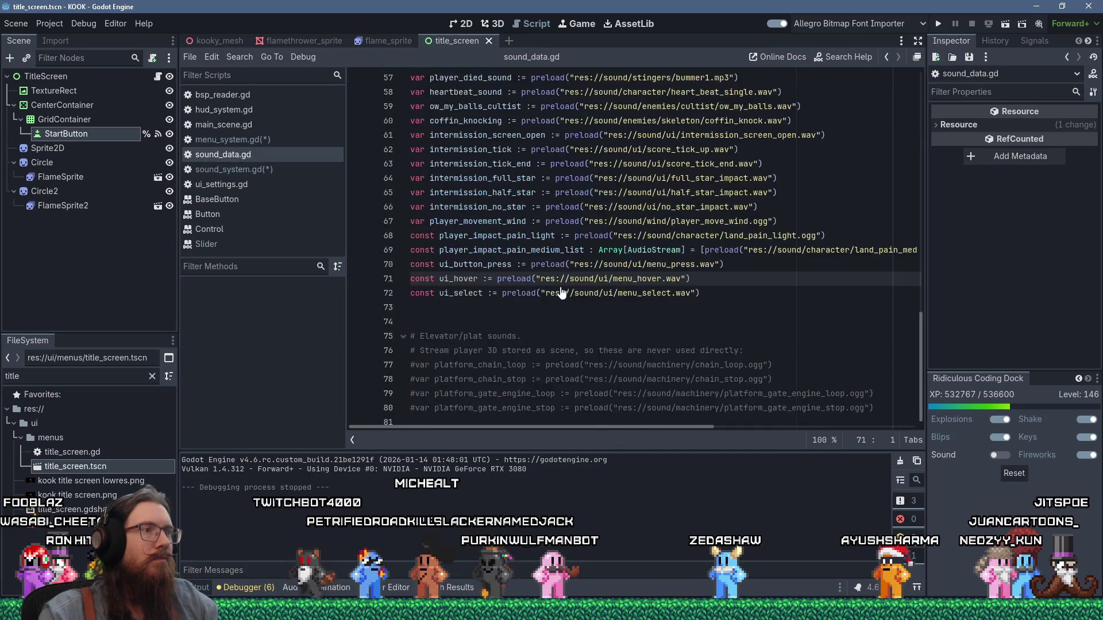
left_click(726, 303)
key("shift+Up")
key("shift+Up")
key("ctrl+c")
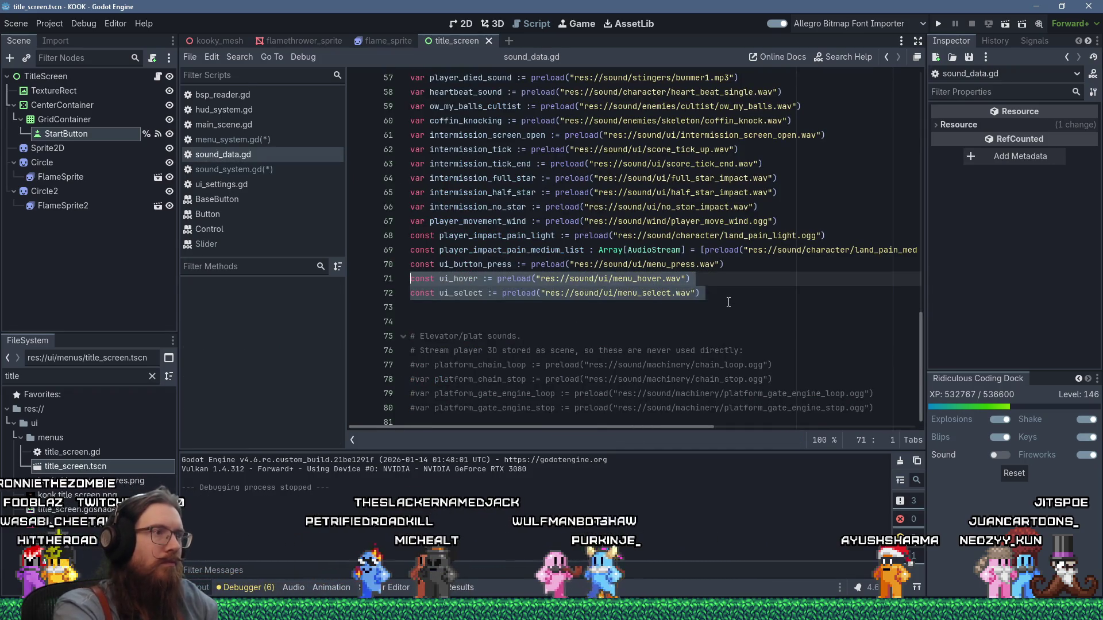
key("shift+Down")
key("shift+Down")
key("shift+Insert")
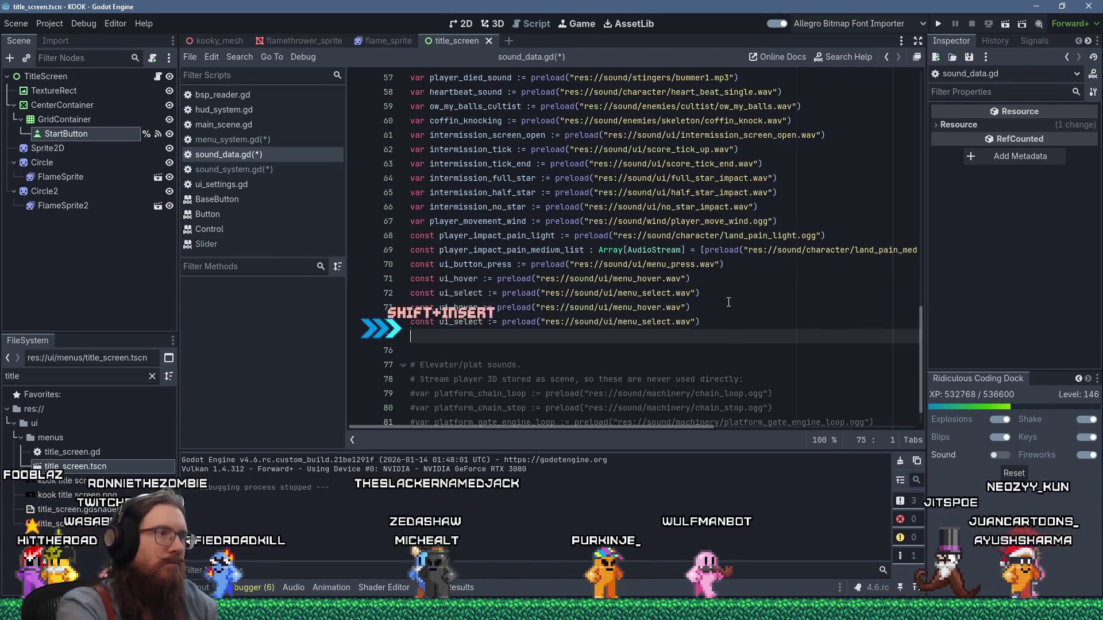
Rename the copies to ui_slider_start and ui_slider_end, preloading slider_start.wav and slider_end.wav
left_click(455, 308)
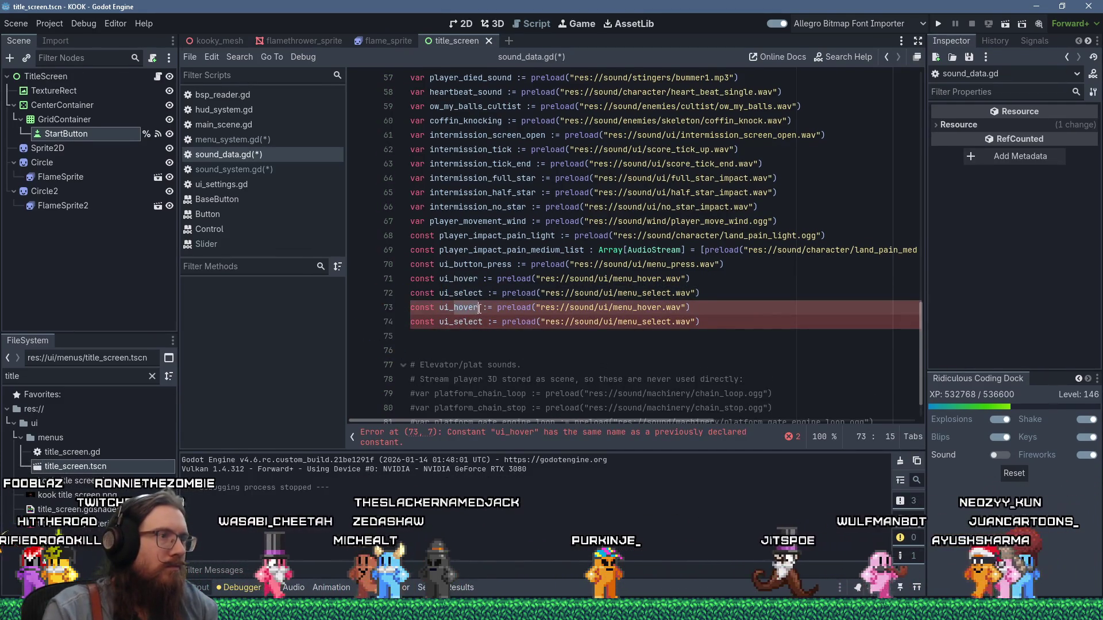
key("ctrl+Delete")
type("slider_")
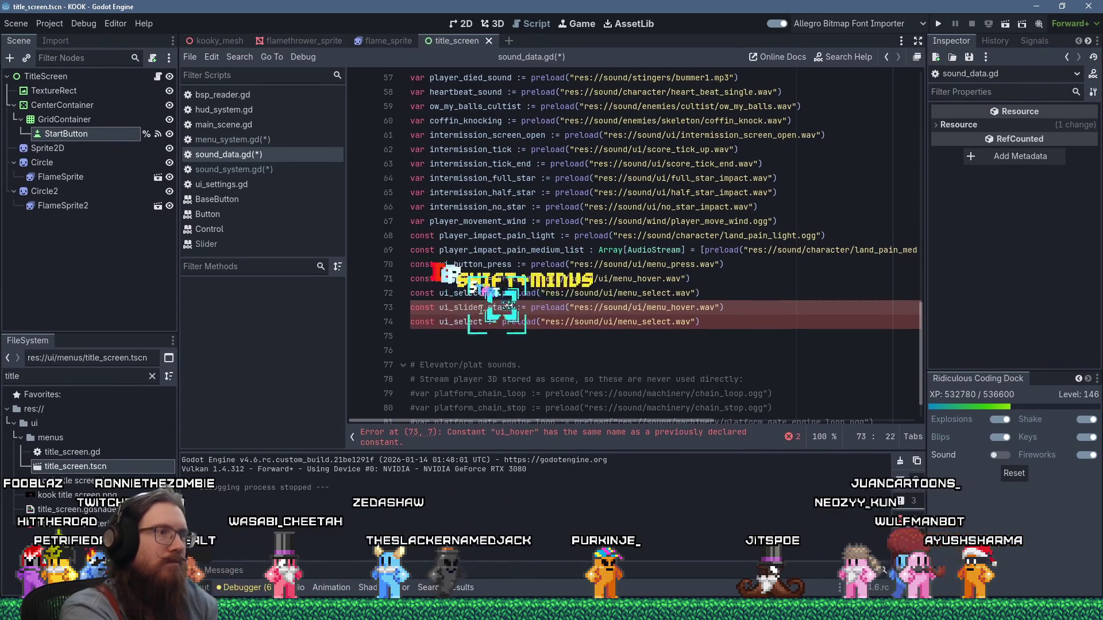
type("start")
type("slider_start")
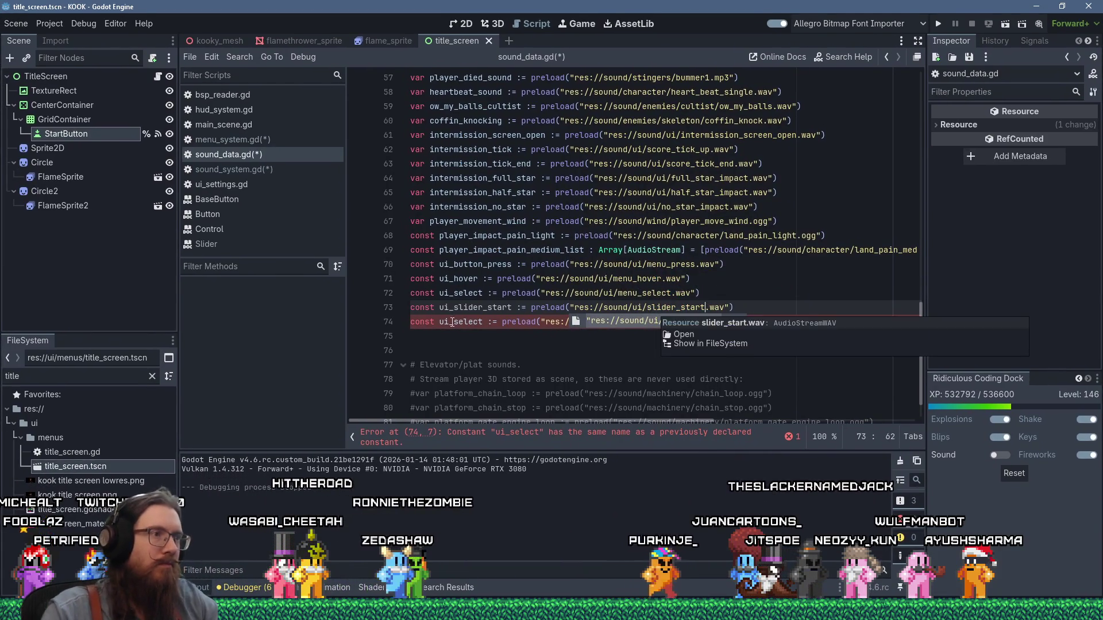
left_click(476, 323)
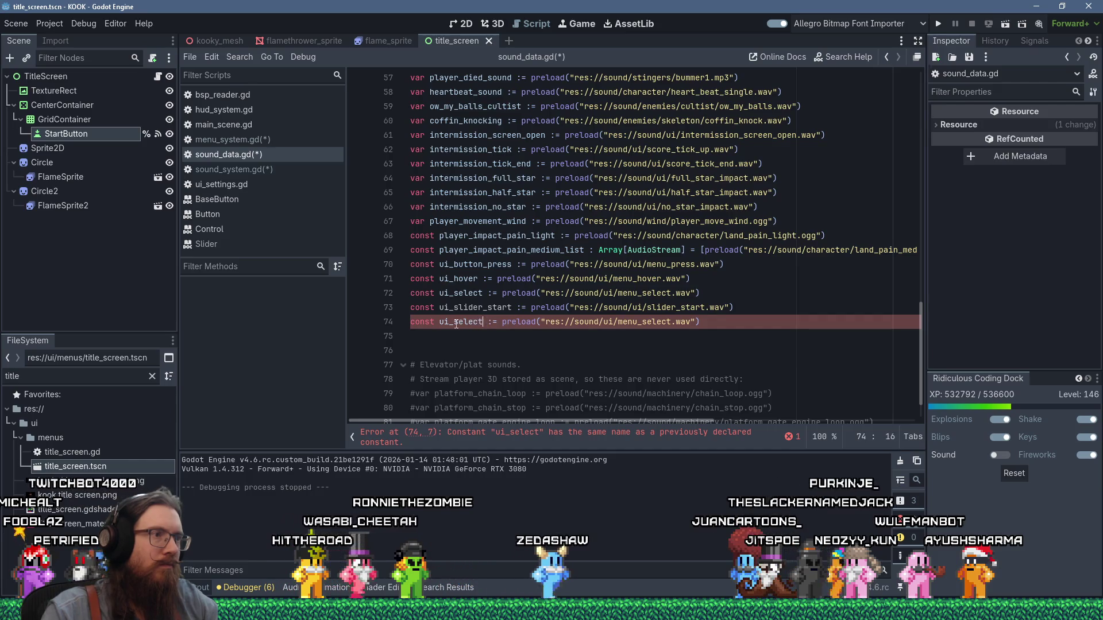
type("slider_end")
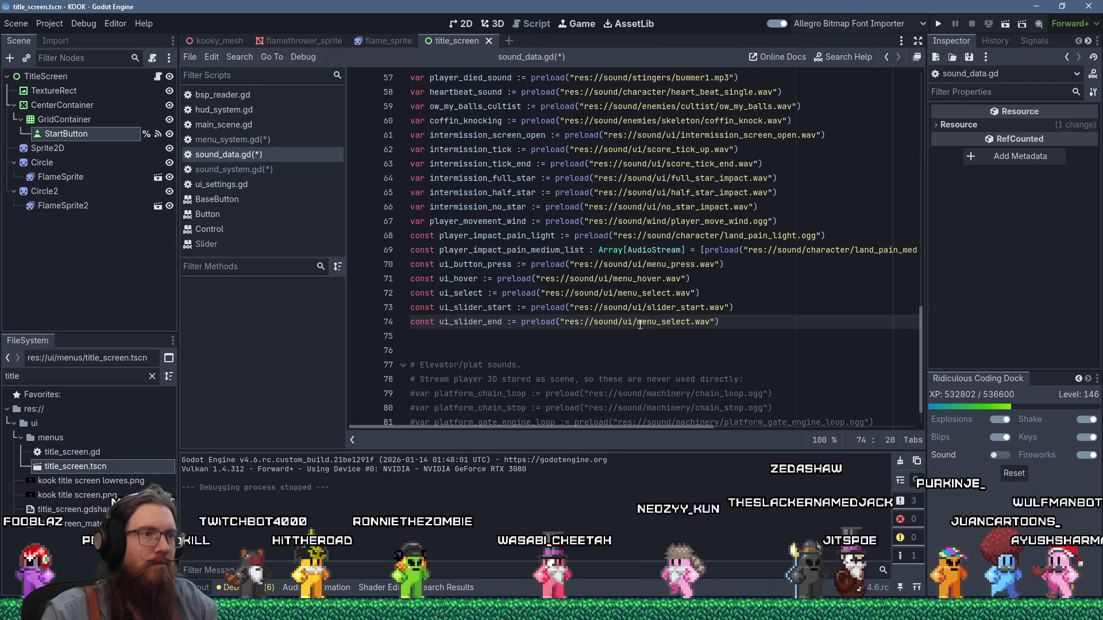
left_click_drag(637, 322, 693, 322)
type("slider_end")
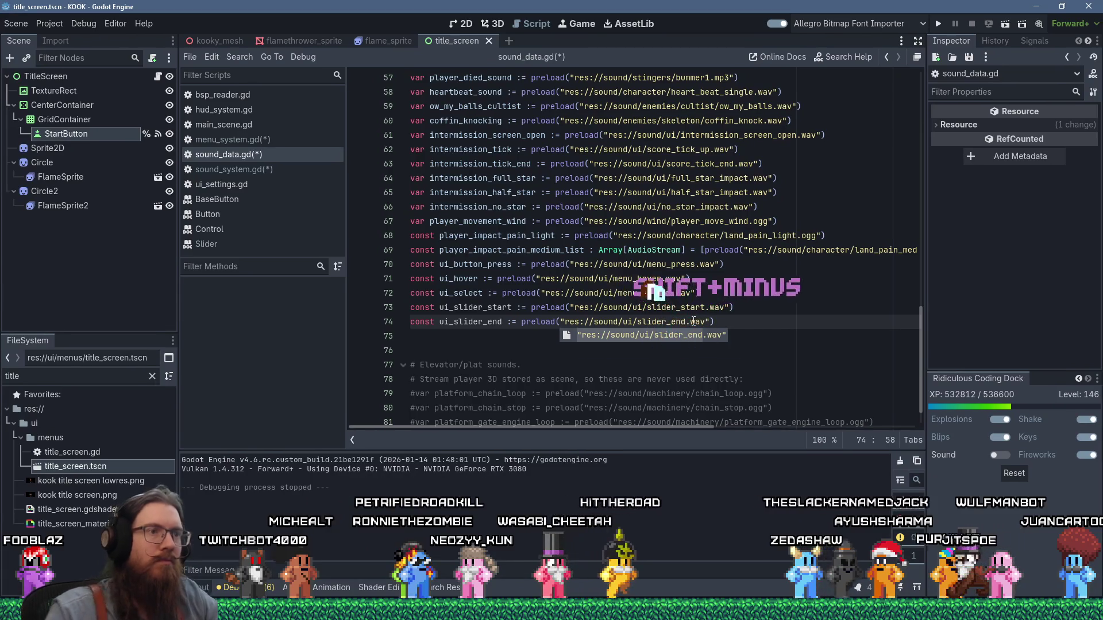
left_click(691, 235)
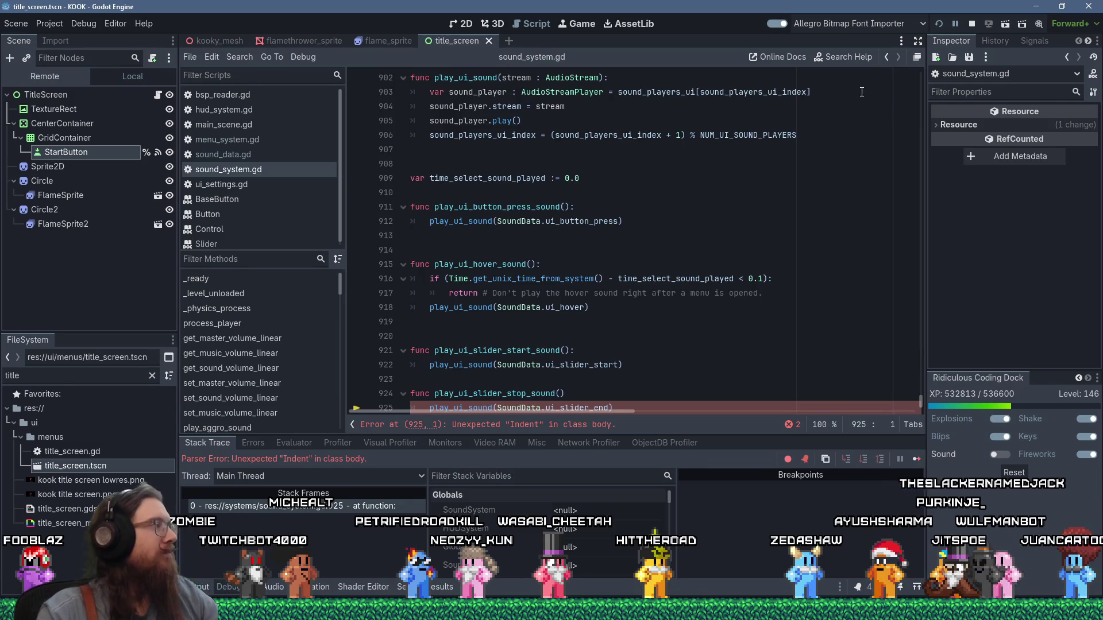
Remove the extra indentation on line 925 and save sound_system.gd
scroll(762, 273, "down", 1)
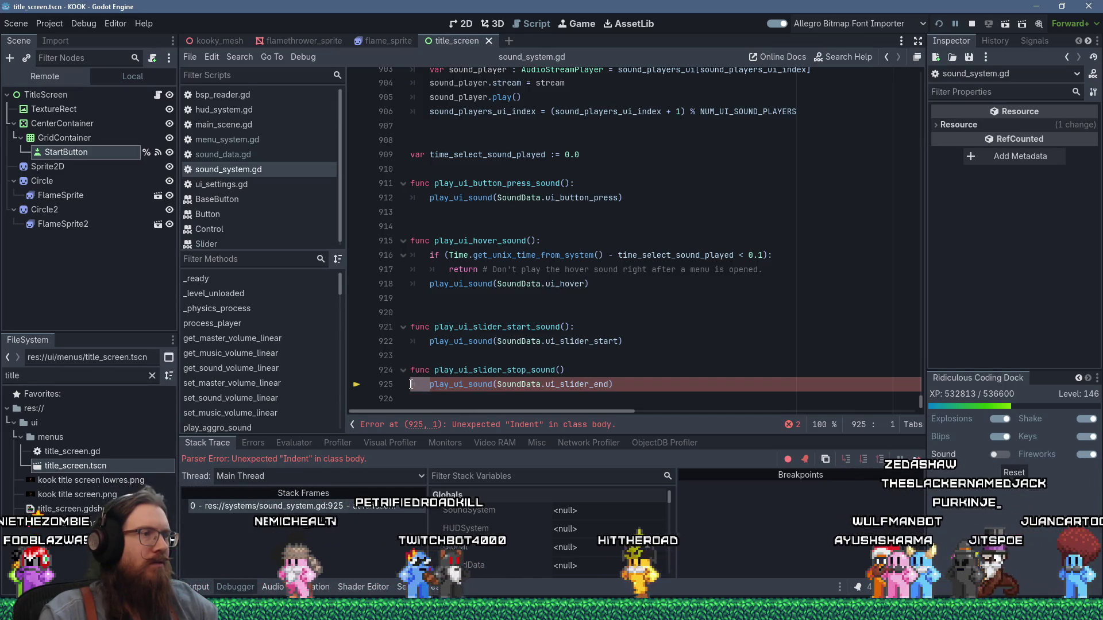
triple_click(432, 384)
key("Tab")
key("Delete")
left_click(639, 362)
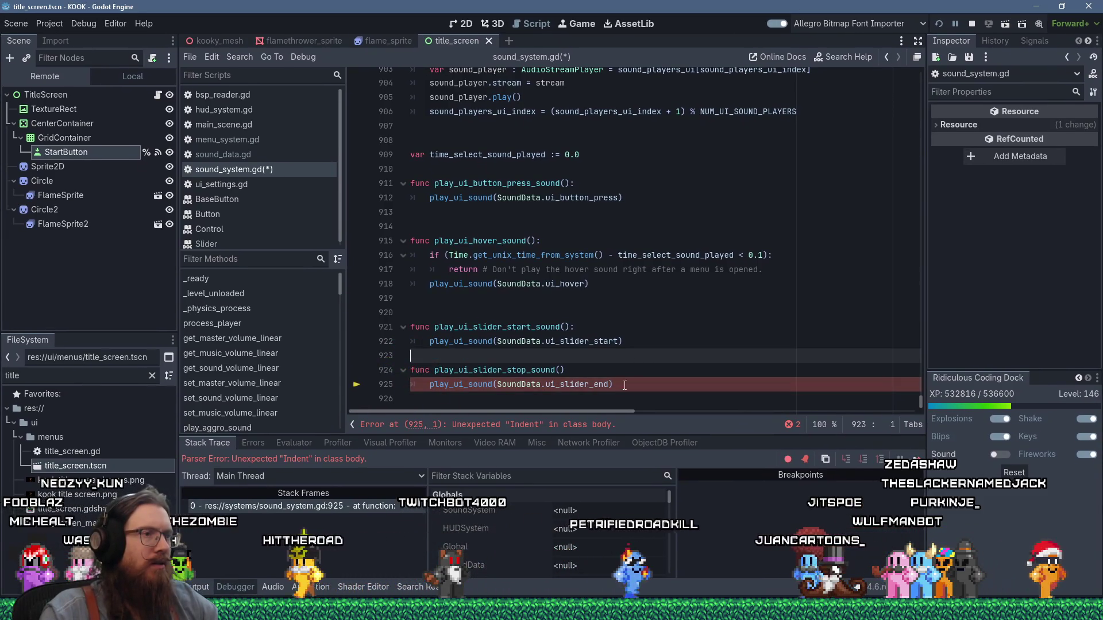
left_click(619, 394)
key("ctrl+s")
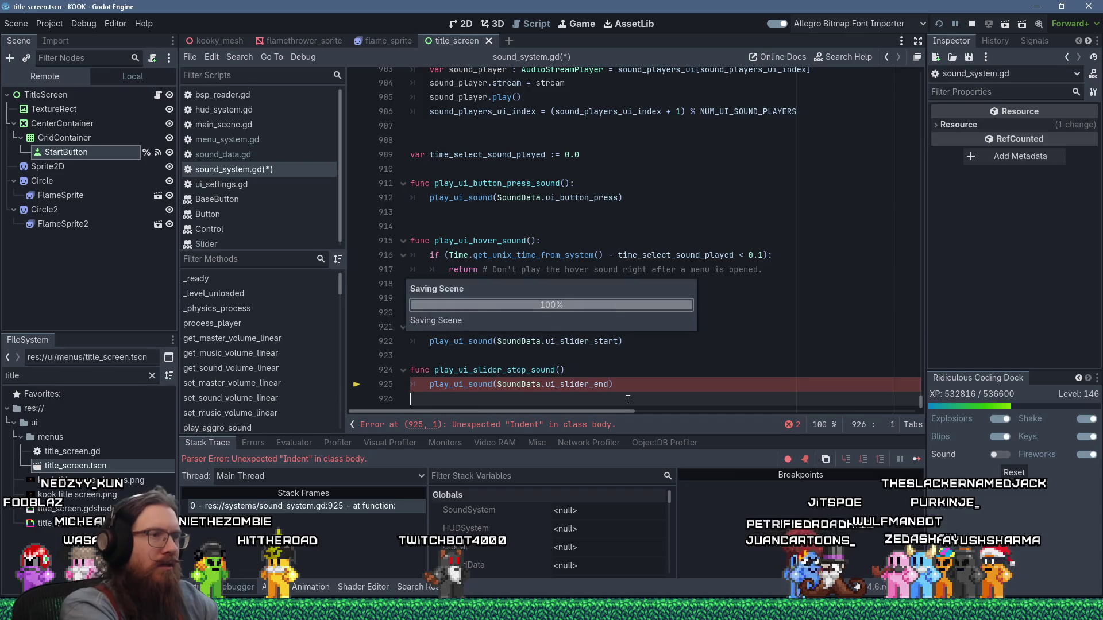
Stop the game, add the missing colon after play_ui_slider_stop_sound(), and rerun
left_click(976, 25)
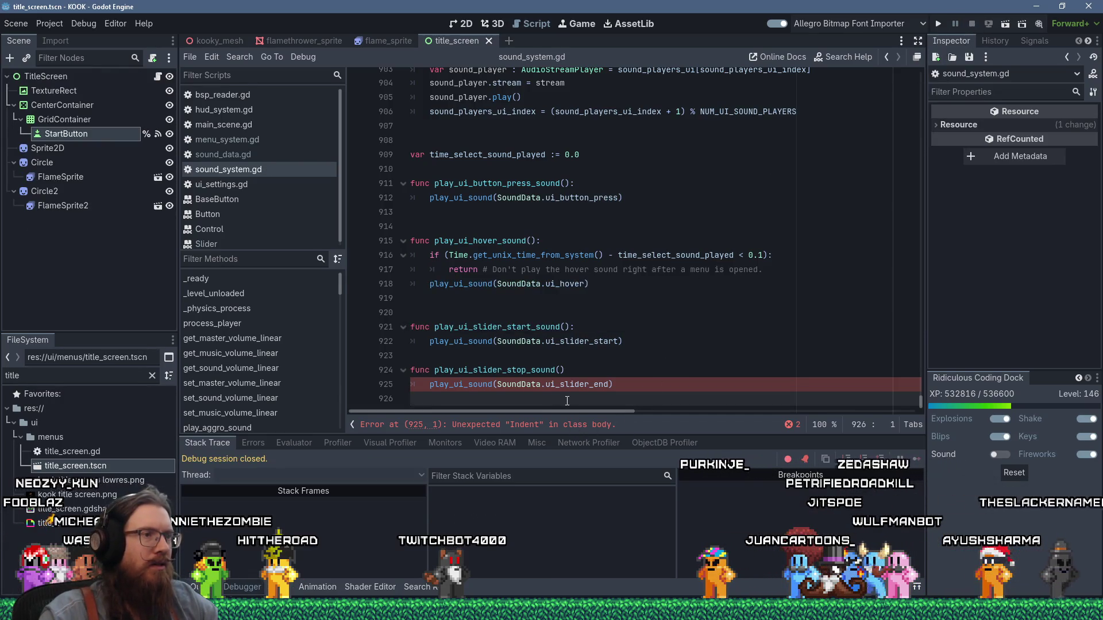
left_click(579, 370)
type(":")
left_click(938, 23)
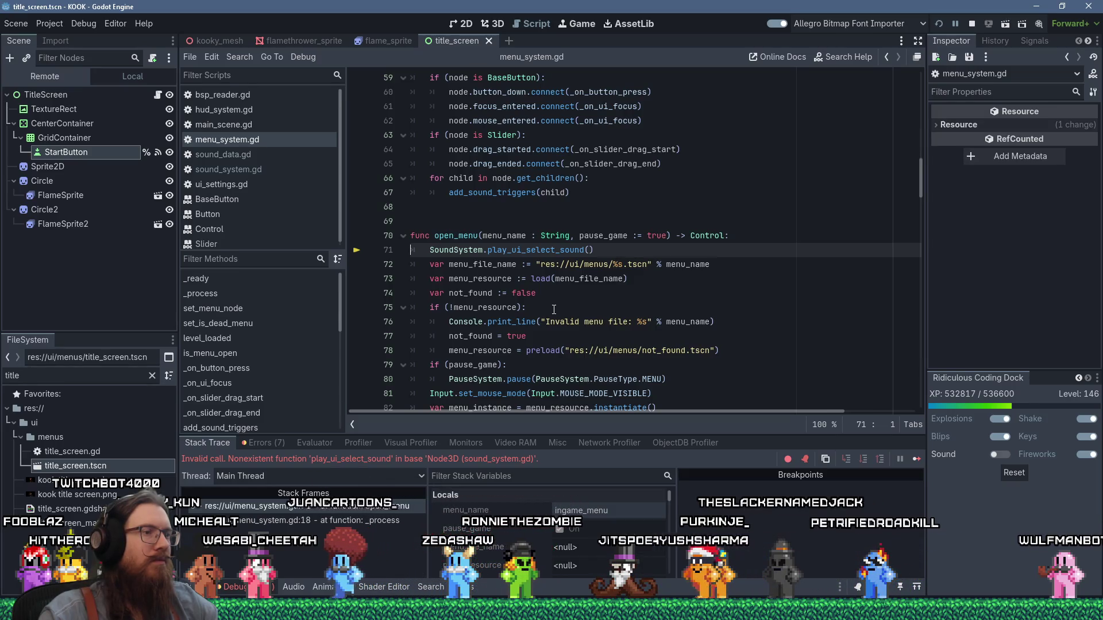
Add a func play_ui_select_sound(): declaration at line 920 of sound_system.gd
left_click(554, 251)
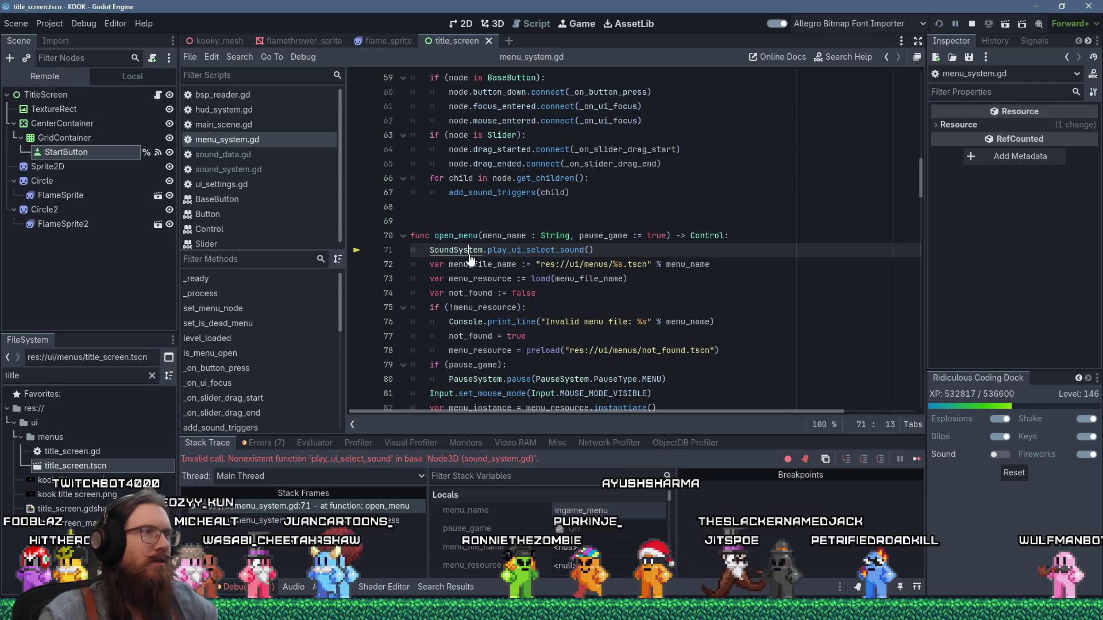
left_click(456, 250, "ctrl")
left_click_drag(923, 78, 915, 415)
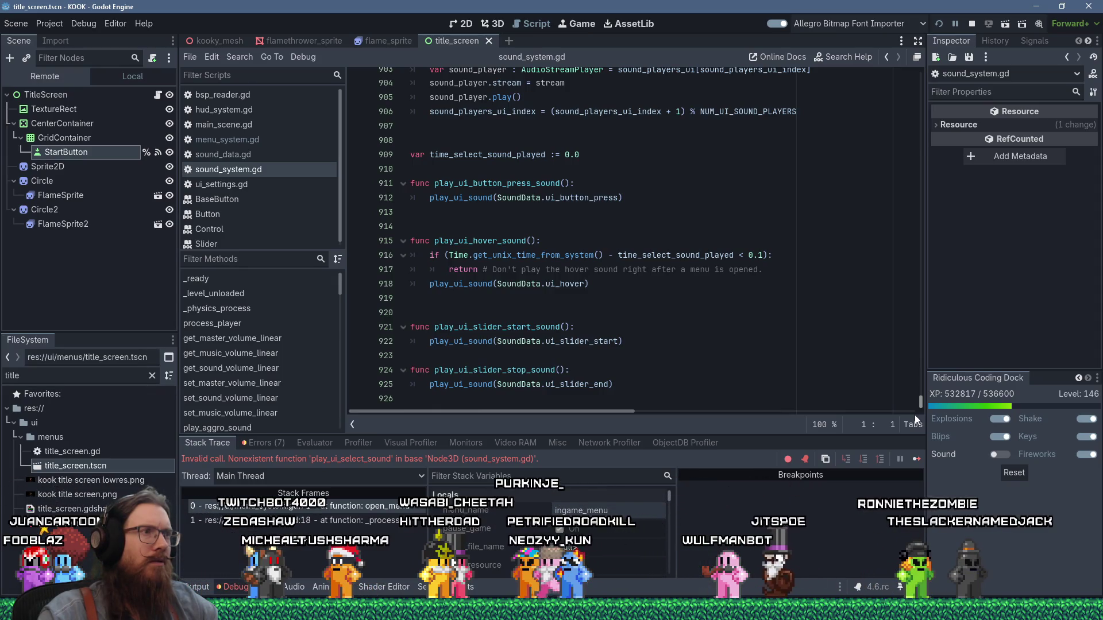
left_click(465, 312)
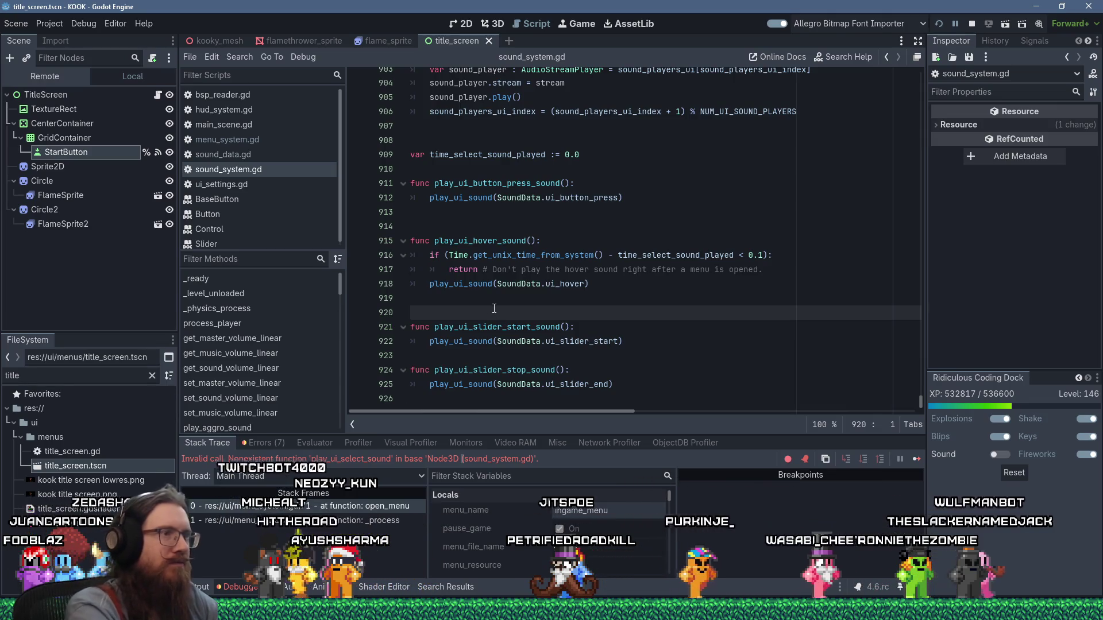
key("Return")
type("func ")
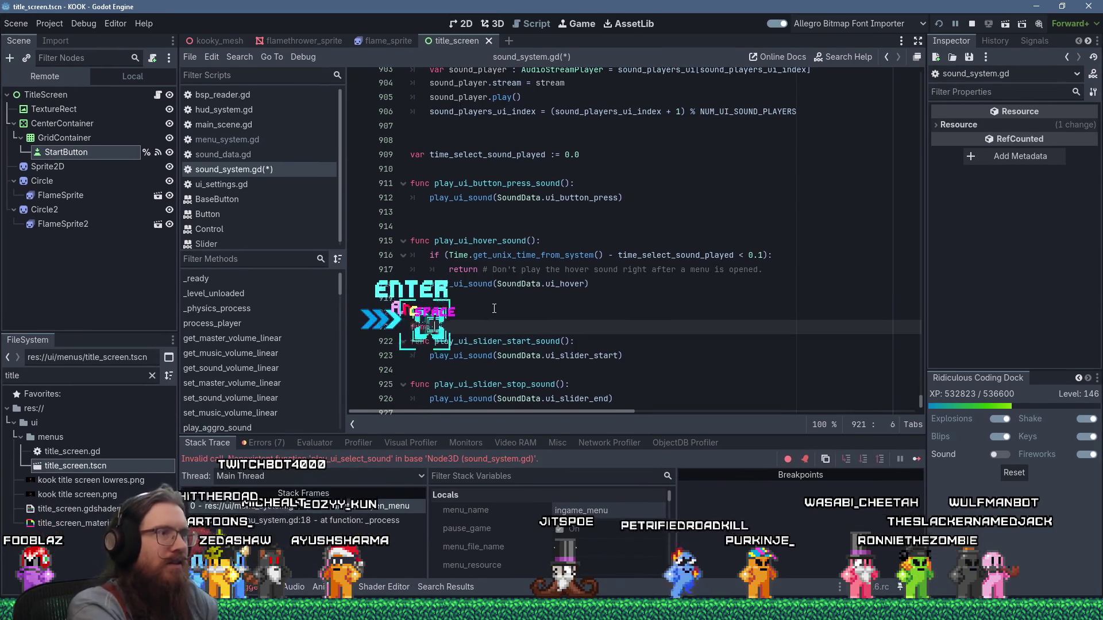
type("play_ui_select_sound():")
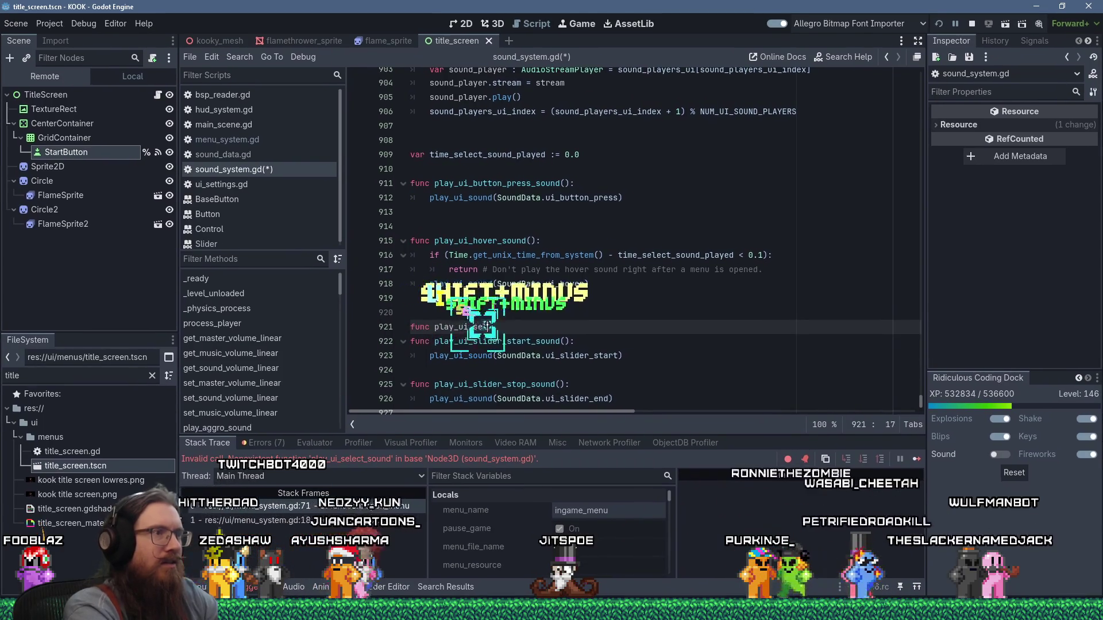
key("Return")
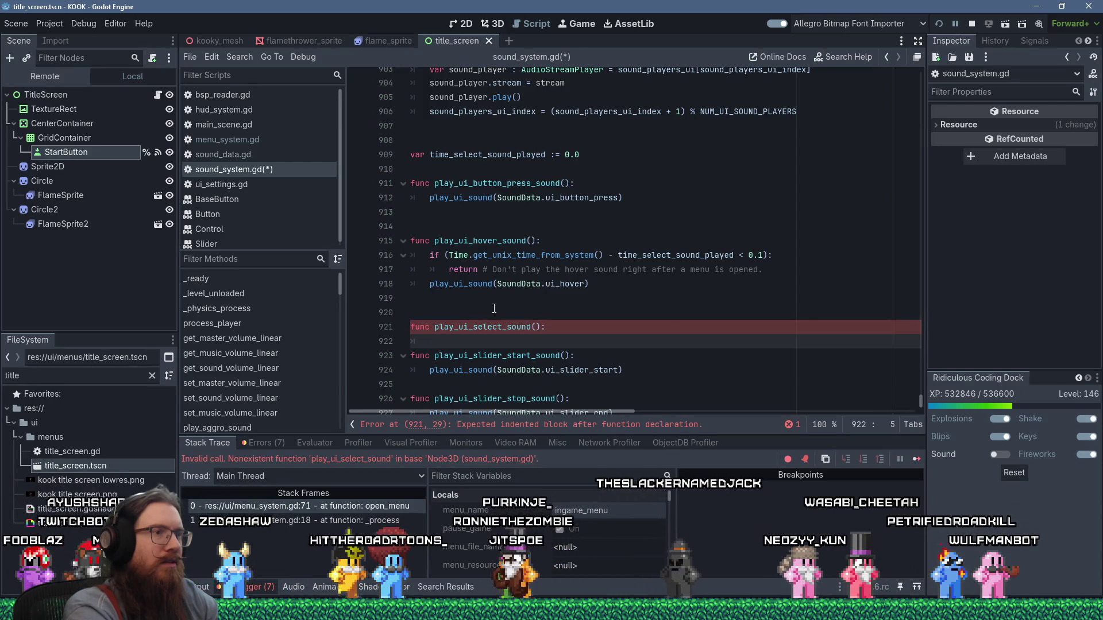
Set time_select_sound_played from Time.get_unix_time_from_system(), play SoundData.ui_select, save, and rerun
type("time_select_sound_played = Ti")
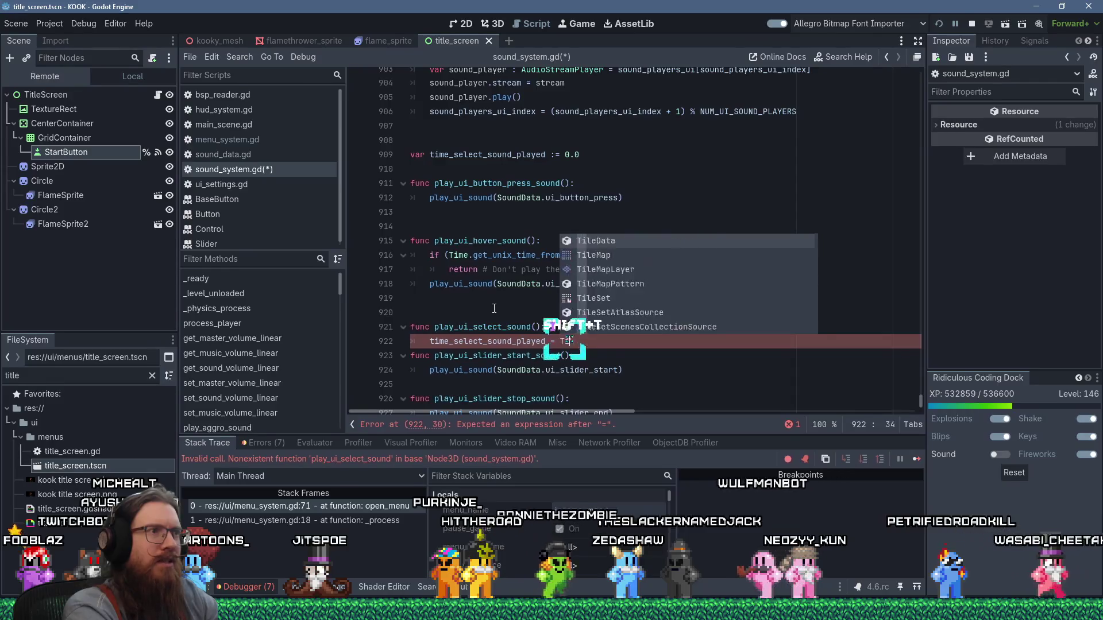
type("me.get_uni")
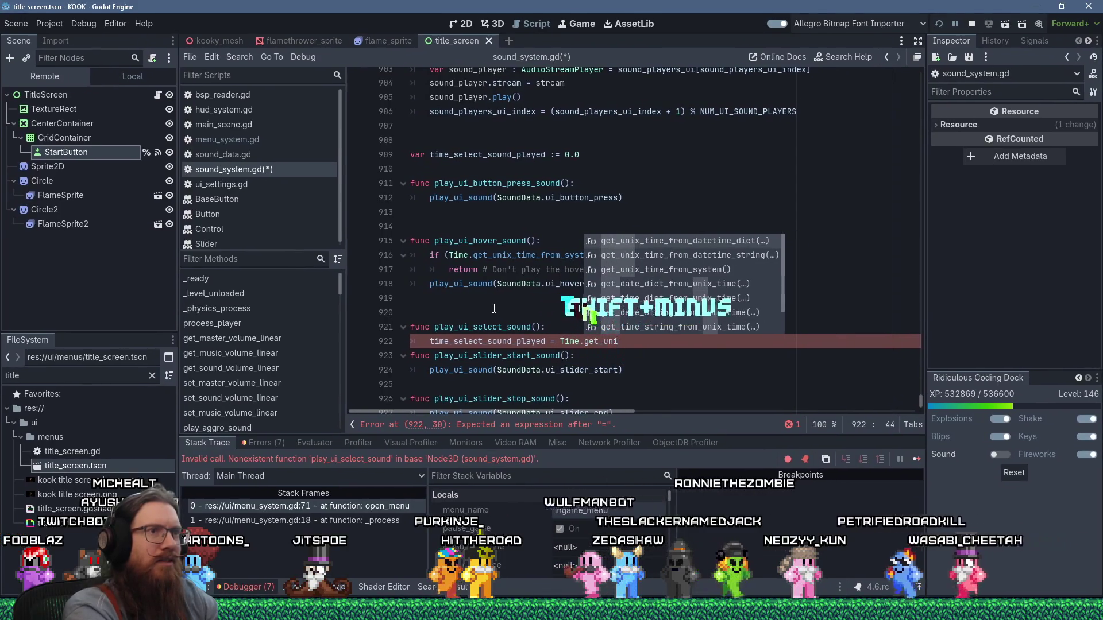
type("x_time_From_system(")
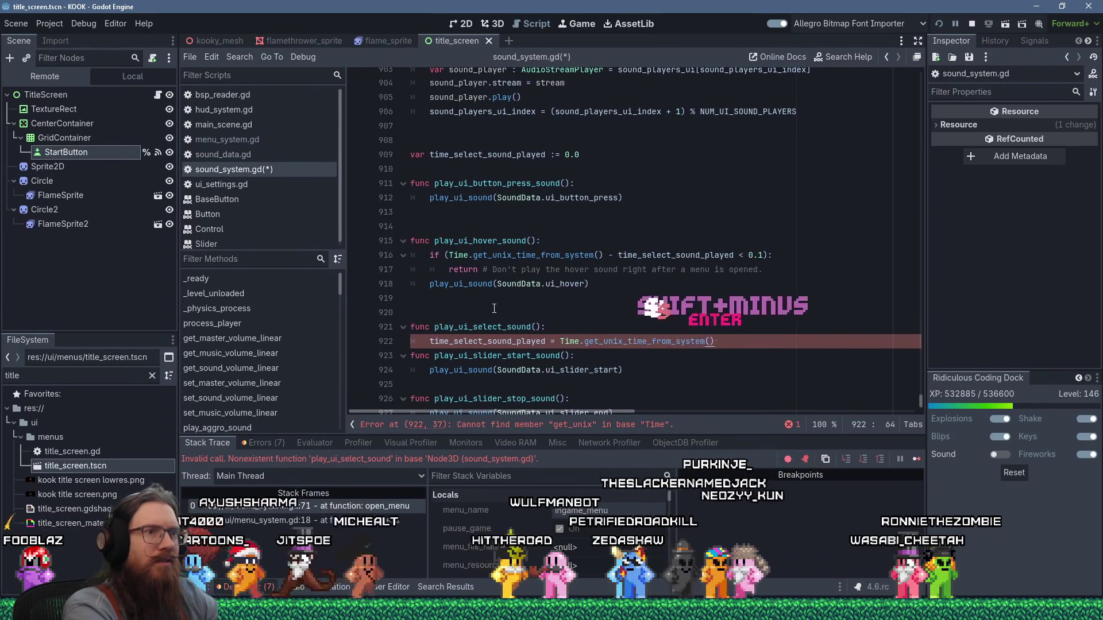
key("Return")
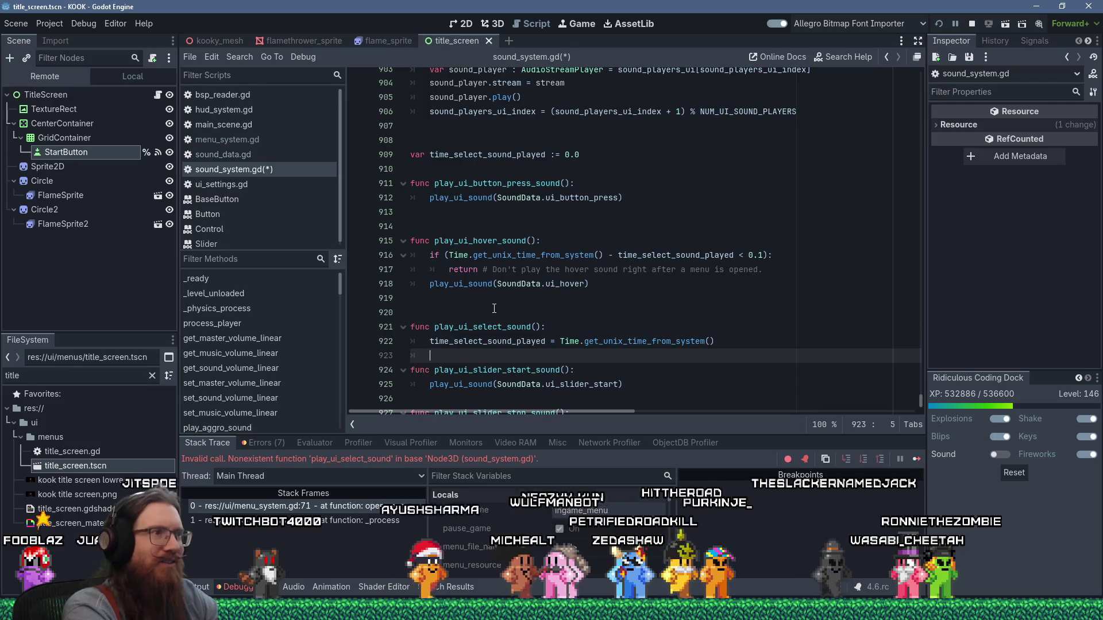
type("play_ui_sound(S")
type("oundData.u")
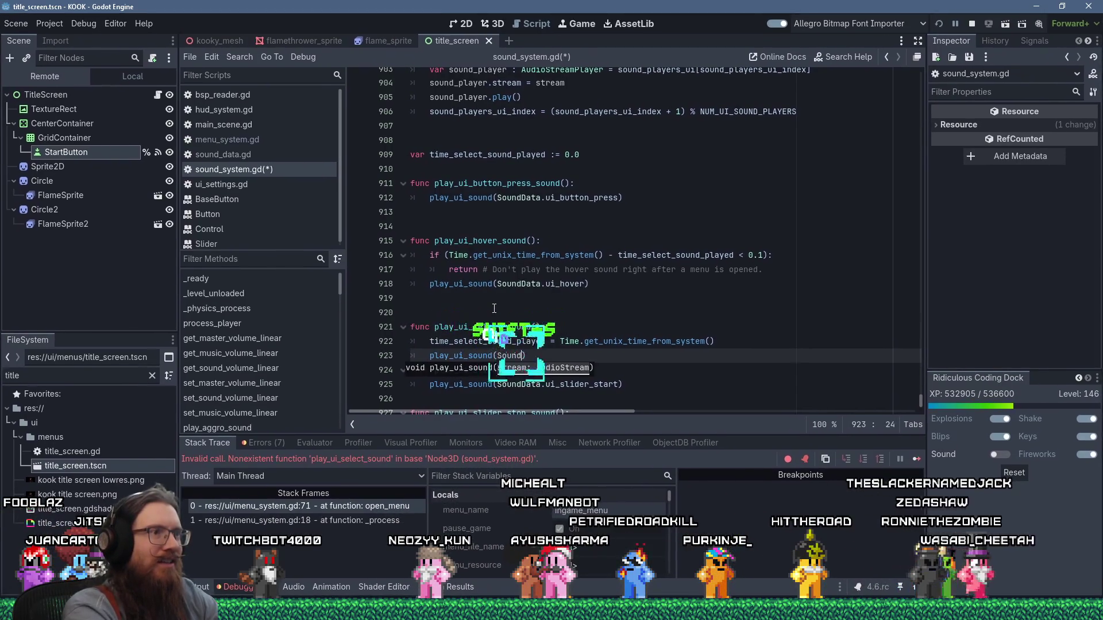
type("i_select")
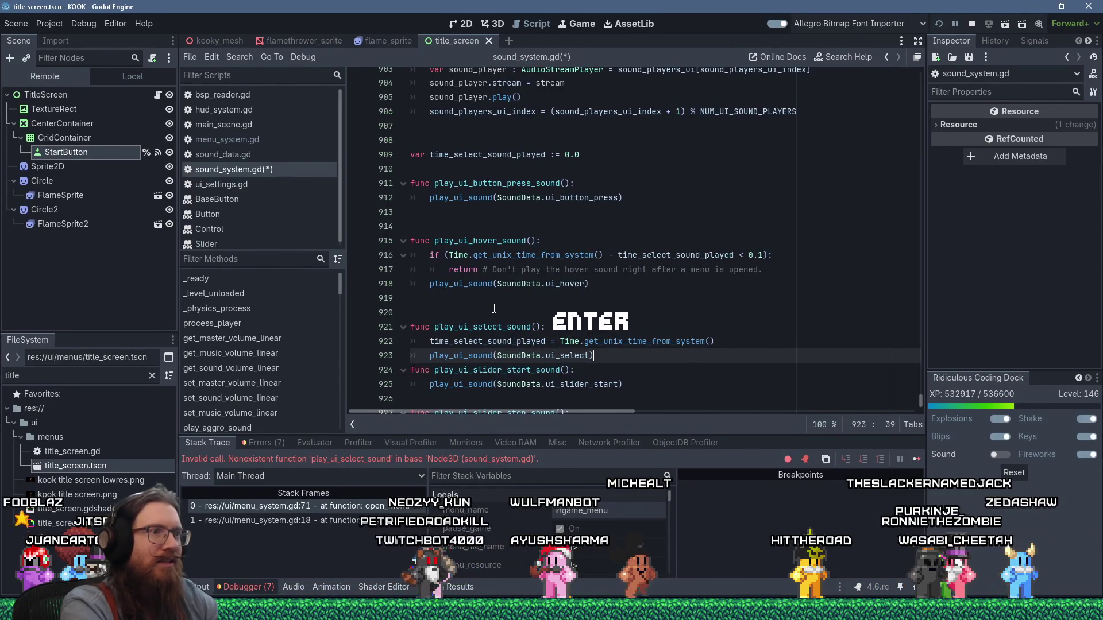
key("Return")
key("BackSpace")
key("Return")
key("ctrl+s")
left_click(570, 239)
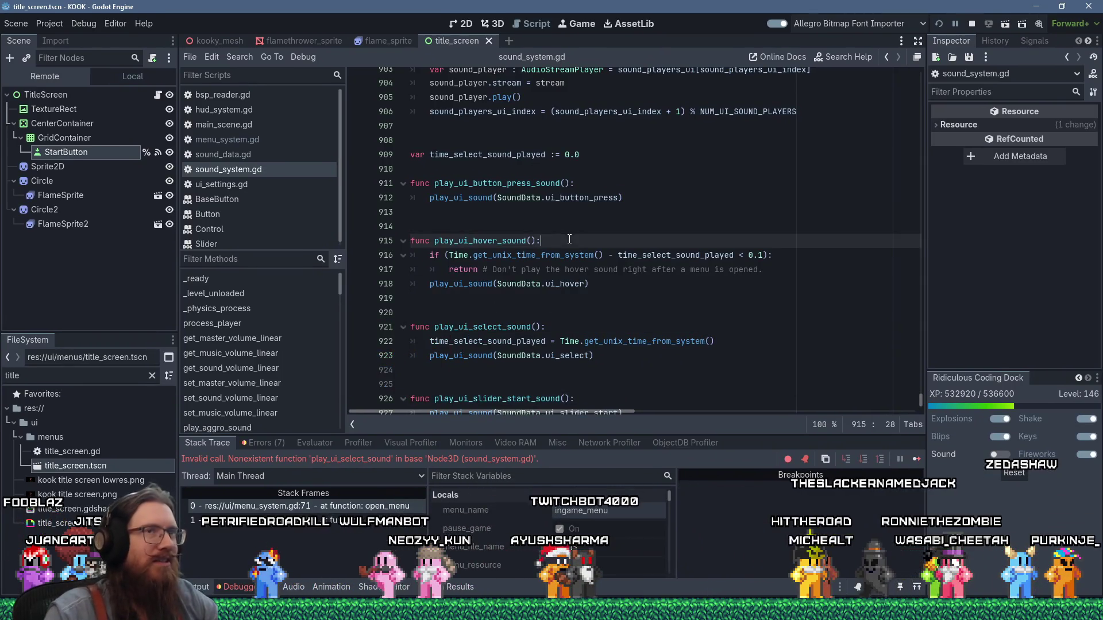
left_click(940, 26)
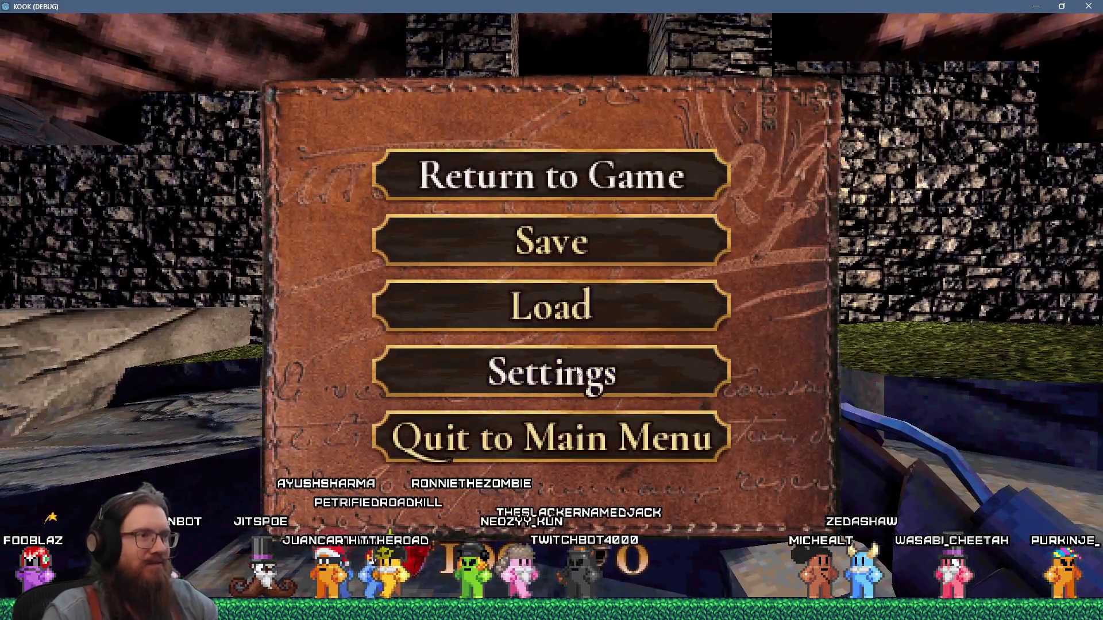
In Settings > Sound Settings, sweep the Master Volume slider back and forth to hear the slider sounds
left_click(560, 372)
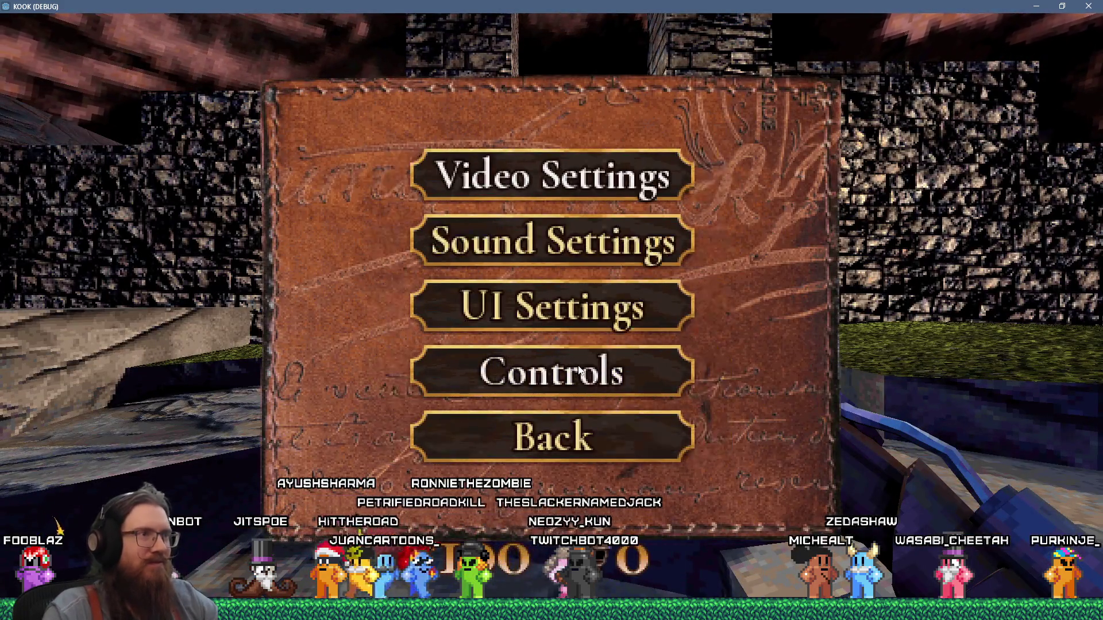
left_click(578, 253)
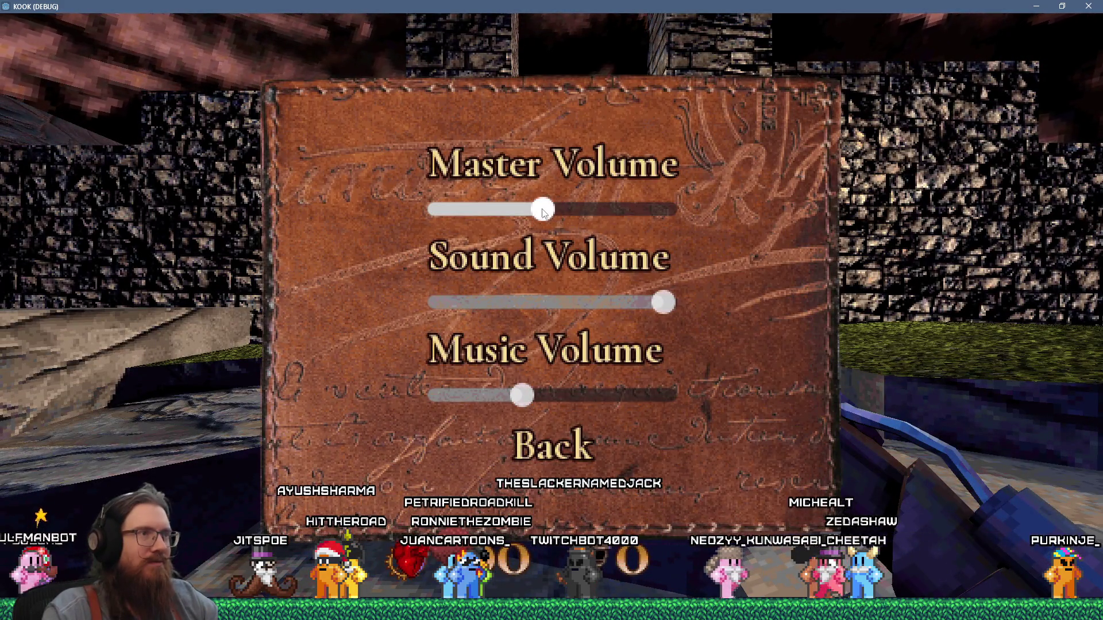
left_click_drag(546, 212, 528, 214)
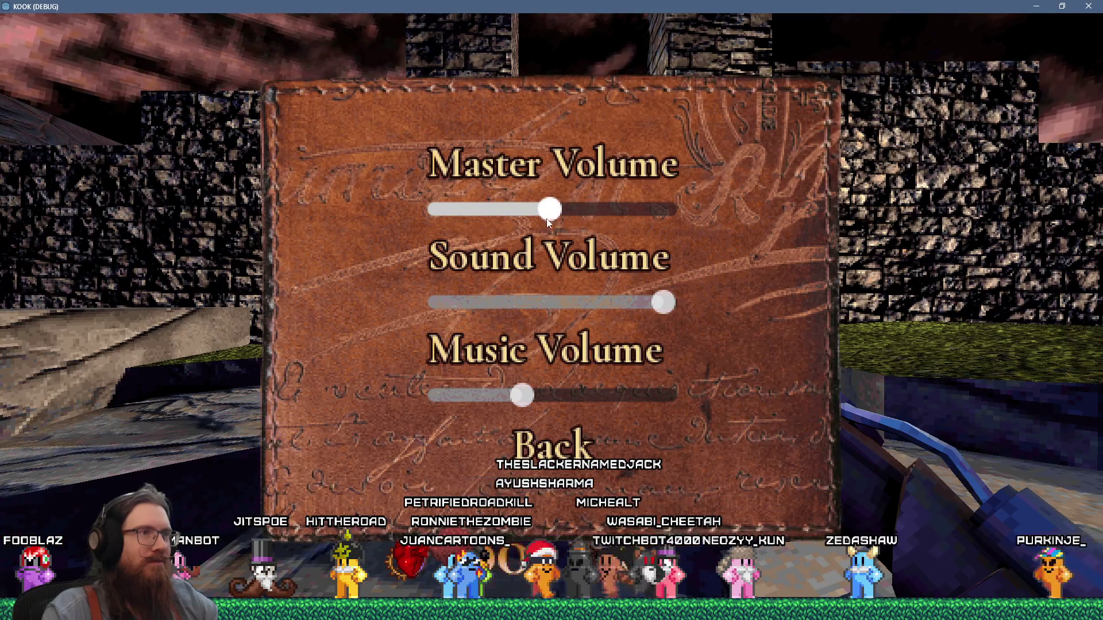
mouse_move(612, 222)
left_mouse_down()
mouse_move(643, 219)
mouse_move(547, 223)
mouse_move(625, 215)
left_mouse_up()
mouse_move(550, 216)
left_mouse_down()
mouse_move(648, 219)
mouse_move(531, 220)
mouse_move(542, 216)
left_mouse_up()
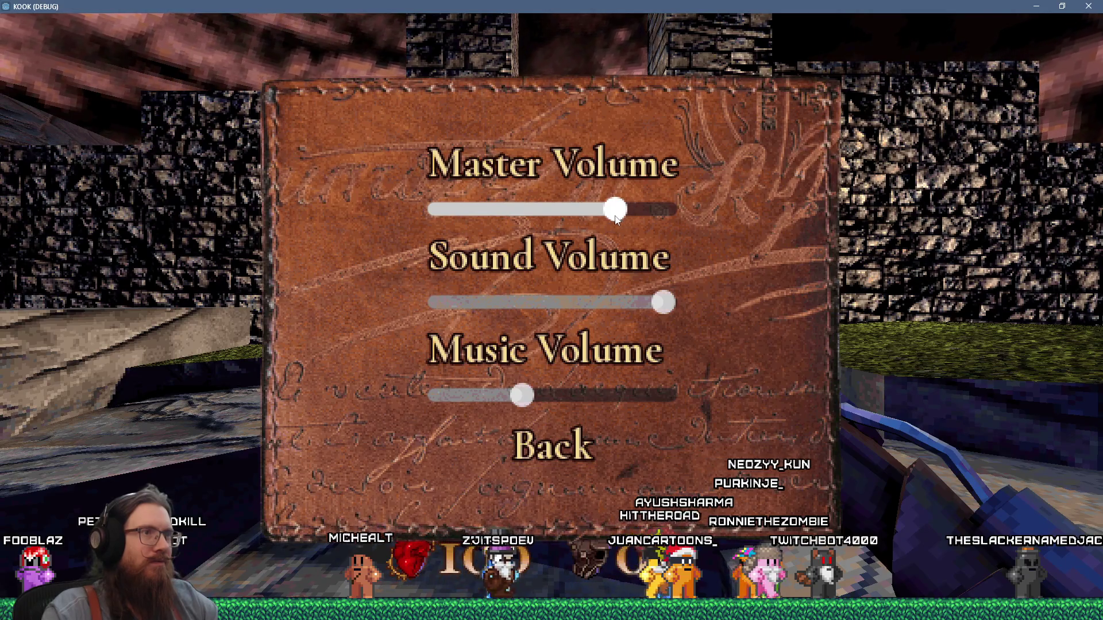
mouse_move(582, 219)
left_mouse_down()
mouse_move(607, 217)
mouse_move(526, 217)
mouse_move(599, 217)
mouse_move(581, 219)
left_mouse_up()
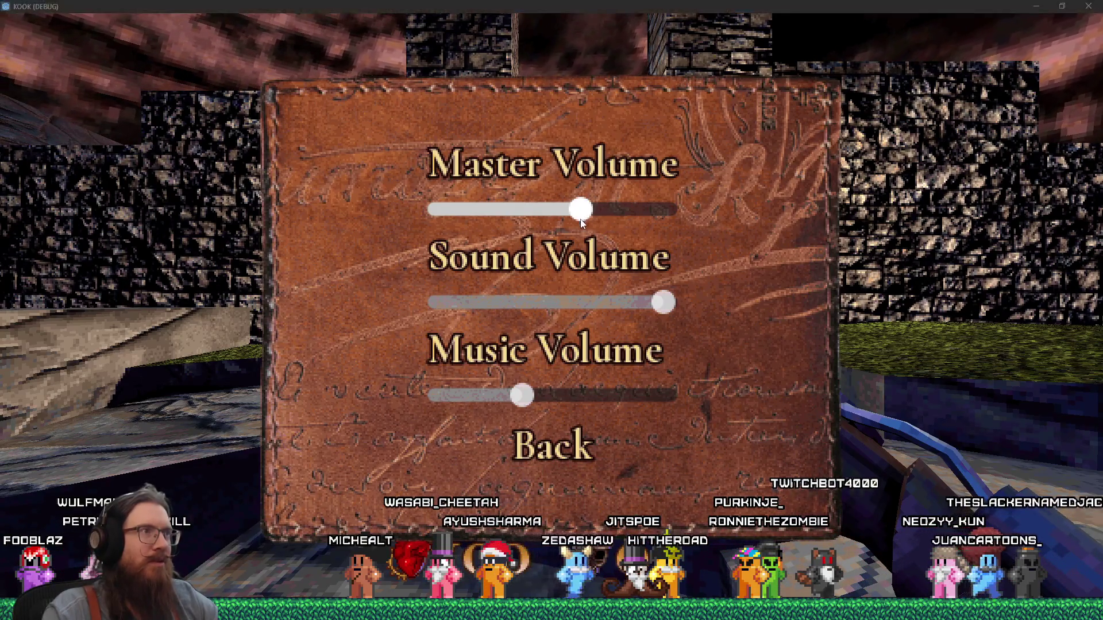
key("alt+Tab")
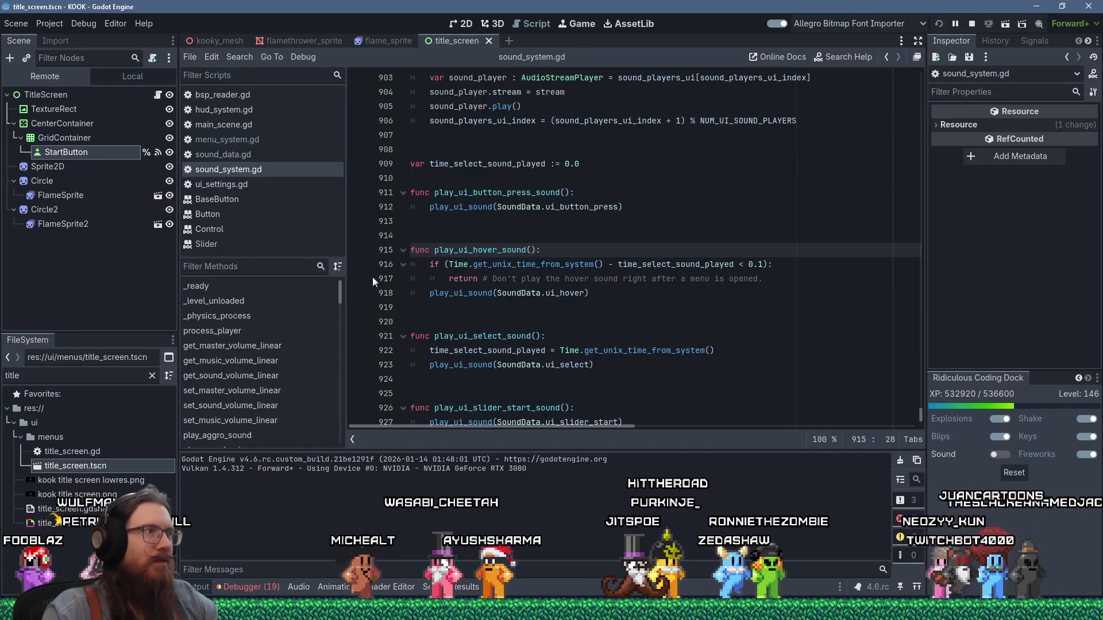
Add breakpoints at line 930 of sound_system.gd and in menu_system.gd's _on_slider_drag_end
scroll(500, 246, "down", 2)
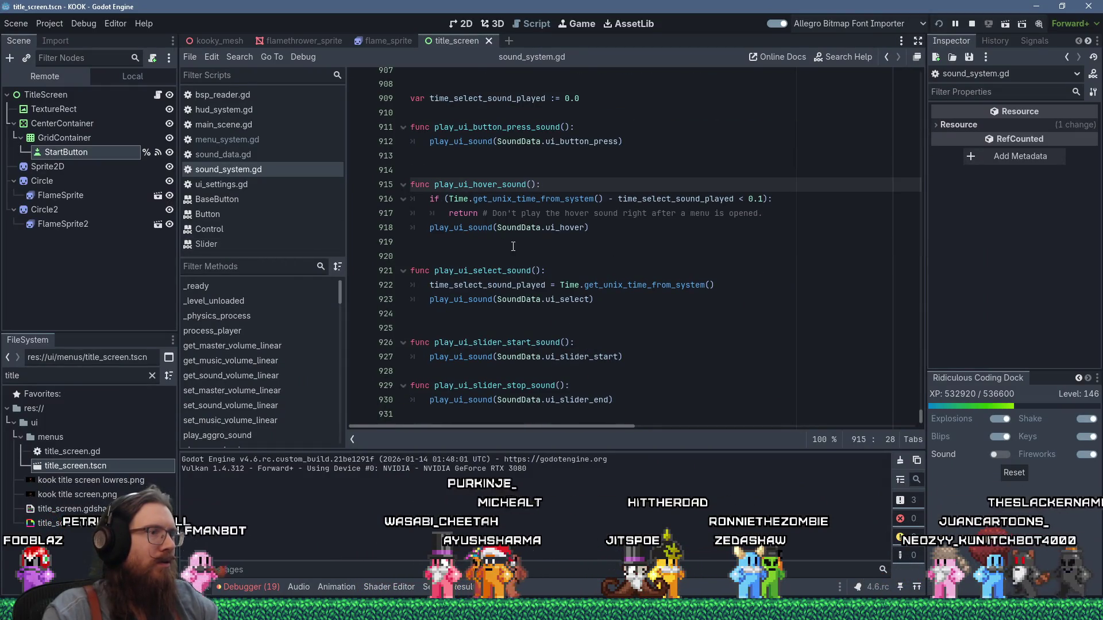
left_click(358, 403)
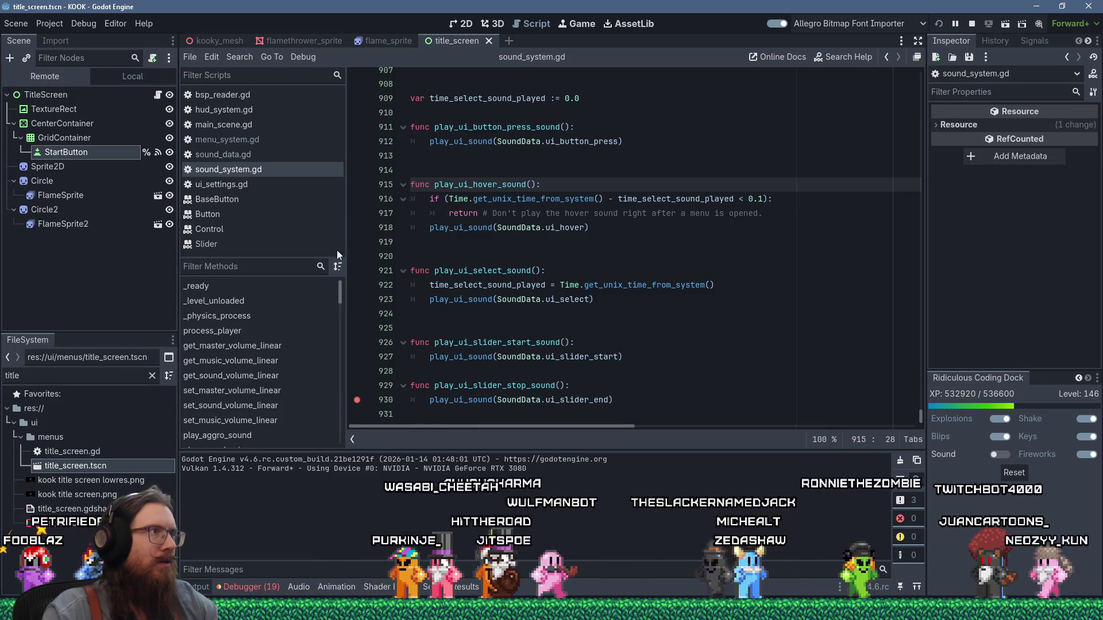
left_click(260, 140)
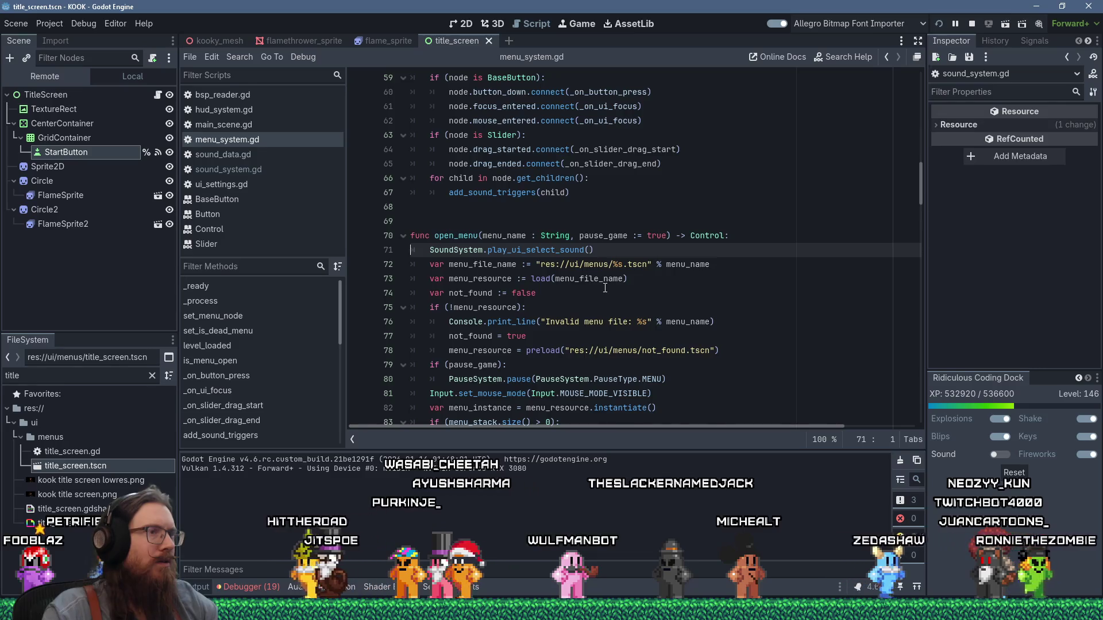
scroll(597, 285, "up", 2)
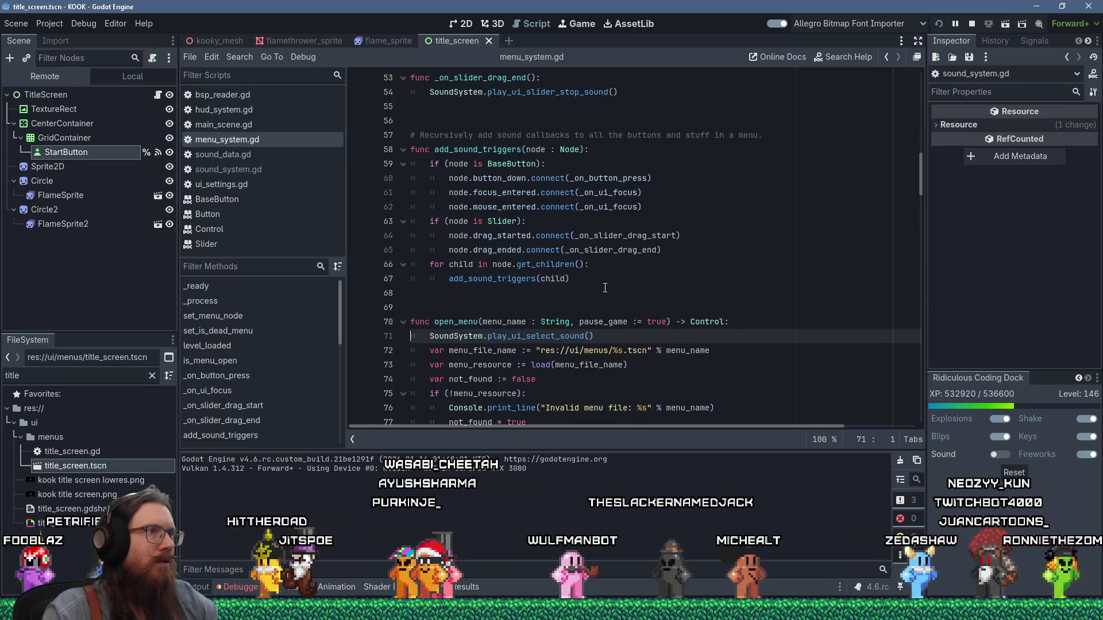
left_click(540, 249)
scroll(540, 249, "up", 1)
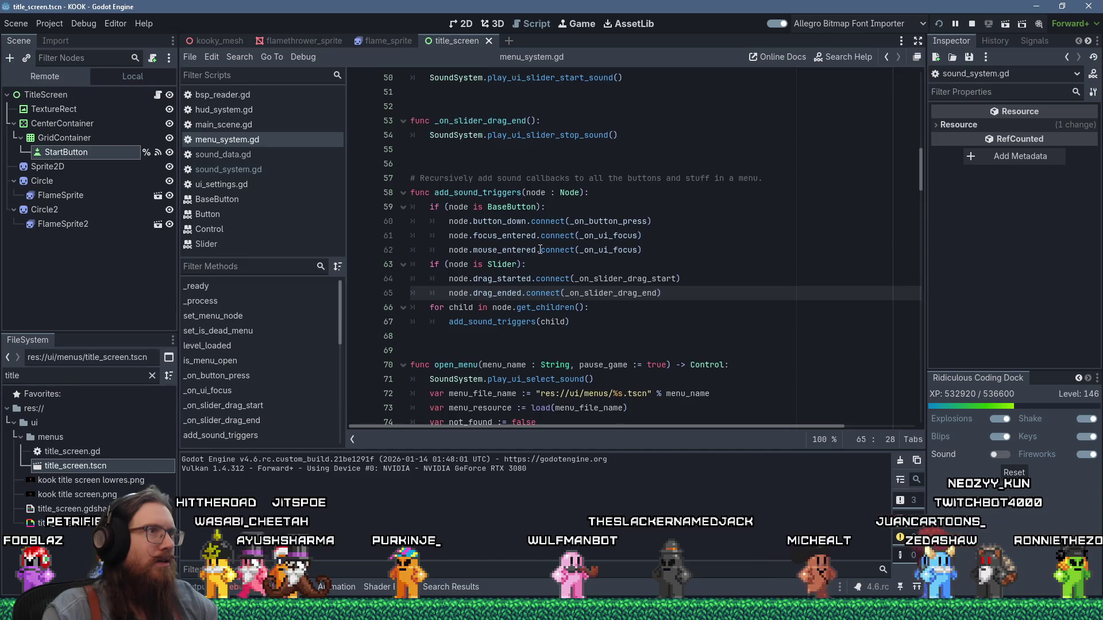
left_click(356, 135)
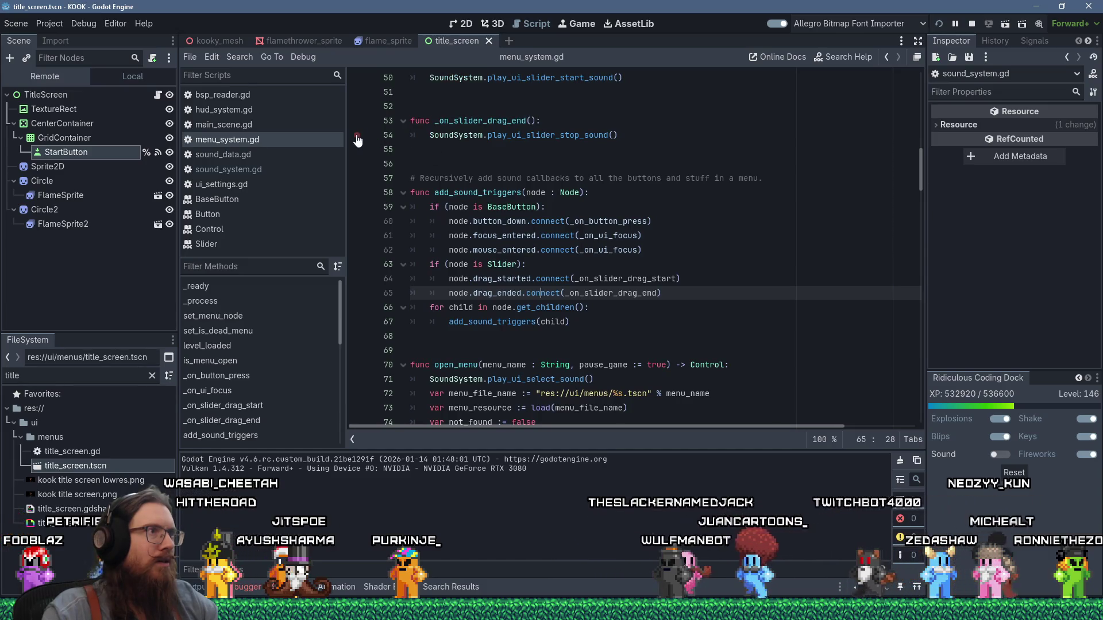
left_click(494, 294, "ctrl")
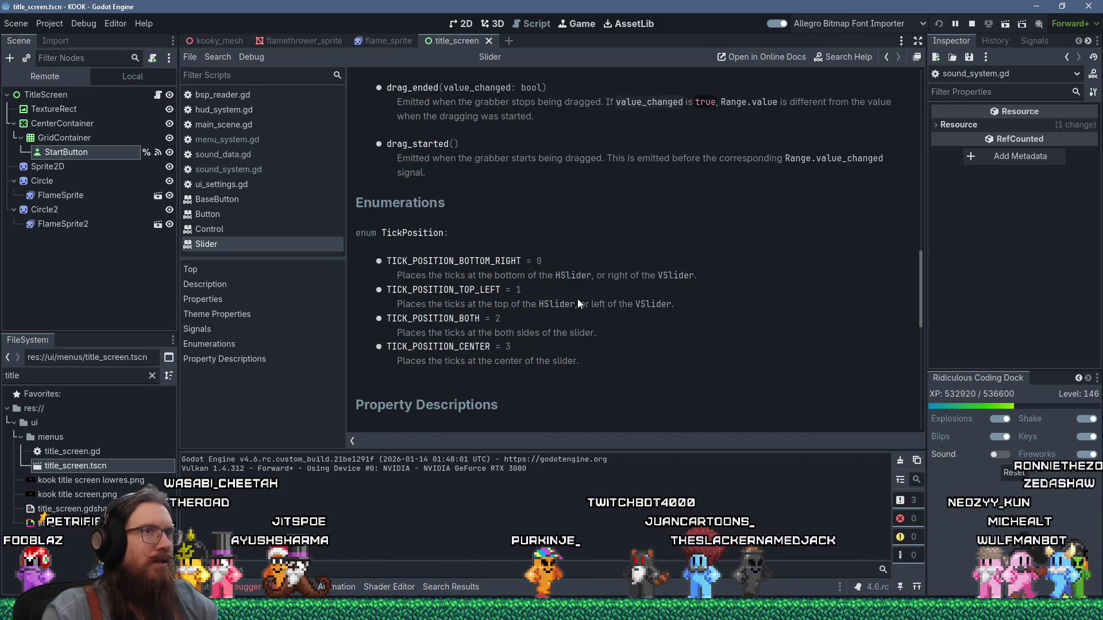
Read the Slider class reference's drag_ended and drag_started signal descriptions
scroll(578, 301, "up", 3)
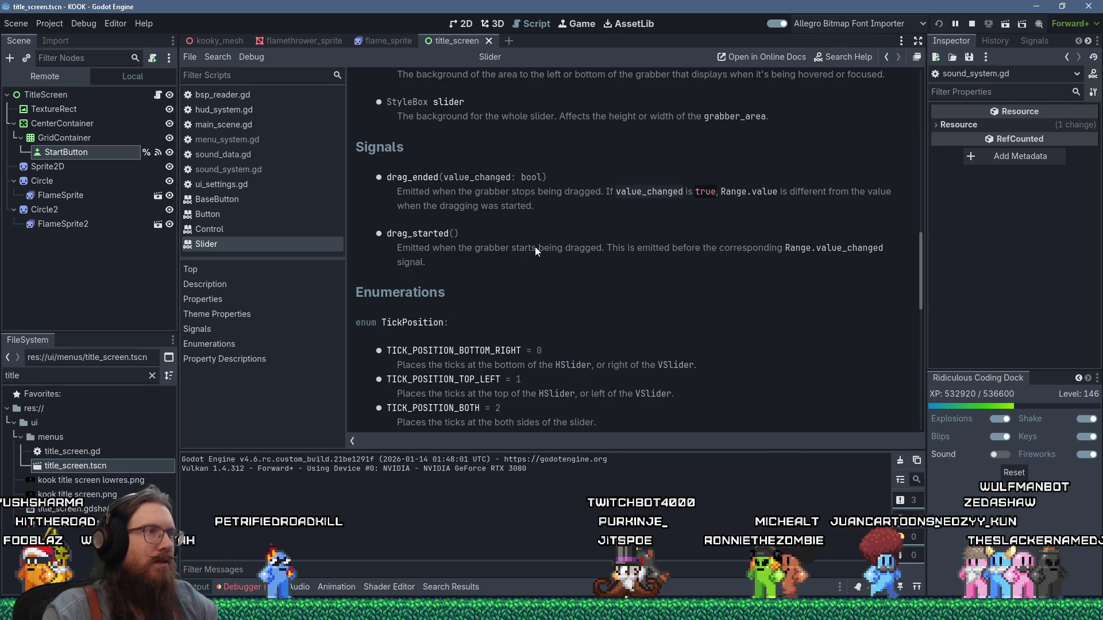
scroll(536, 247, "down", 6)
scroll(536, 246, "down", 10)
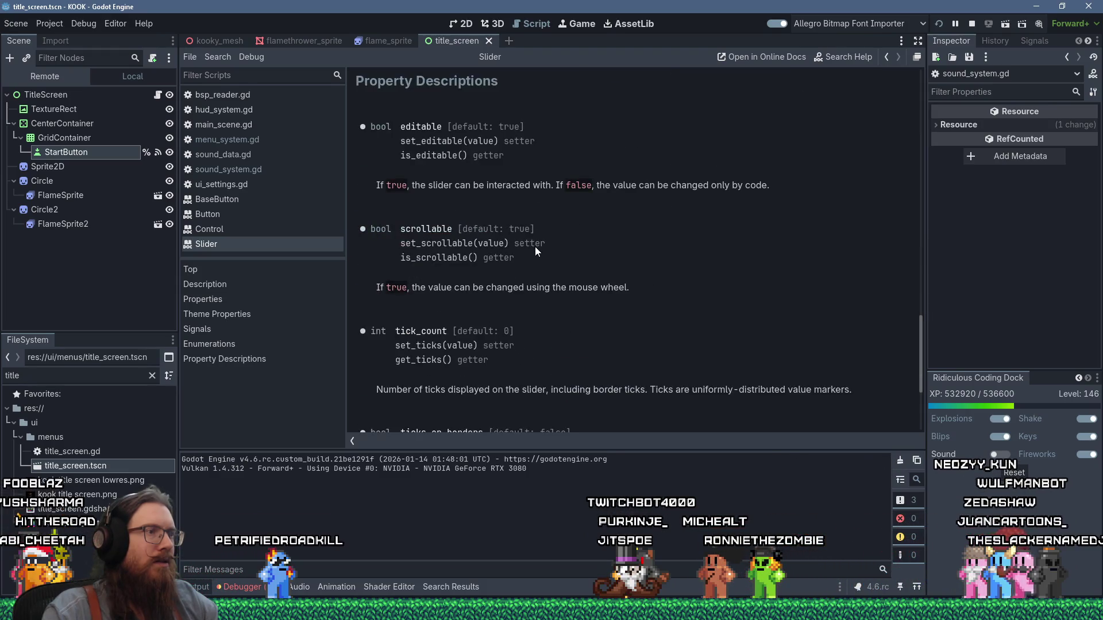
scroll(535, 247, "up", 11)
Raise the Music Volume in the running game to test slider sounds, then return to Godot
key("alt+Tab")
mouse_move(523, 396)
left_mouse_down()
mouse_move(555, 402)
mouse_move(527, 398)
left_mouse_up()
key("alt+Tab")
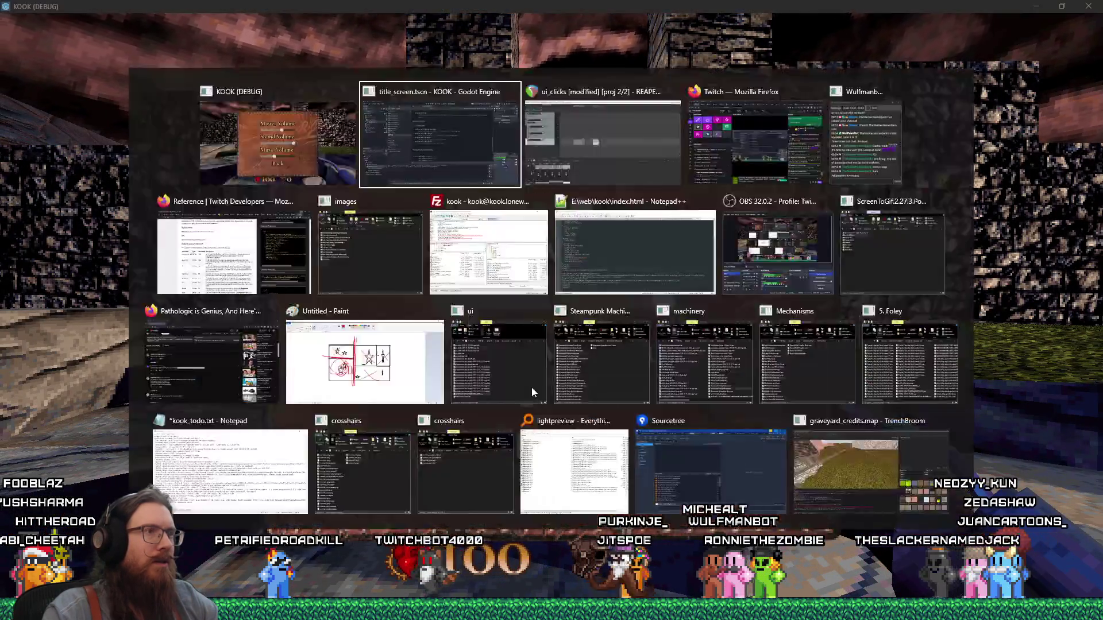
scroll(478, 227, "up", 3)
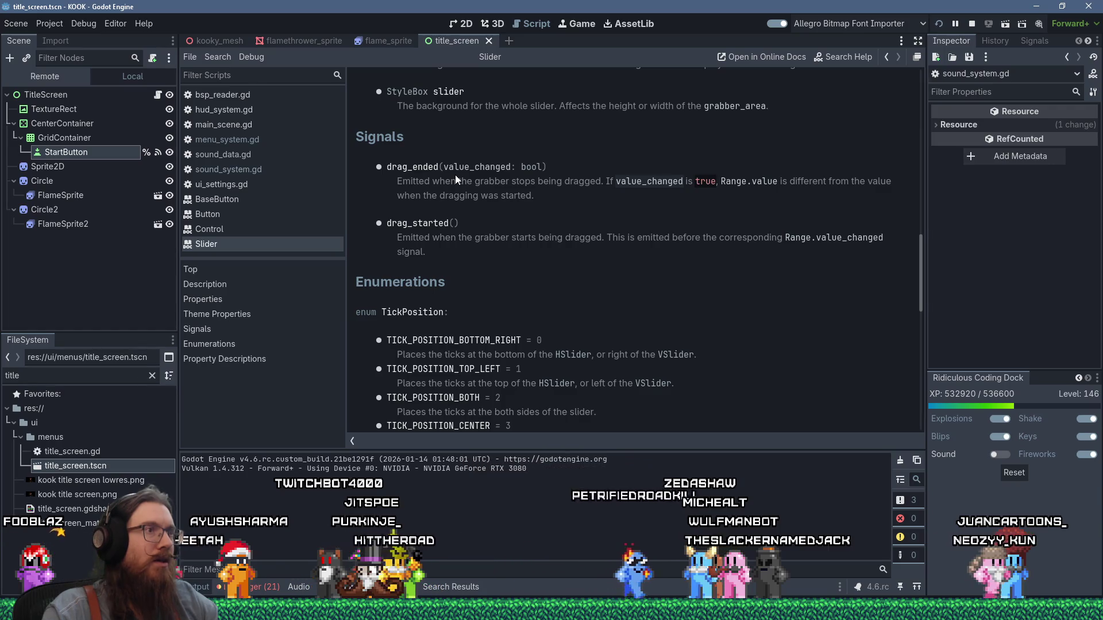
In menu_system.gd, give _on_slider_drag_end a 'changed : bool' parameter
left_click(247, 170)
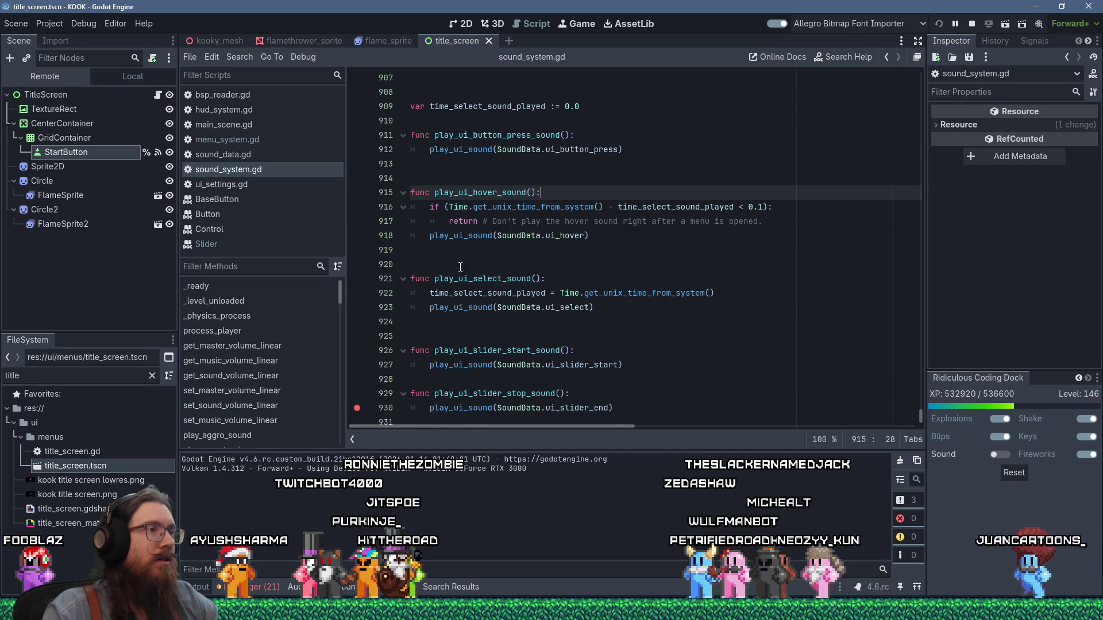
scroll(536, 342, "down", 1)
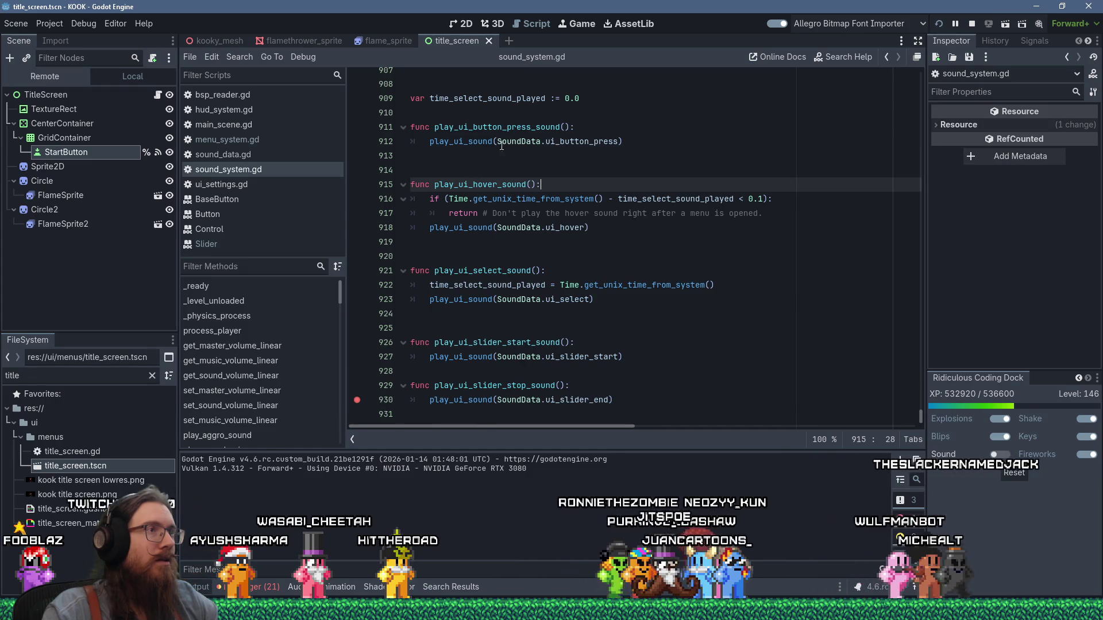
left_click(256, 141)
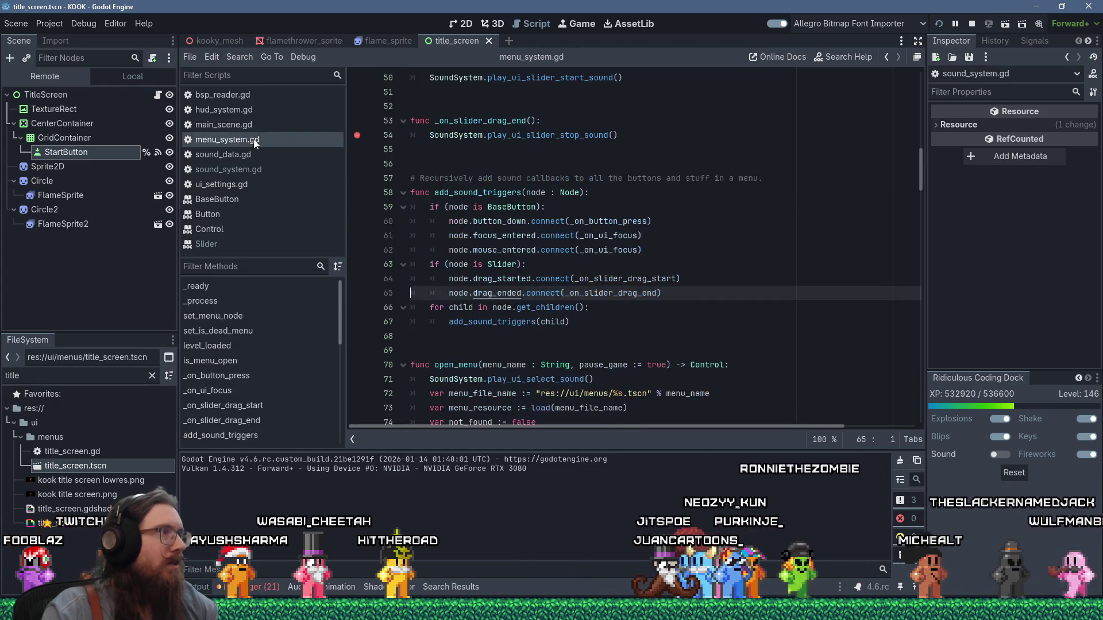
left_click(532, 121)
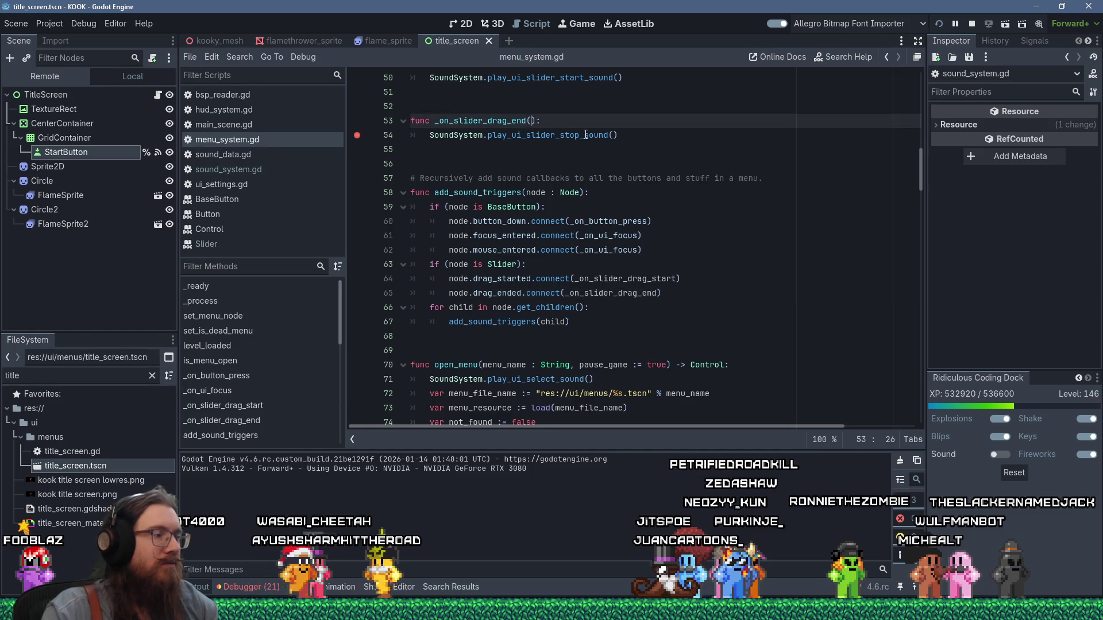
type("change:")
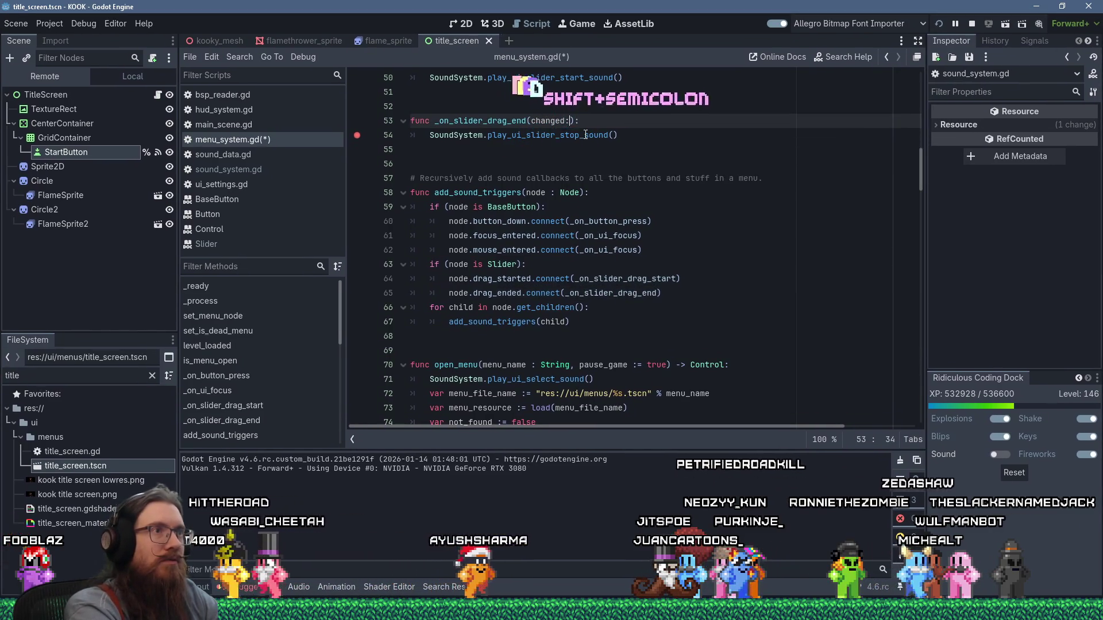
key("BackSpace")
key("BackSpace")
type("d : bool")
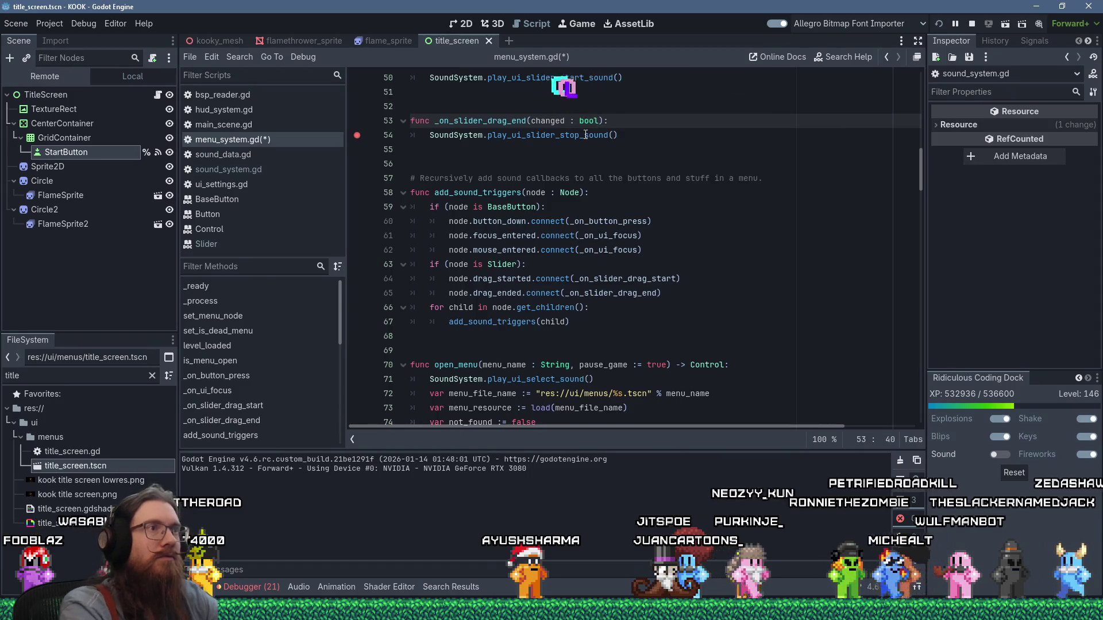
Wrap the play_ui_slider_stop_sound() call in 'if (changed):' and save the script
key("Return")
type("changed)")
key("Down")
key("Home")
key("Tab")
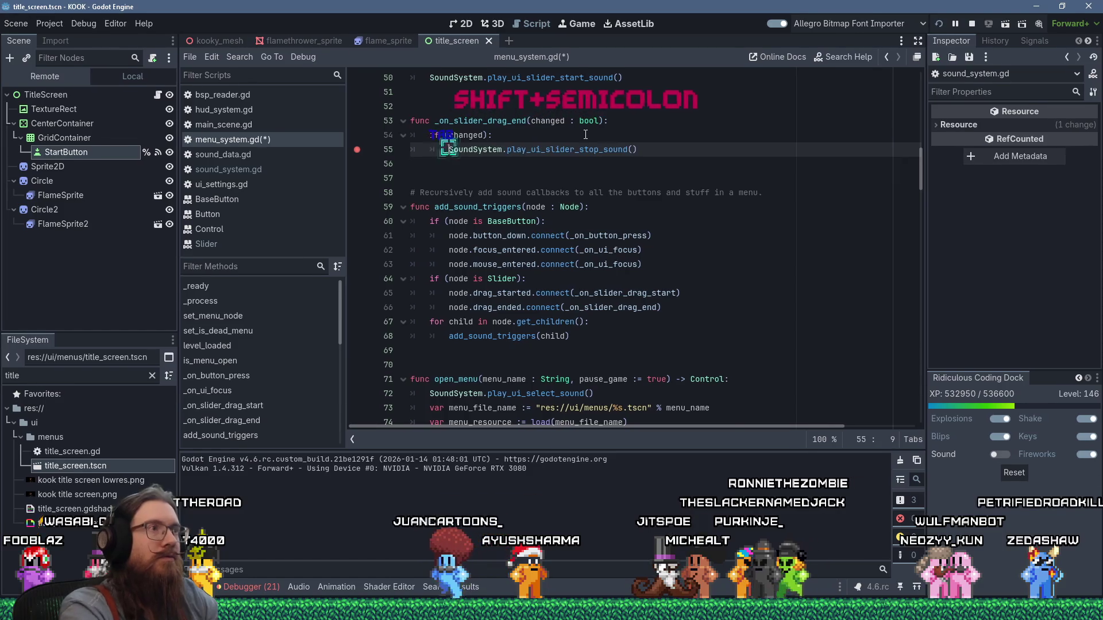
key("ctrl+s")
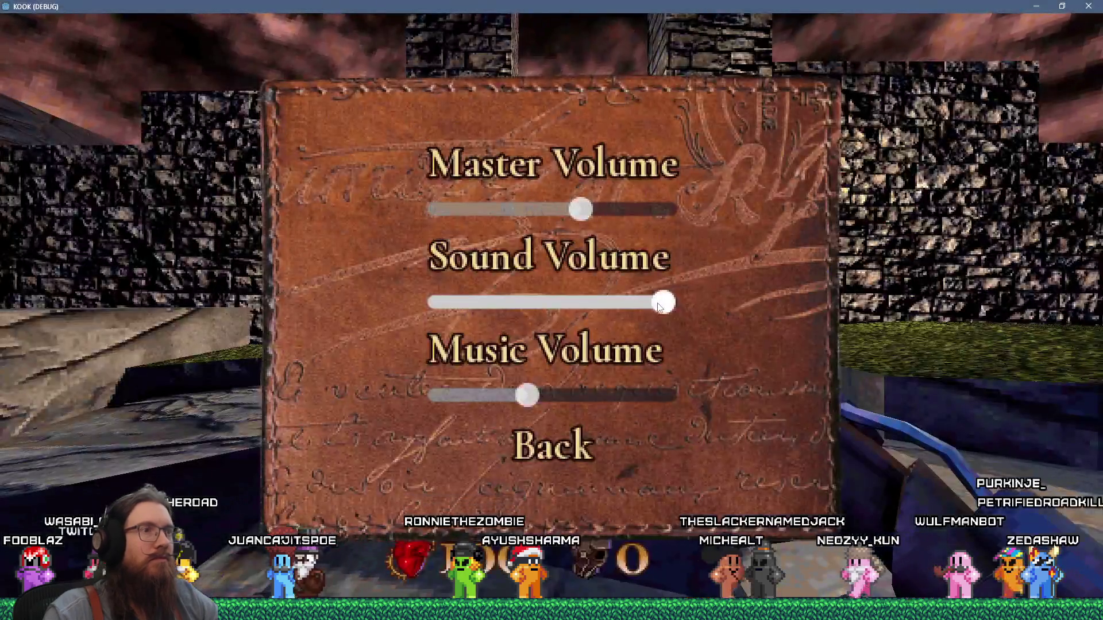
Run the game in debug mode and continue past the breakpoint in the stop-sound function
left_click(613, 308)
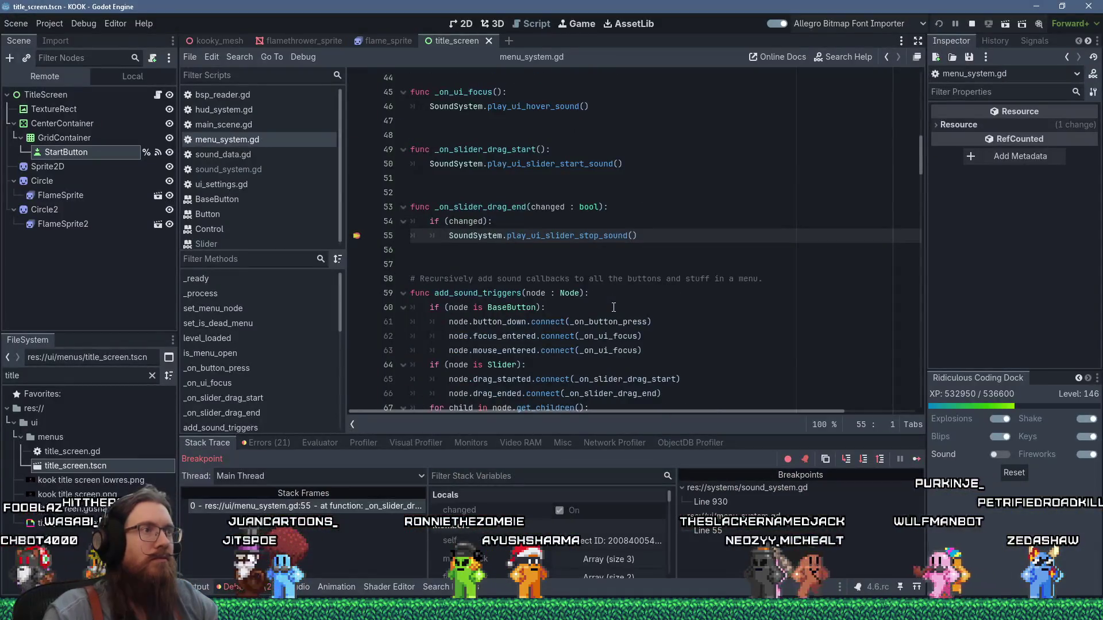
left_click(914, 459)
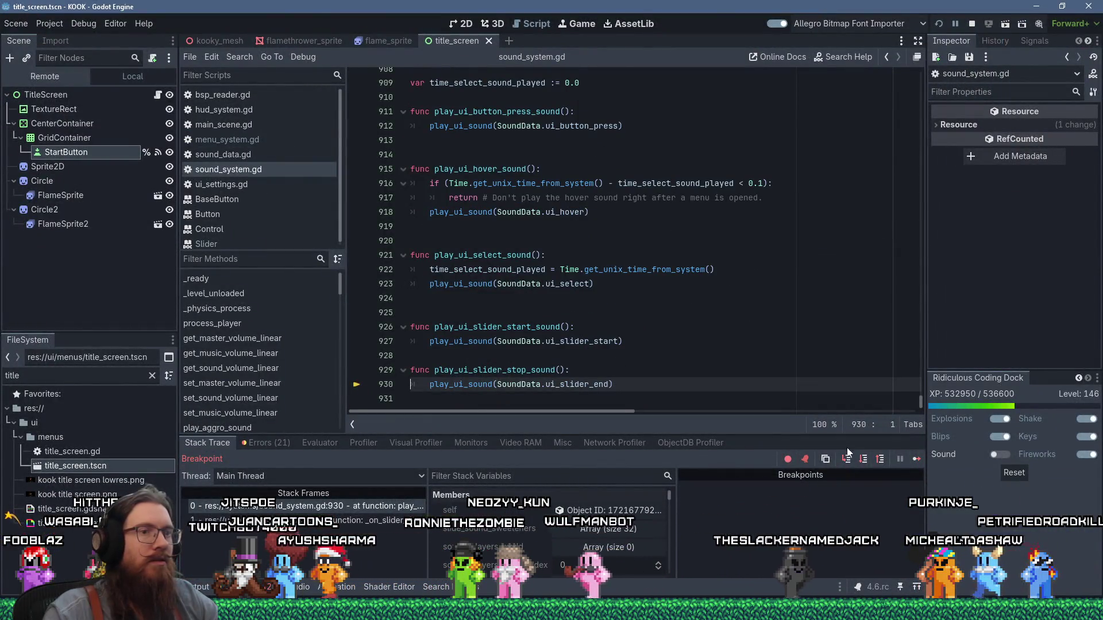
left_click(913, 460)
Drag the Sound Volume slider and nudge it with arrow keys to test the start and stop sounds
mouse_move(611, 303)
left_mouse_down()
mouse_move(546, 302)
mouse_move(634, 315)
left_mouse_up()
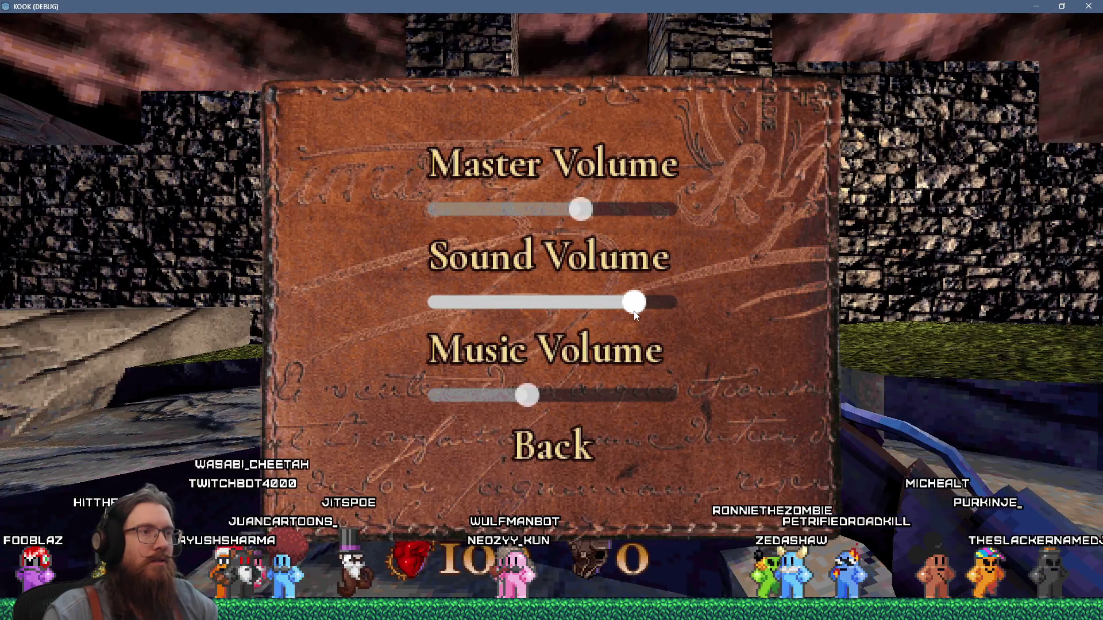
left_click_drag(507, 310, 646, 312)
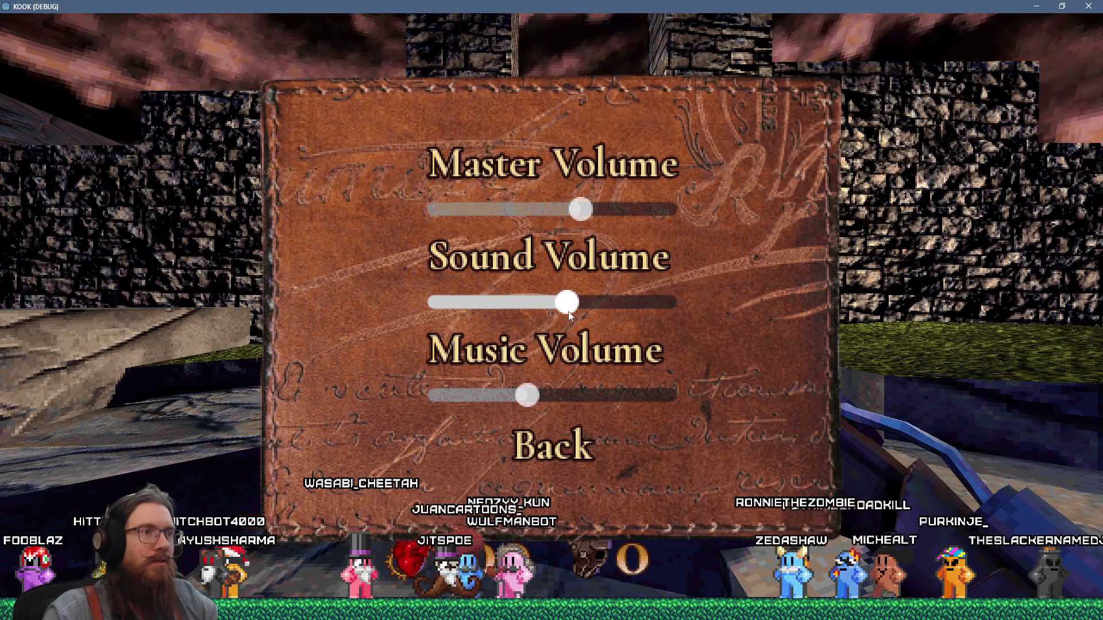
left_click_drag(568, 315, 637, 311)
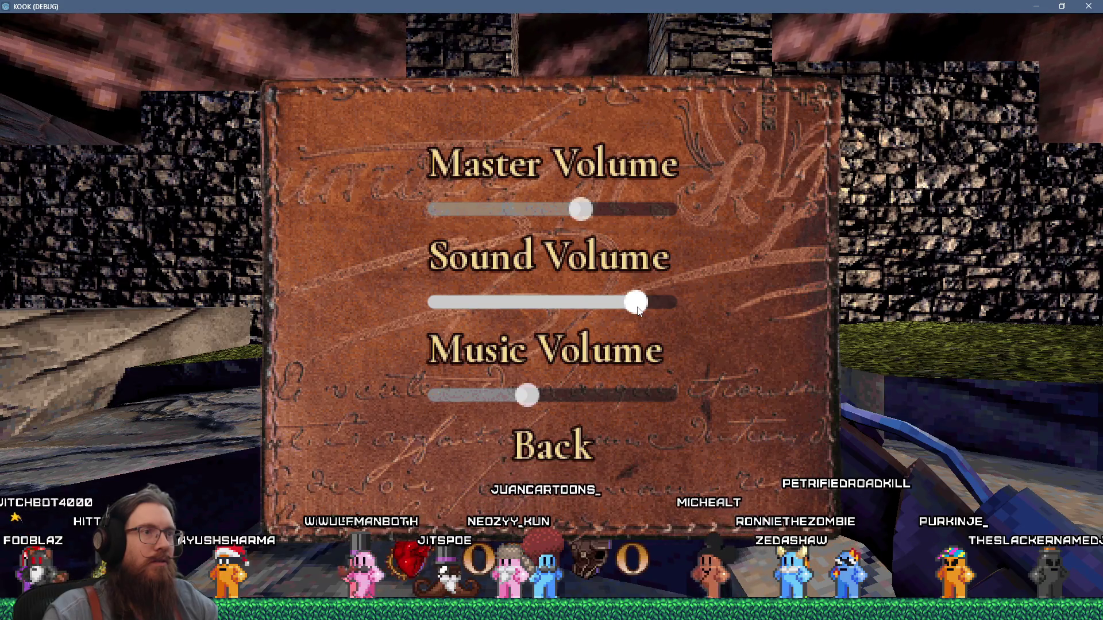
key("Down")
key("Down")
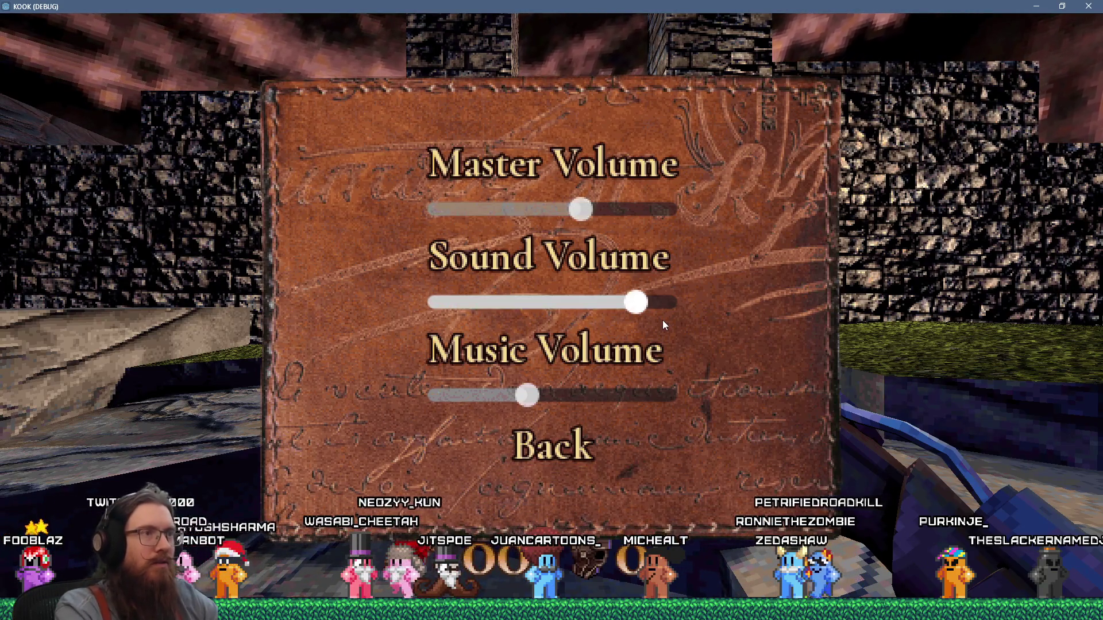
key("Left")
key("Left")
key("Left")
key("Left")
key("Left")
key("Left")
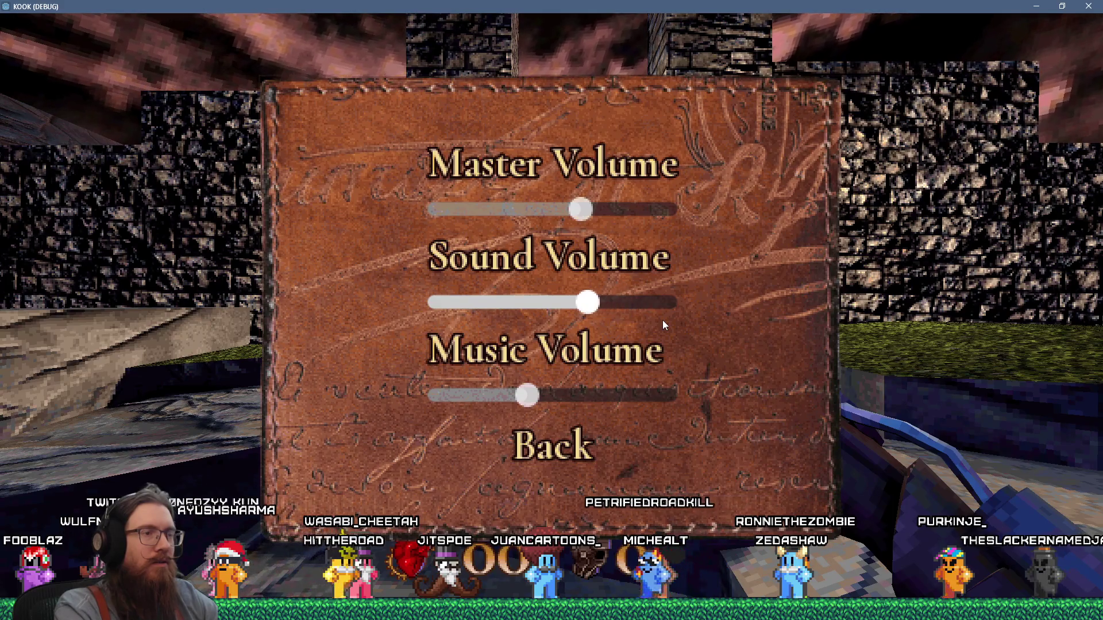
key("Right")
key("Right")
key("Right")
key("Right")
key("Right")
key("Right")
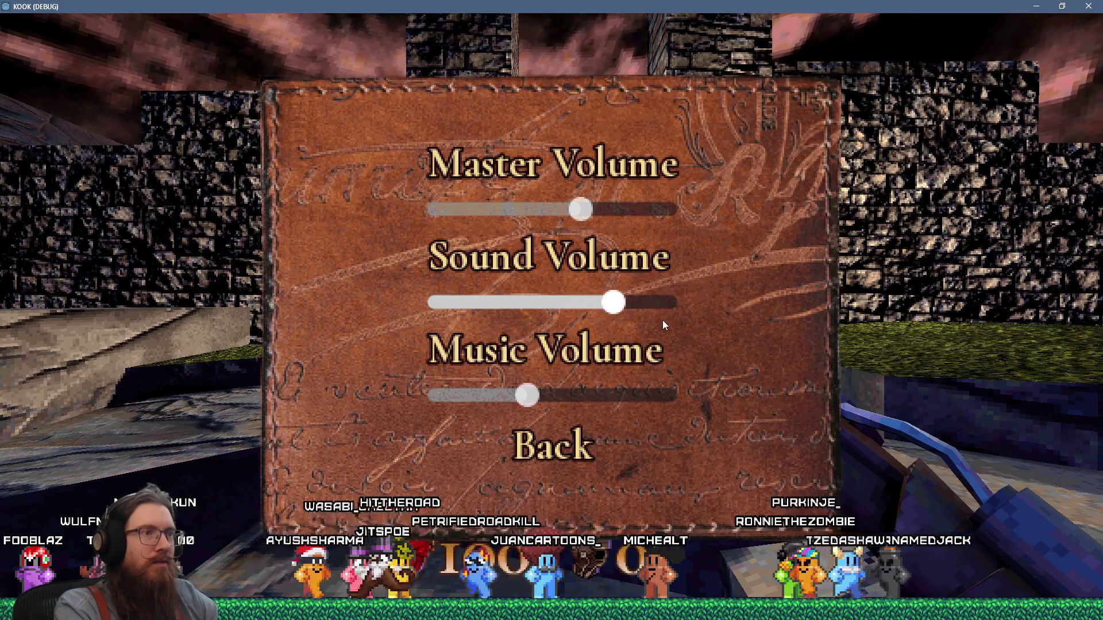
key("Left")
key("Left")
key("Left")
key("Left")
key("Left")
key("Left")
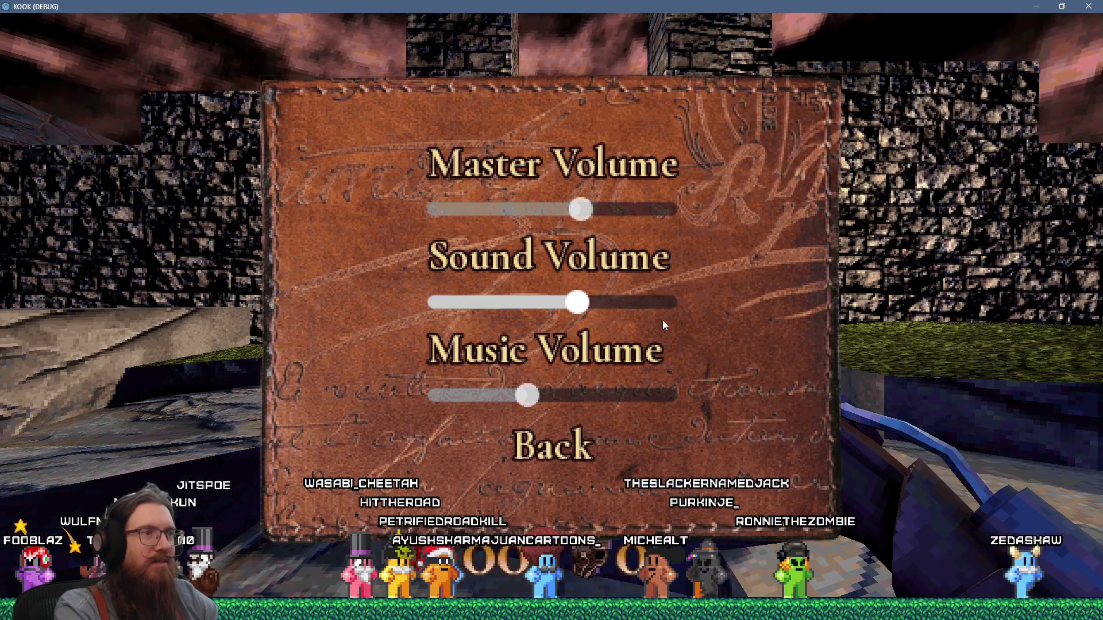
key("Right")
key("Right")
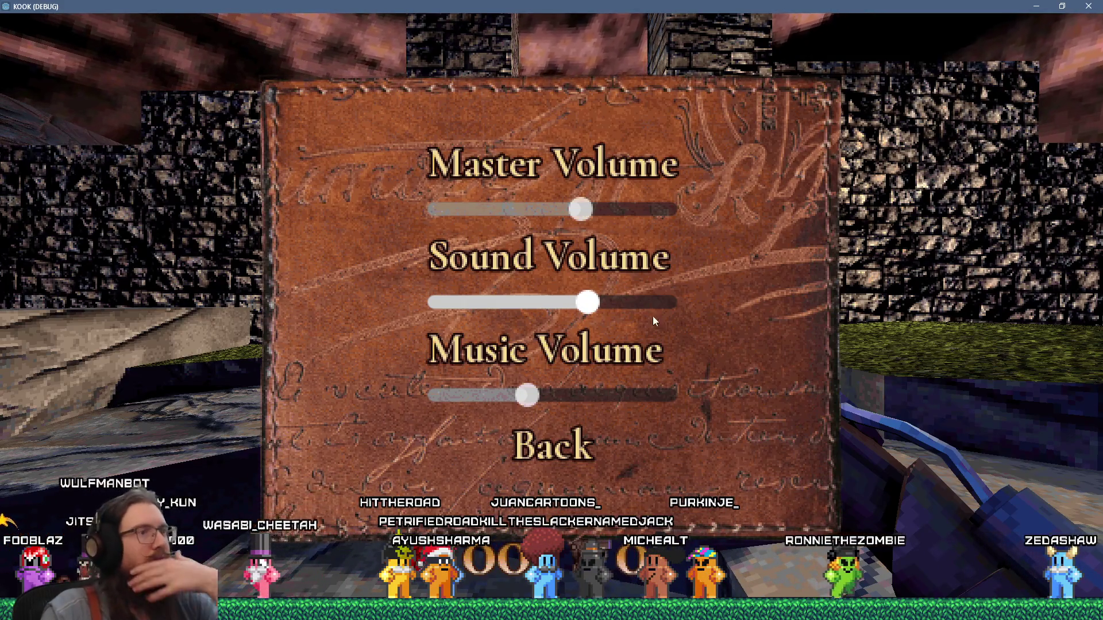
Click and drag the Sound and Master Volume sliders, leaving Sound at roughly two-thirds
left_click(556, 306)
mouse_move(604, 311)
left_mouse_down()
mouse_move(652, 311)
mouse_move(505, 312)
mouse_move(660, 312)
mouse_move(546, 311)
mouse_move(636, 309)
left_mouse_up()
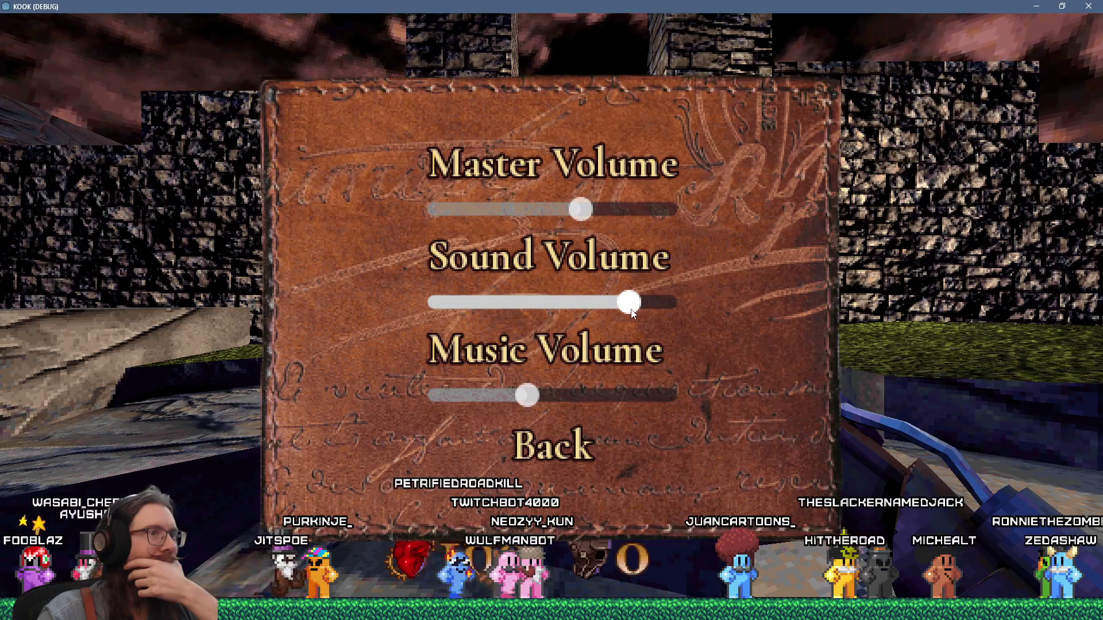
mouse_move(620, 312)
left_mouse_down()
mouse_move(537, 315)
mouse_move(653, 313)
mouse_move(587, 312)
left_mouse_up()
mouse_move(581, 211)
left_mouse_down()
mouse_move(471, 223)
mouse_move(641, 216)
left_mouse_up()
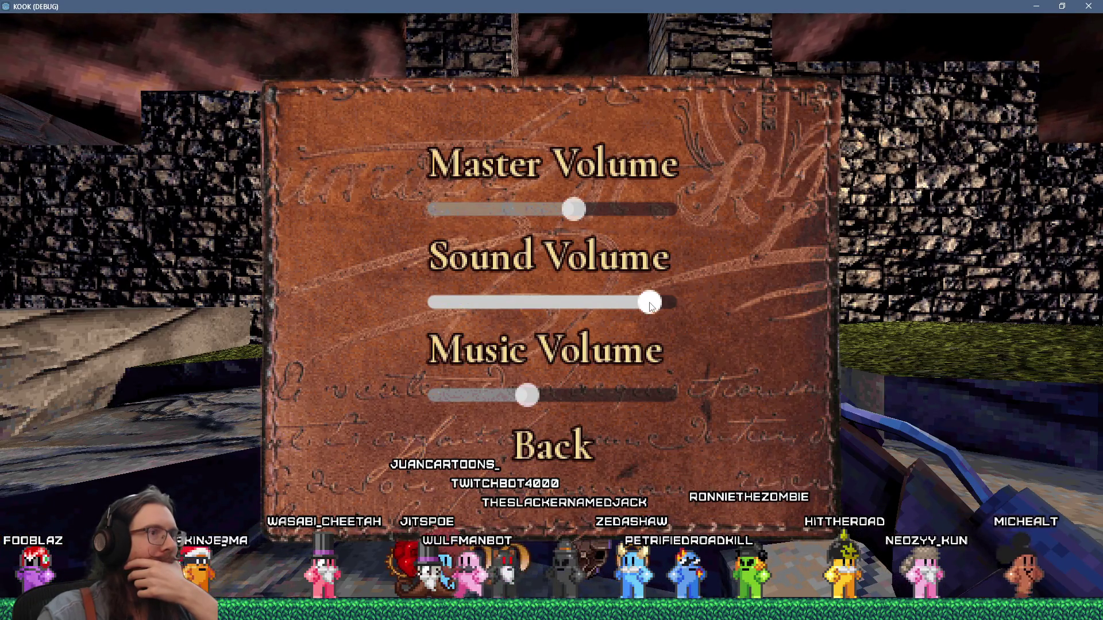
left_click_drag(644, 306, 578, 320)
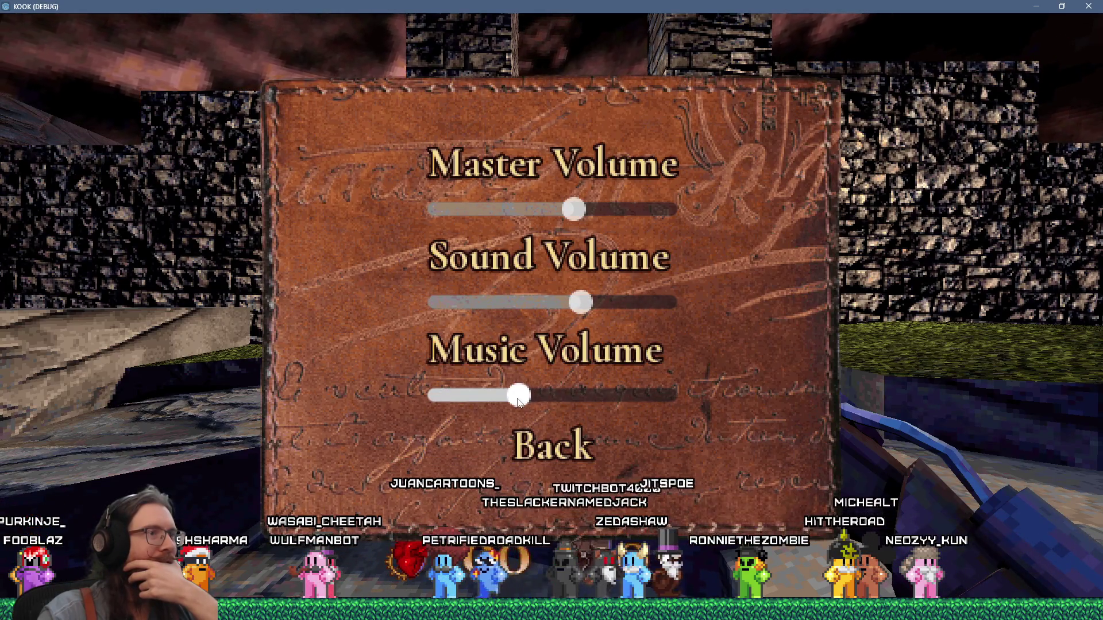
left_click_drag(581, 303, 635, 310)
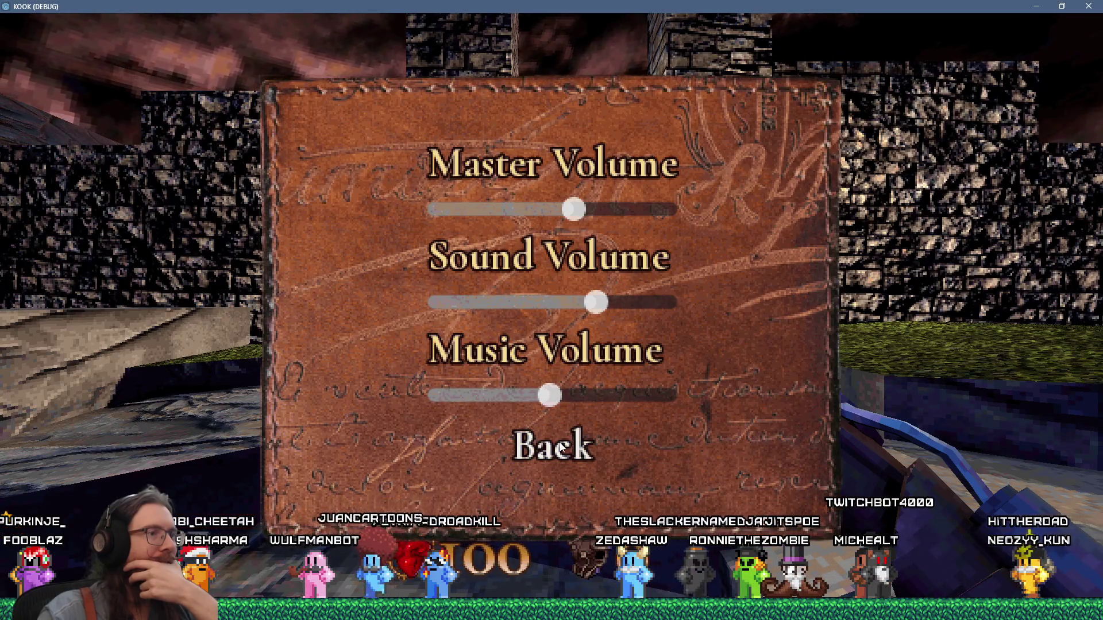
Back out of Sound Settings to the pause menu, quit to the main menu, then quit the game
left_click(560, 447)
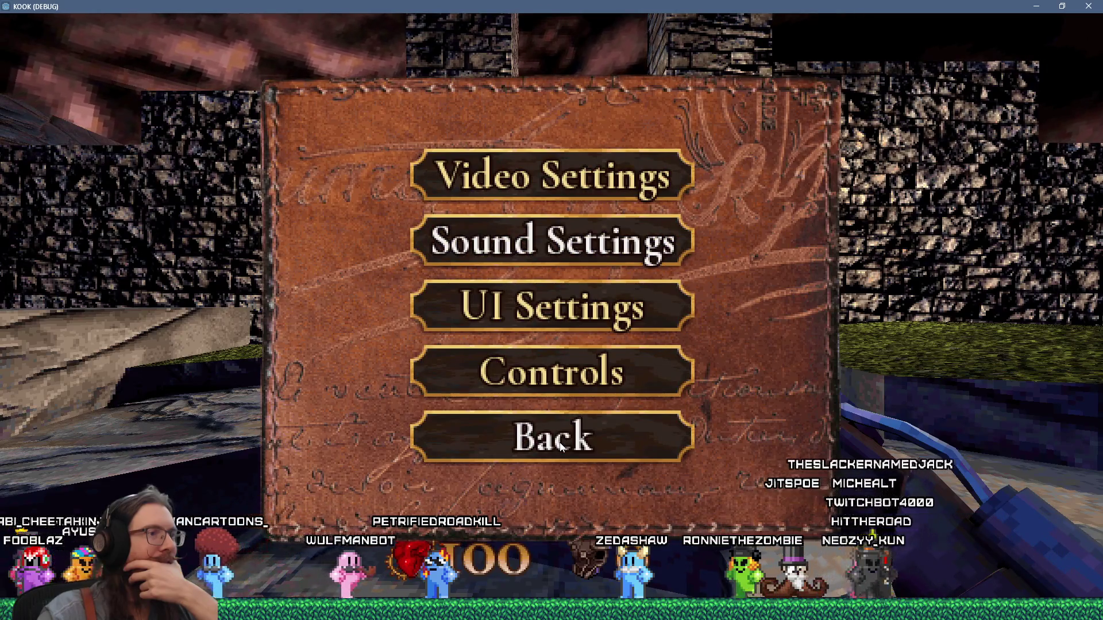
left_click(560, 447)
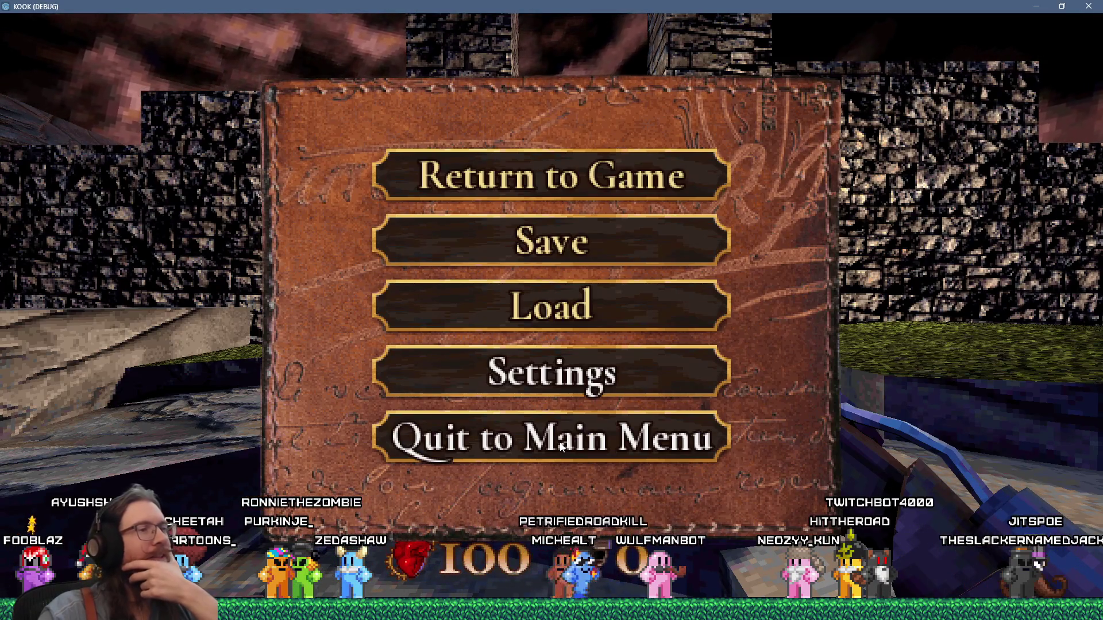
left_click(563, 391)
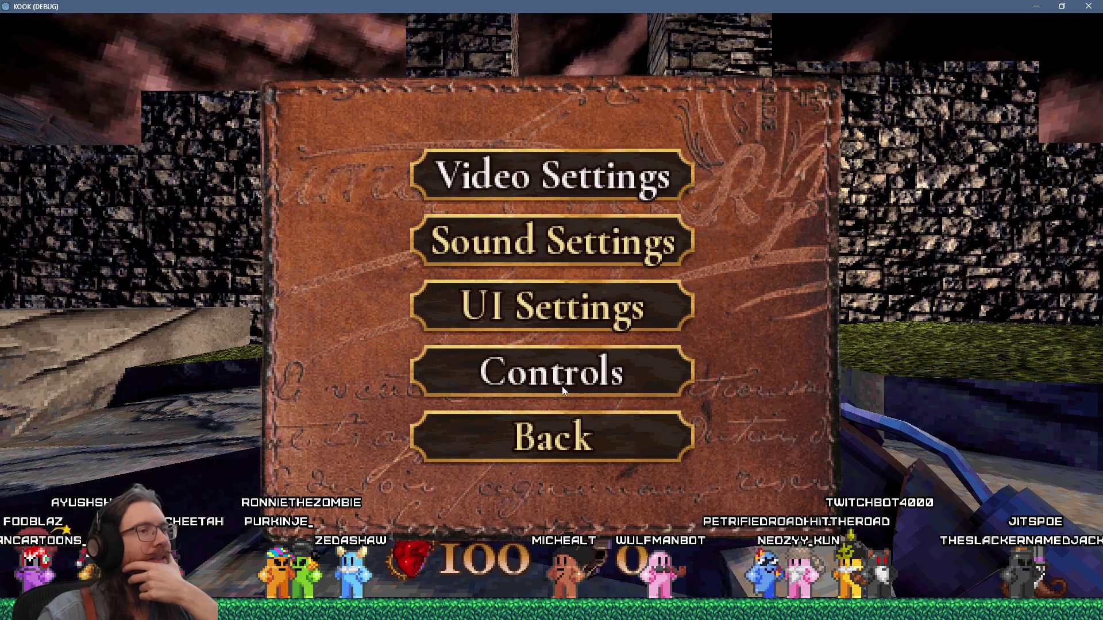
left_click(562, 438)
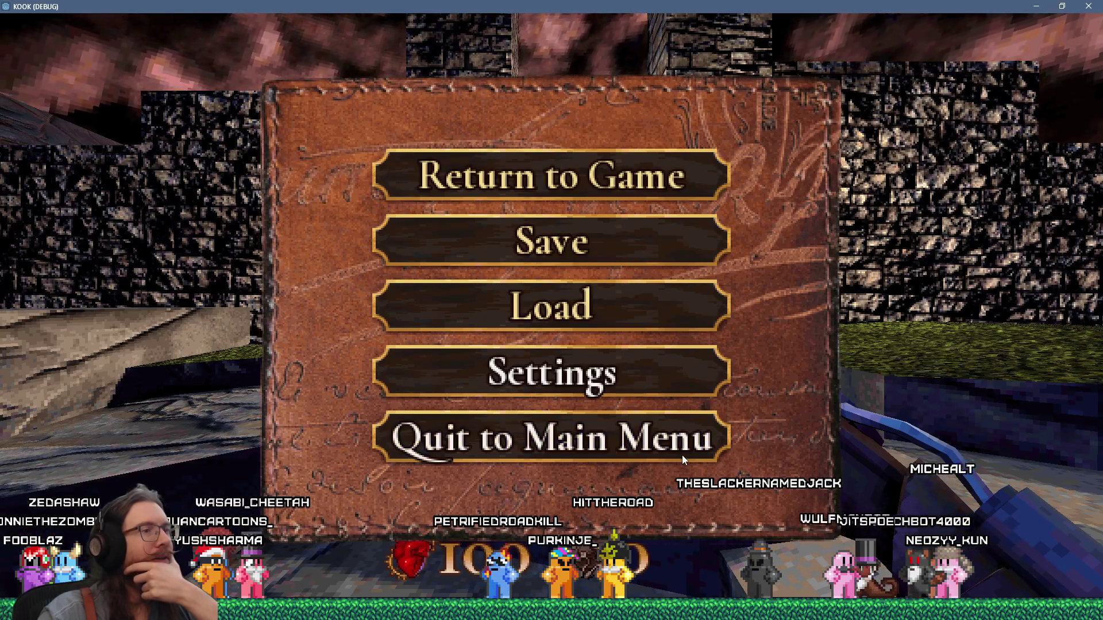
left_click(551, 310)
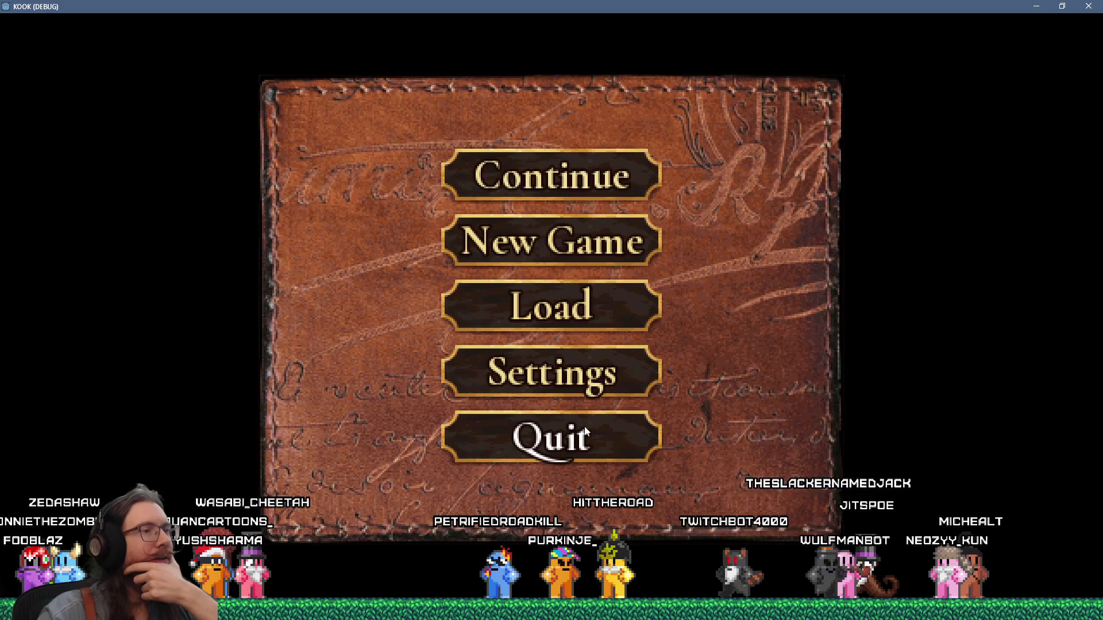
left_click(584, 427)
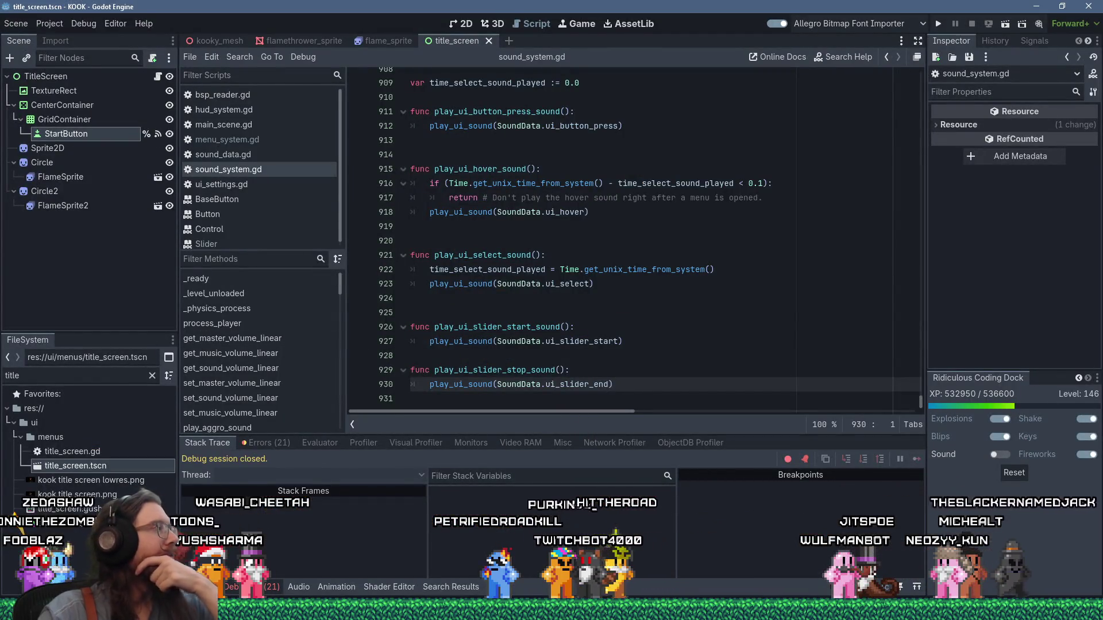
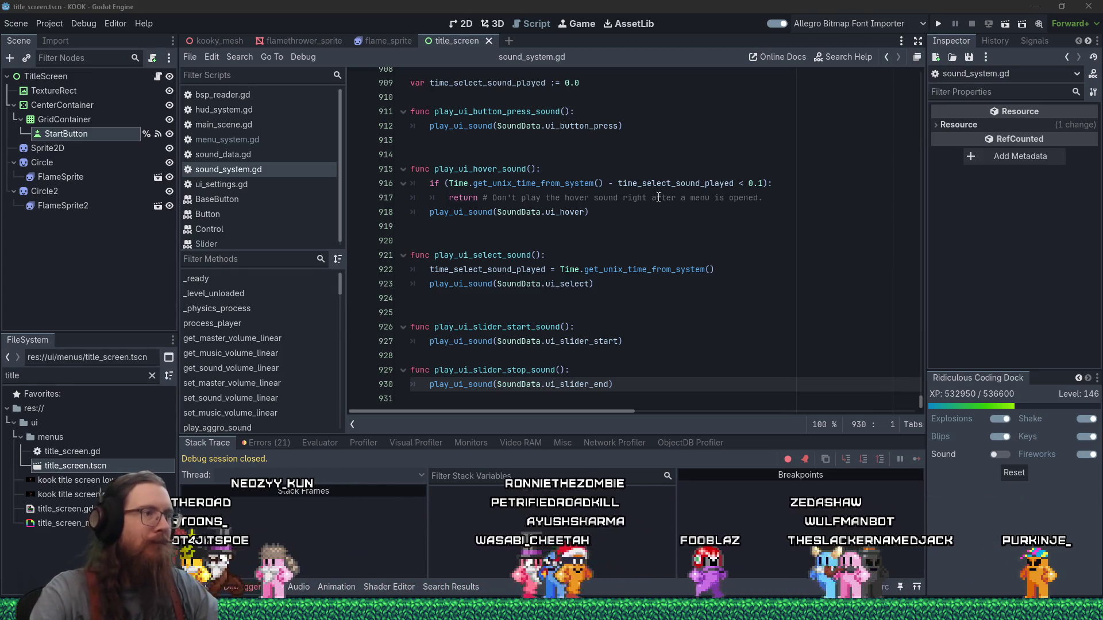
Add a second blank line before play_ui_slider_stop_sound in sound_system.gd
left_click(585, 358)
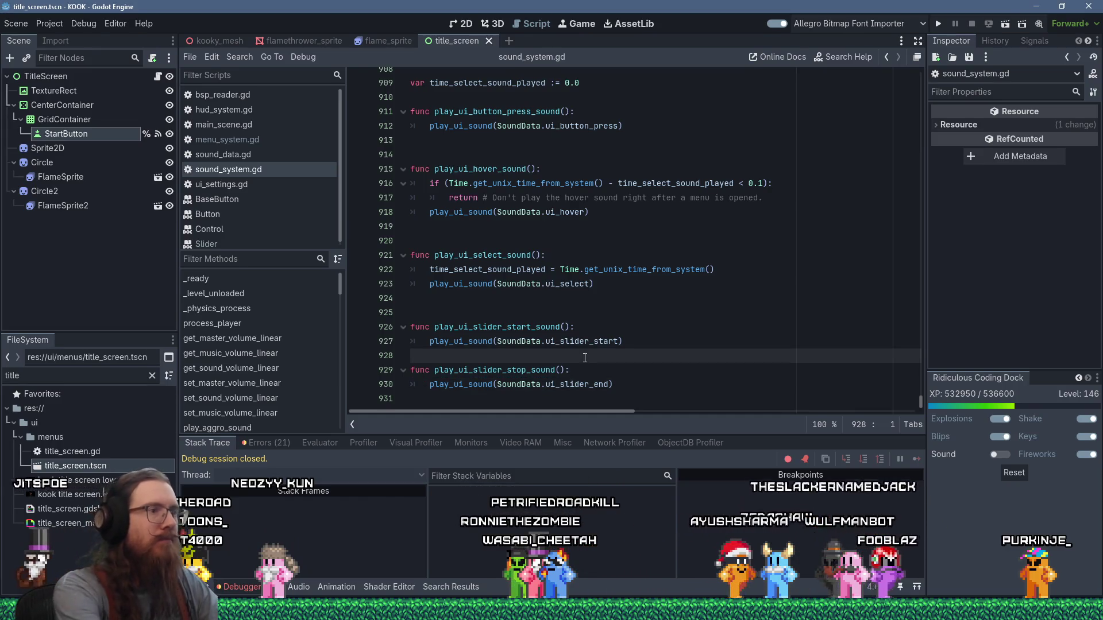
key("Return")
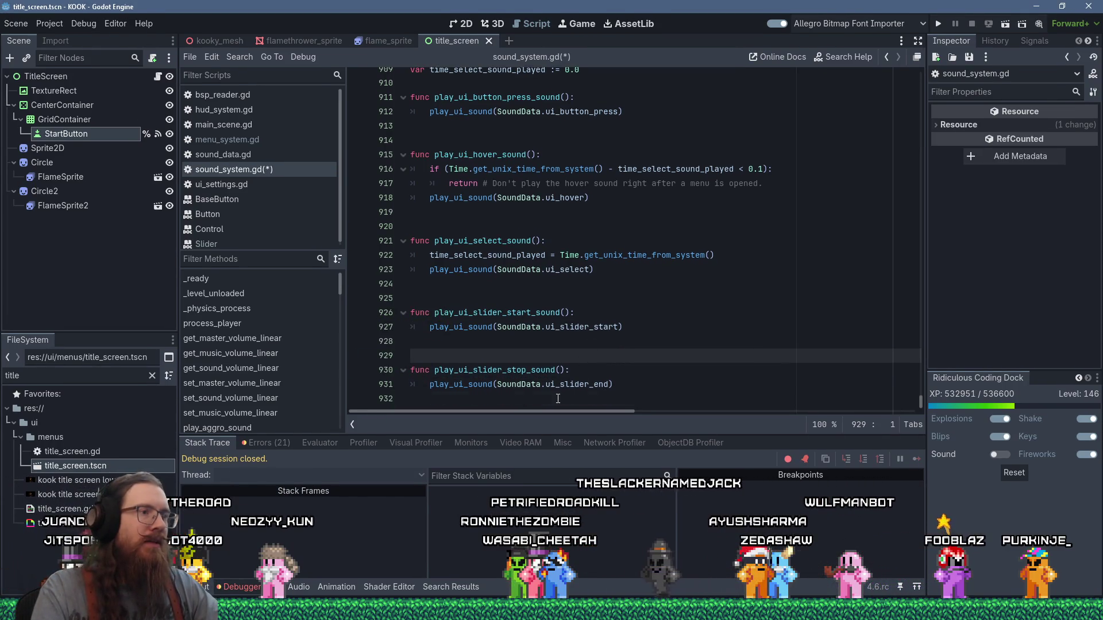
left_click(558, 399)
left_click(581, 357)
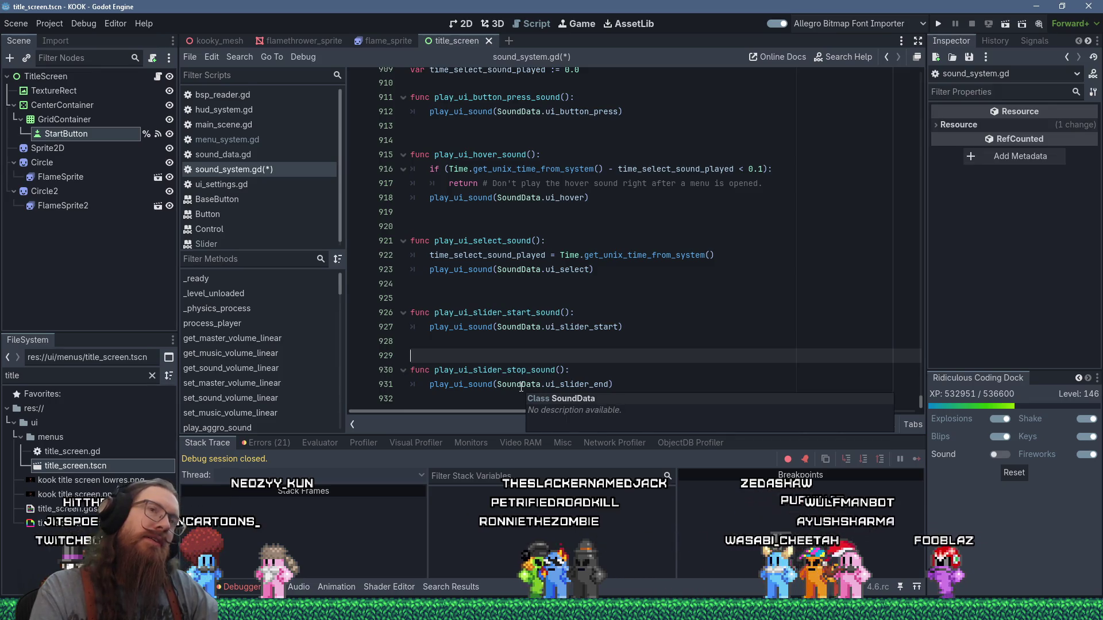
Save sound_system.gd and bring up the Search Help results for 'slider'
left_click(644, 272)
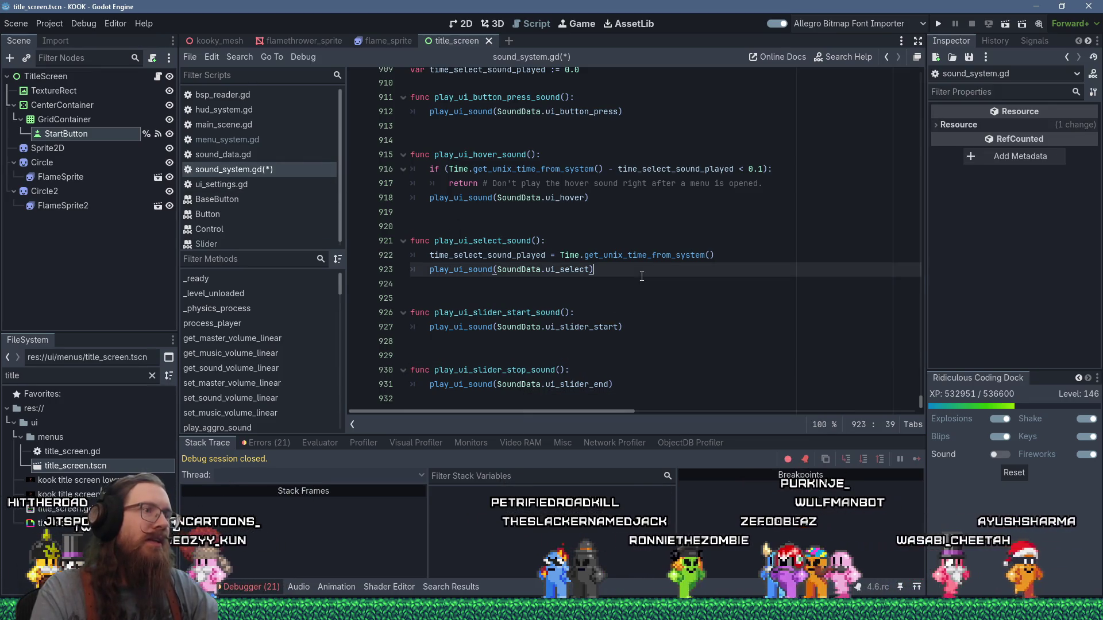
key("ctrl+s")
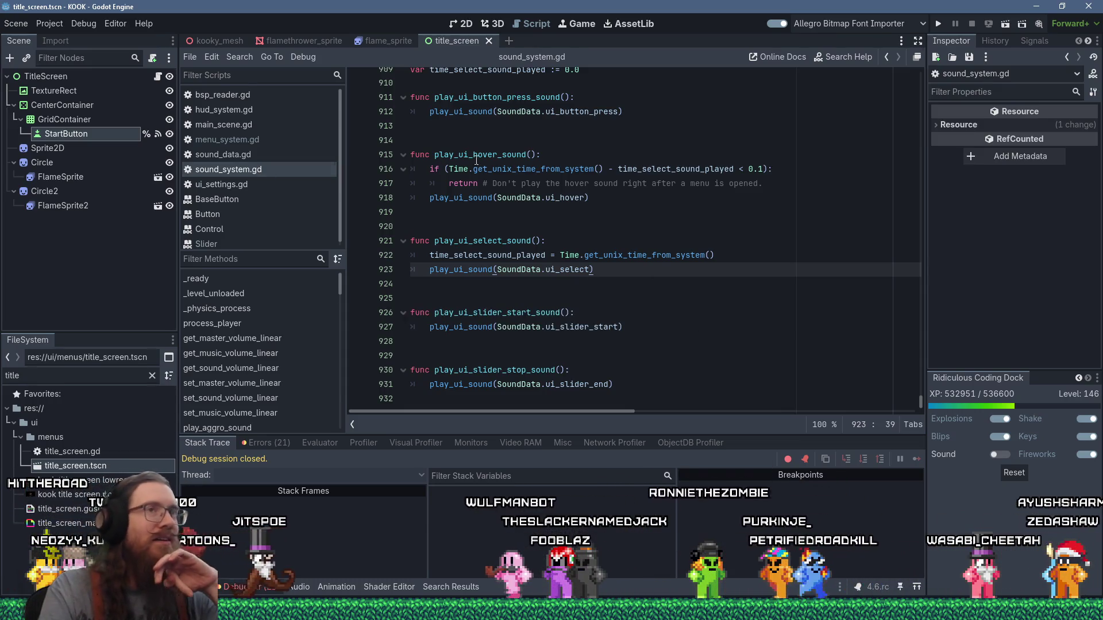
left_click(857, 60)
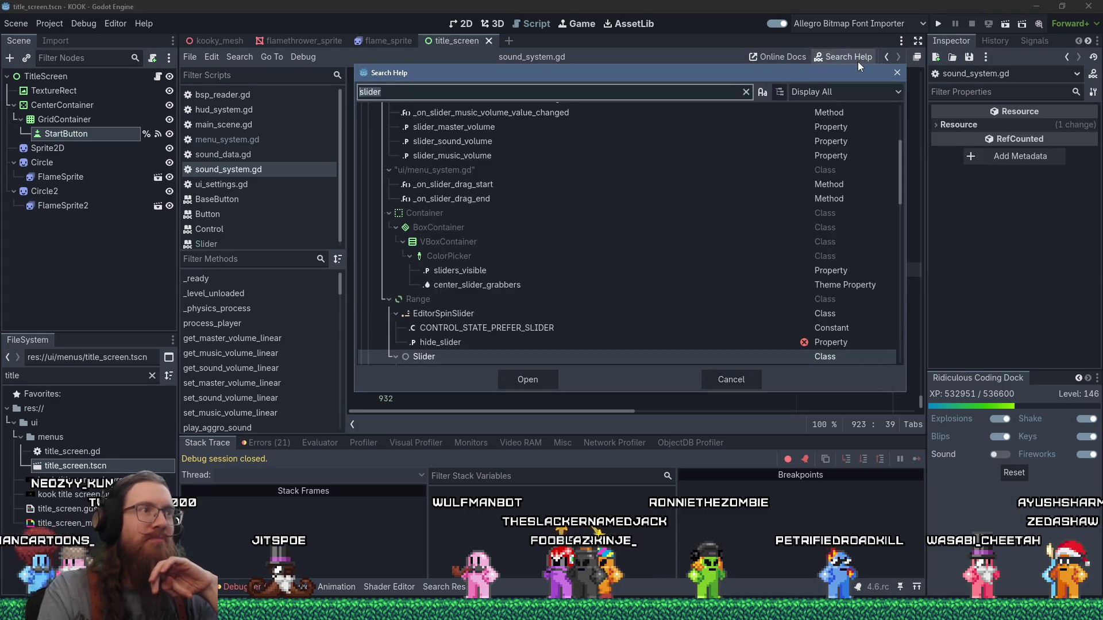
Open the Slider class reference and scroll through its description, properties, theme items and signals
scroll(602, 301, "up", 5)
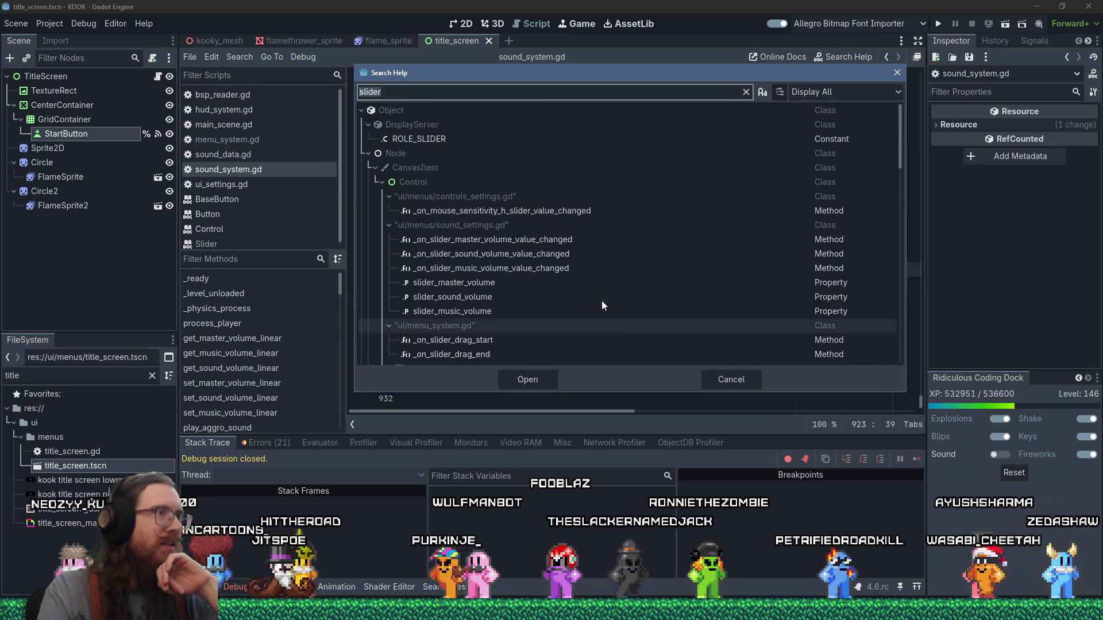
scroll(602, 301, "down", 10)
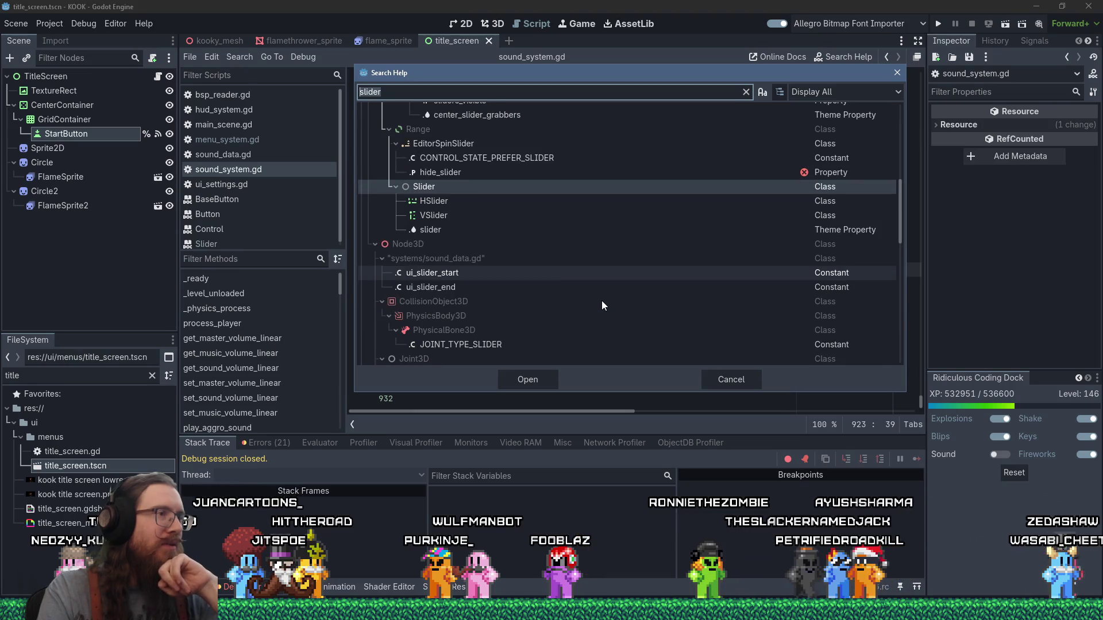
double_click(440, 188)
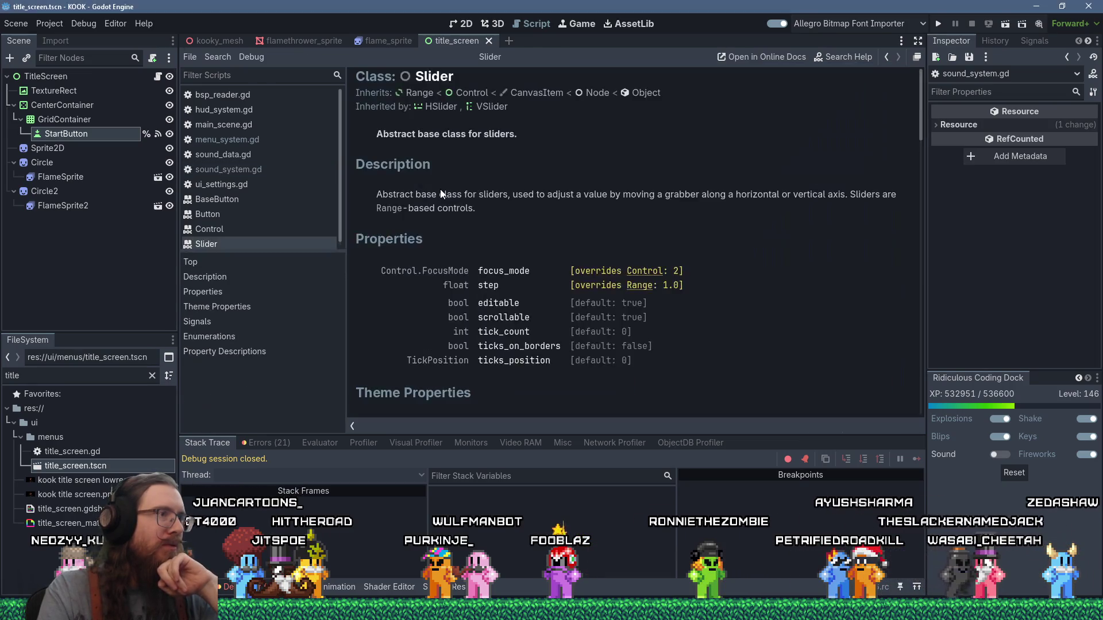
scroll(800, 300, "down", 5)
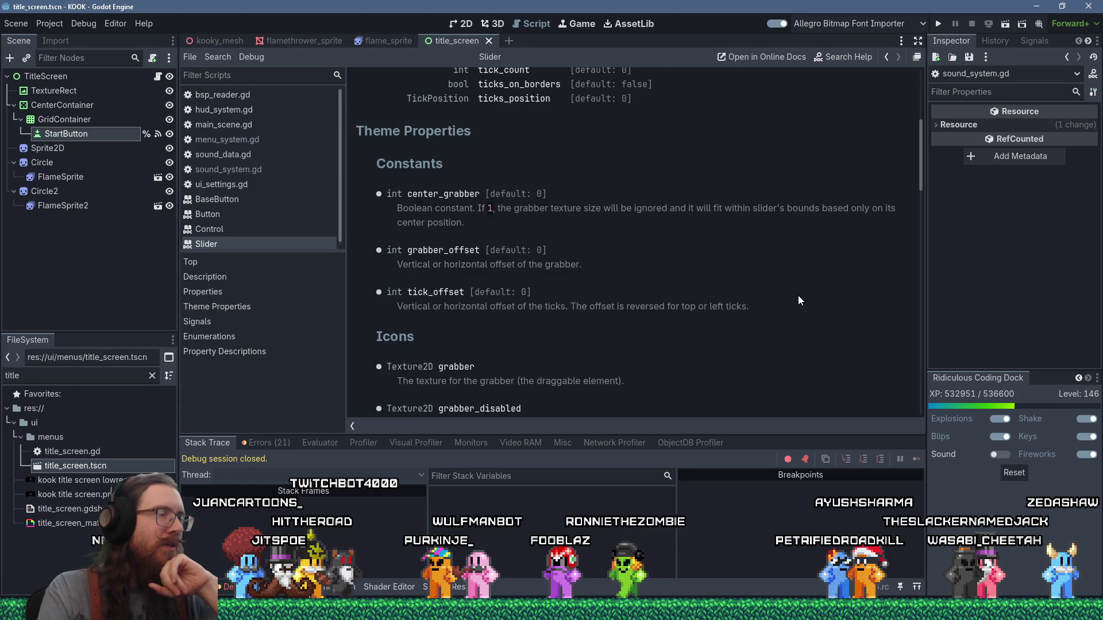
scroll(798, 300, "down", 3)
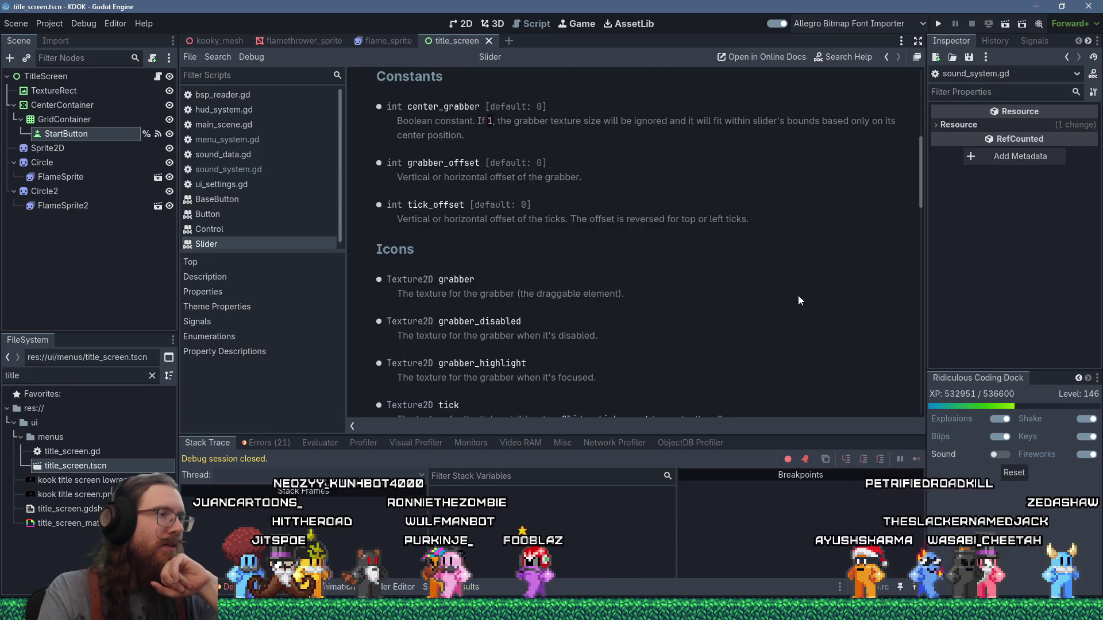
scroll(798, 298, "down", 5)
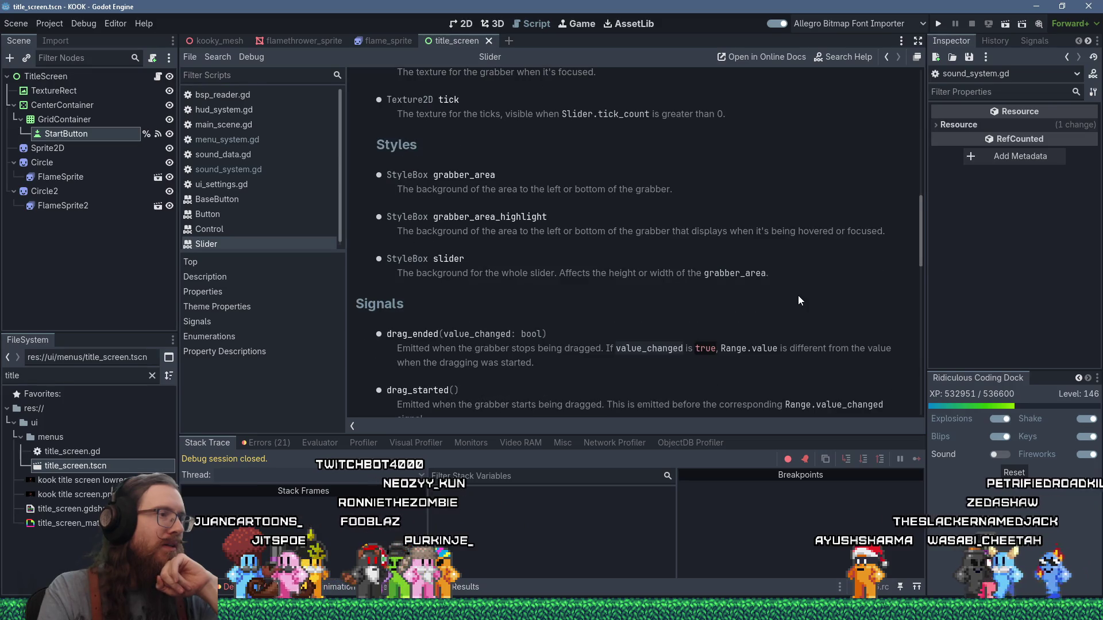
scroll(799, 298, "down", 2)
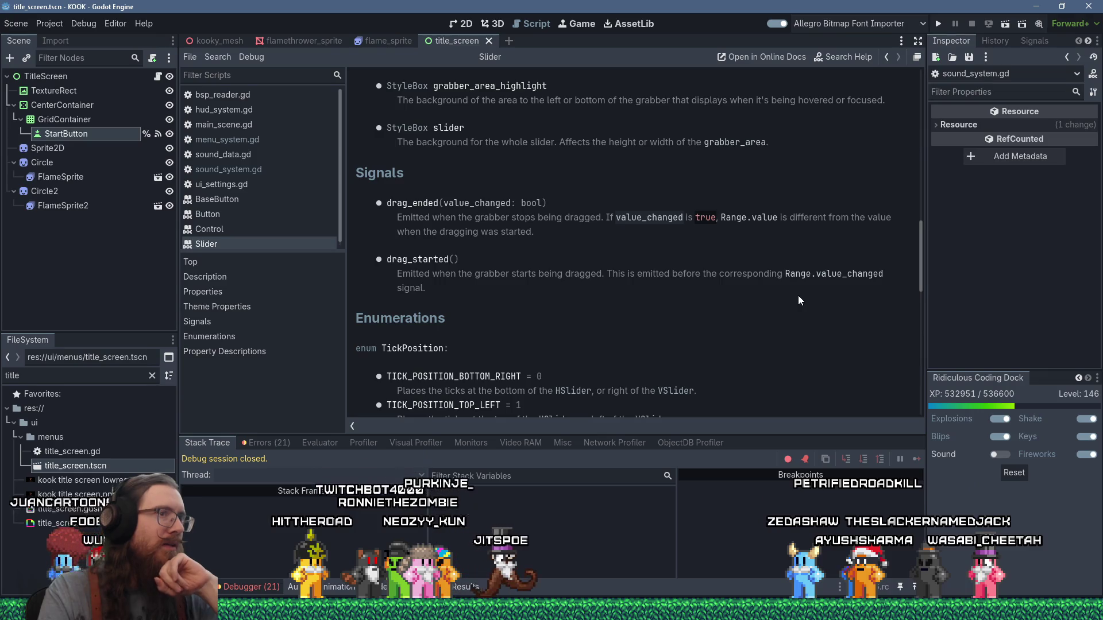
scroll(800, 300, "down", 5)
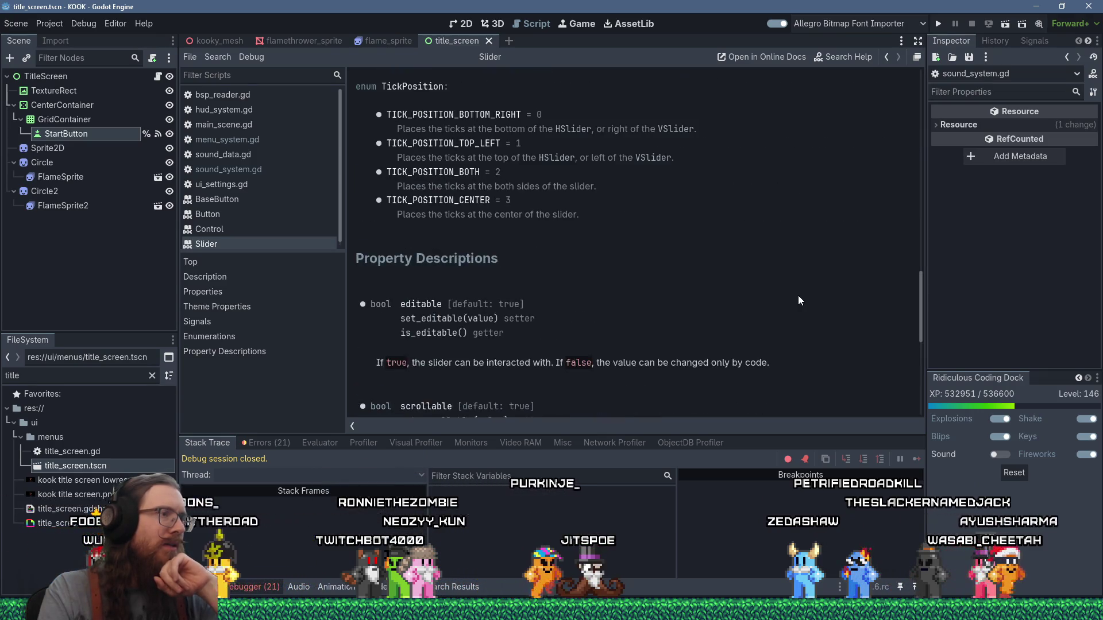
scroll(800, 300, "down", 4)
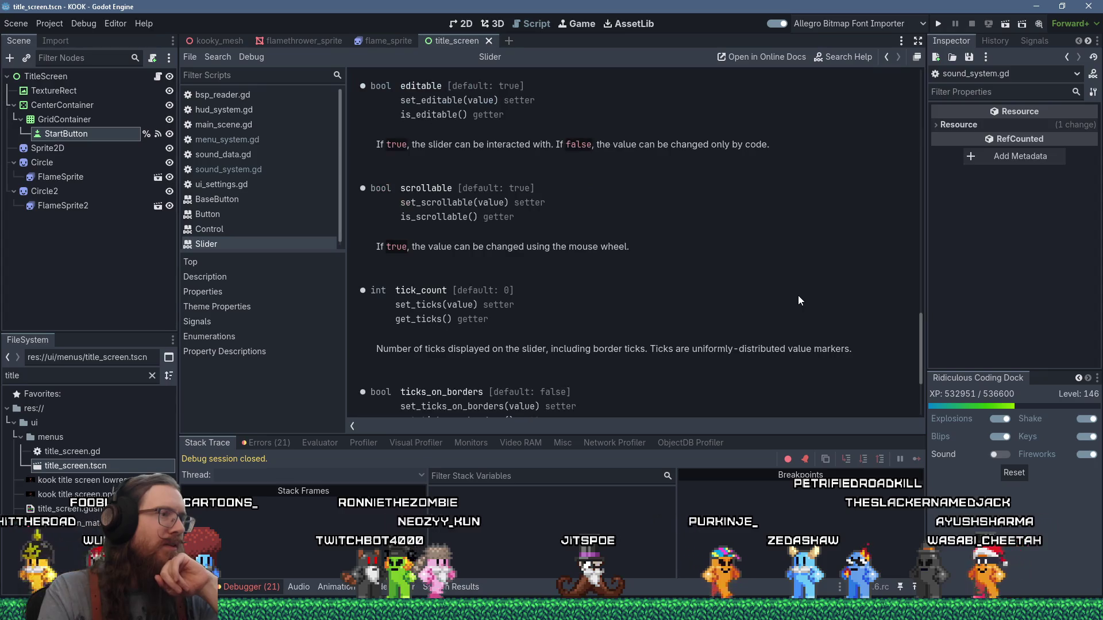
scroll(799, 300, "down", 2)
scroll(800, 300, "down", 1)
scroll(799, 299, "up", 15)
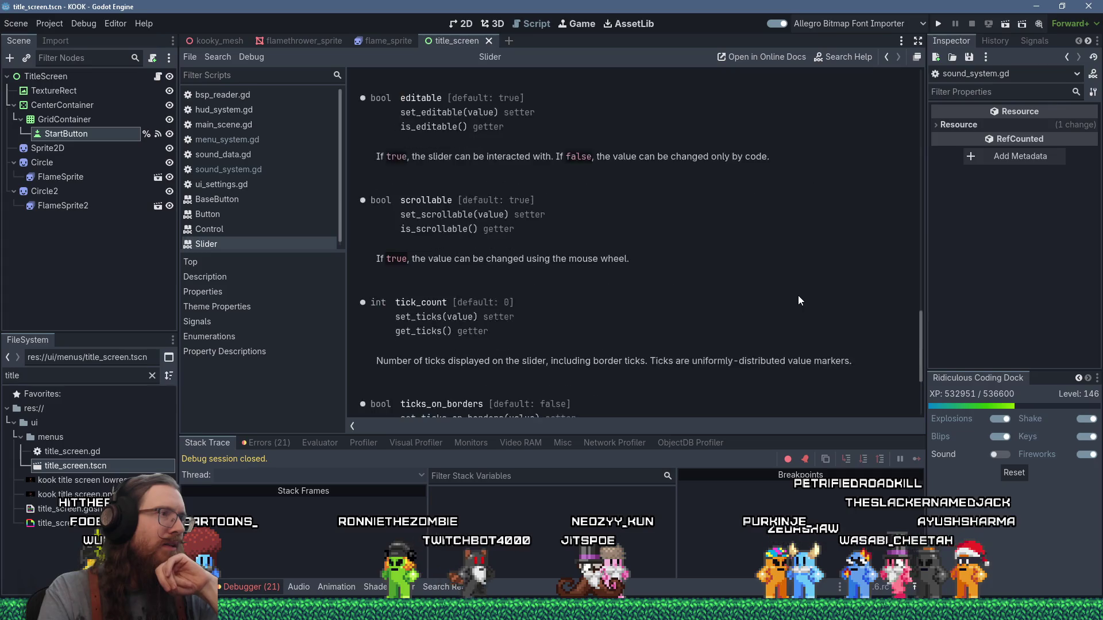
scroll(799, 300, "up", 10)
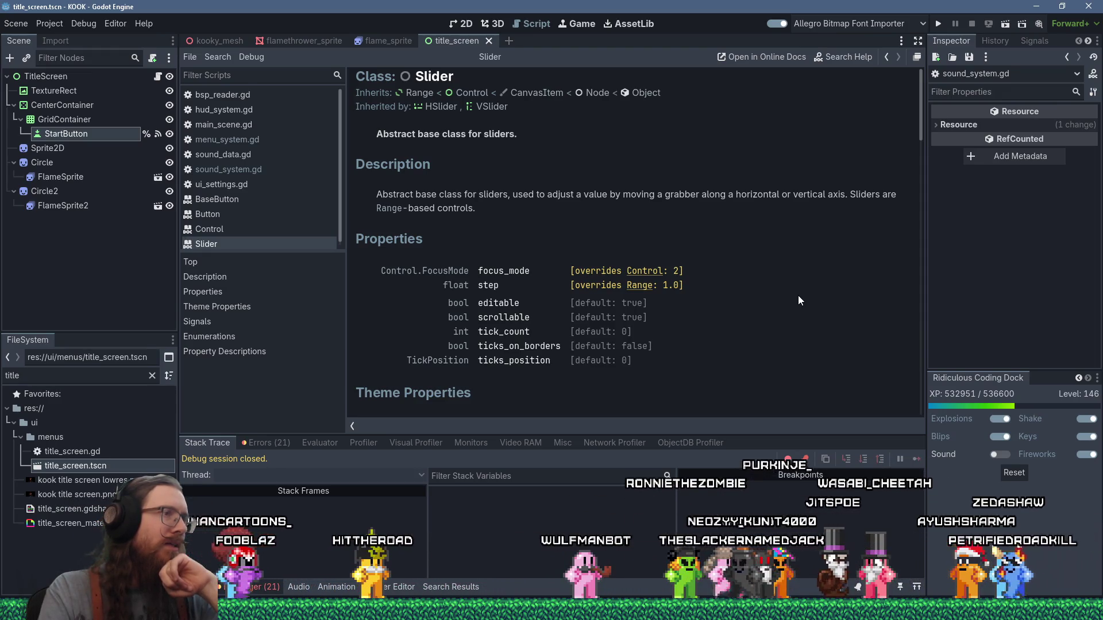
scroll(798, 295, "down", 2)
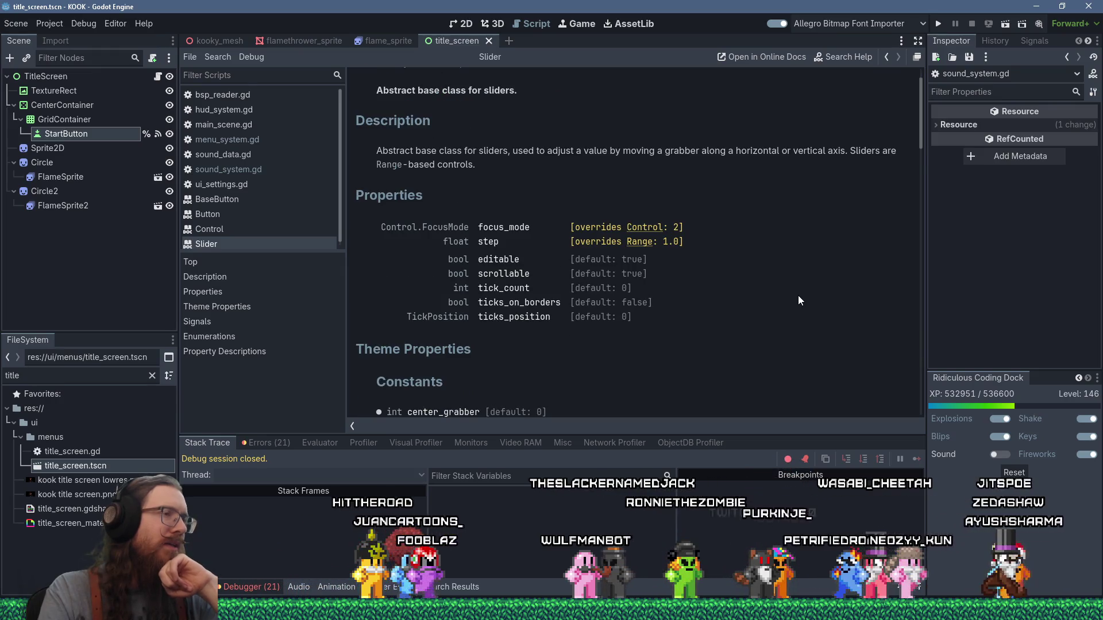
scroll(798, 296, "down", 3)
scroll(798, 295, "down", 2)
scroll(798, 295, "up", 5)
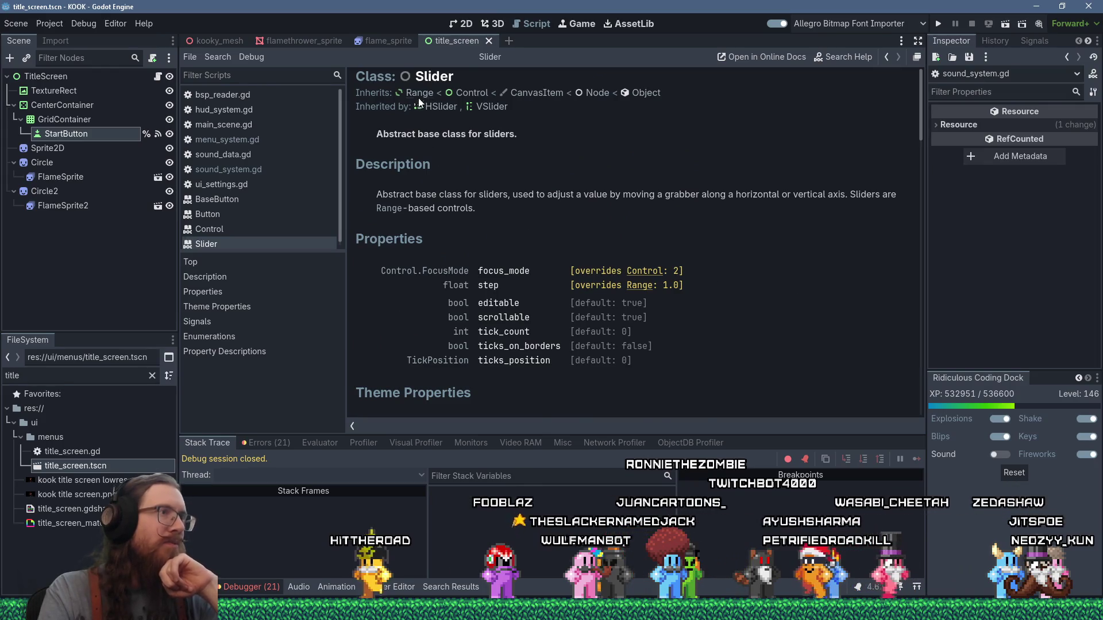
Jump to the Range parent class docs and read down to its value_changed signal
left_click(418, 93)
scroll(765, 318, "down", 3)
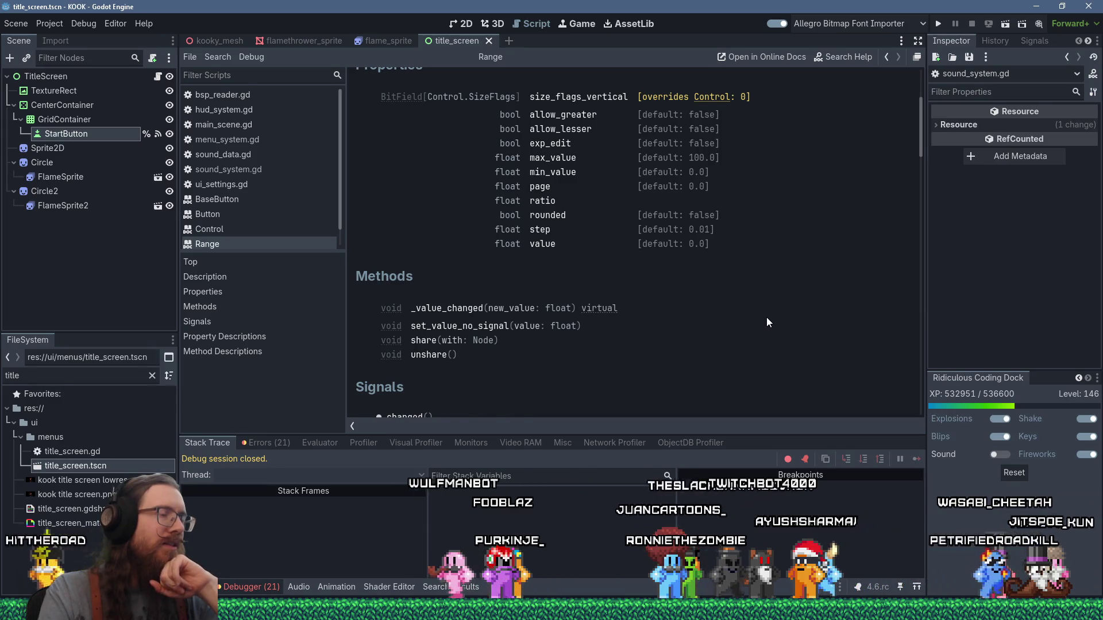
scroll(767, 317, "down", 3)
scroll(766, 320, "down", 4)
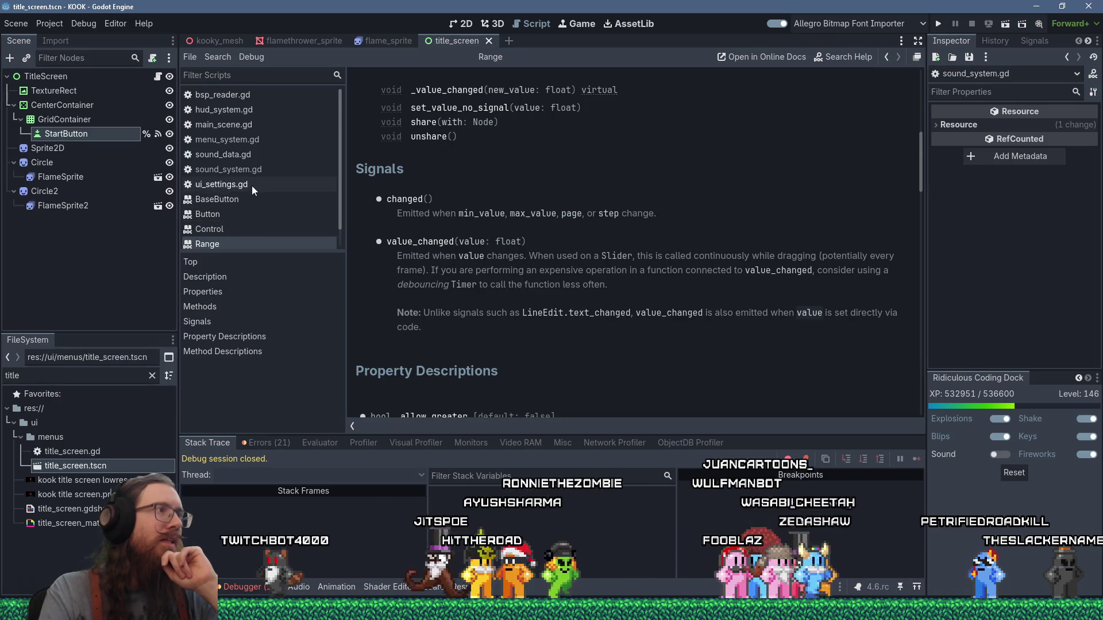
Bring up menu_system.gd in the script editor and its tab options
scroll(270, 167, "down", 1)
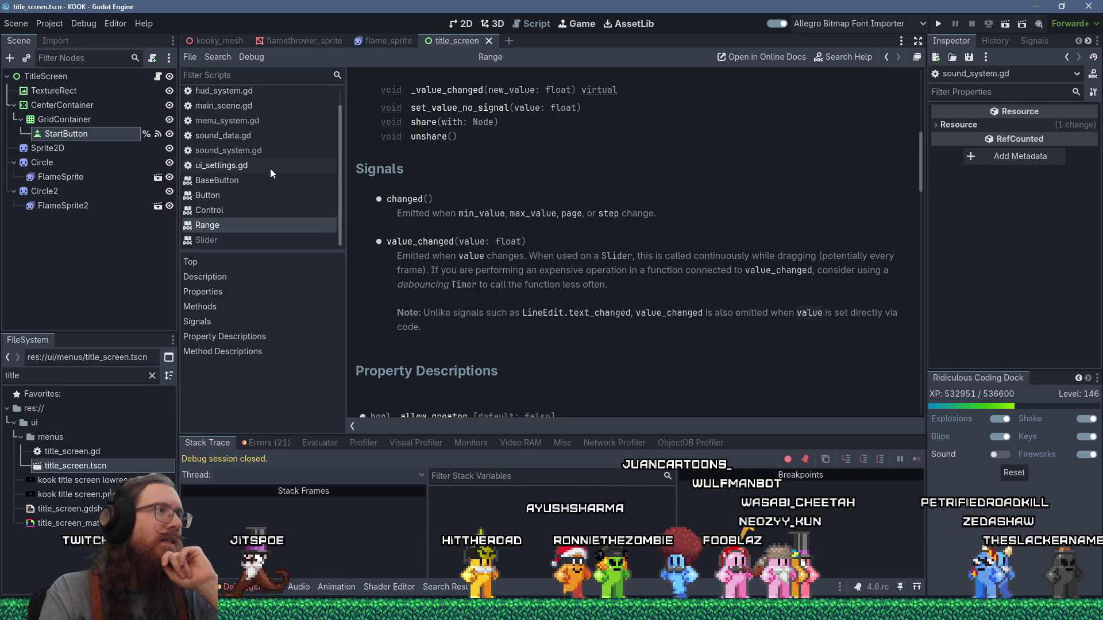
left_click(260, 120)
right_click(261, 120)
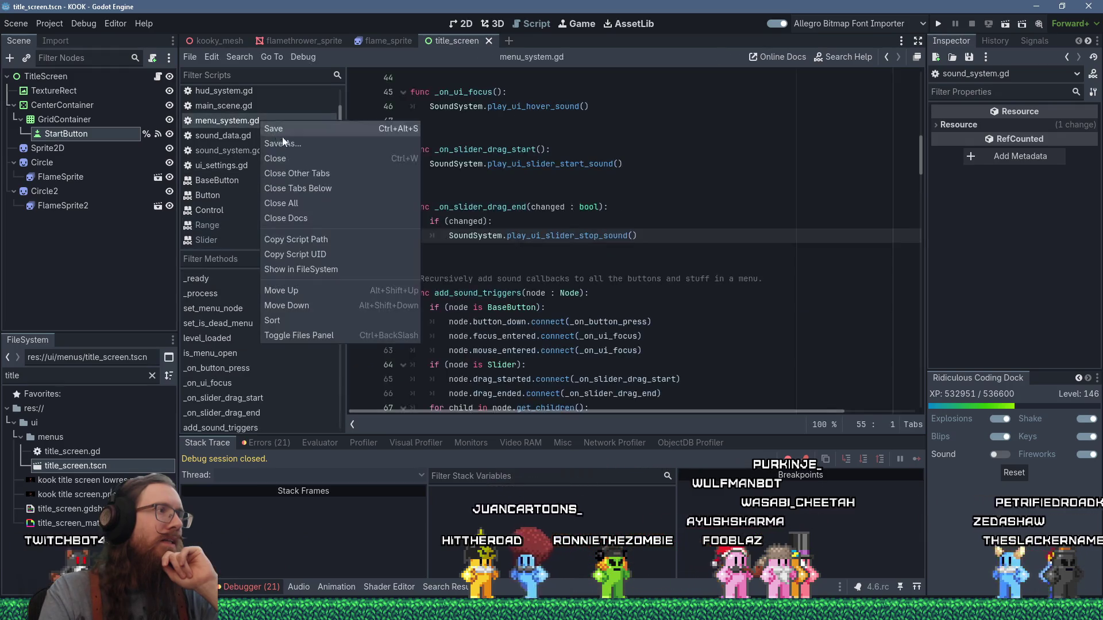
Close other tabs, then add node.value_changed.connect(_on_slider_value_changed) after line 66
left_click(311, 174)
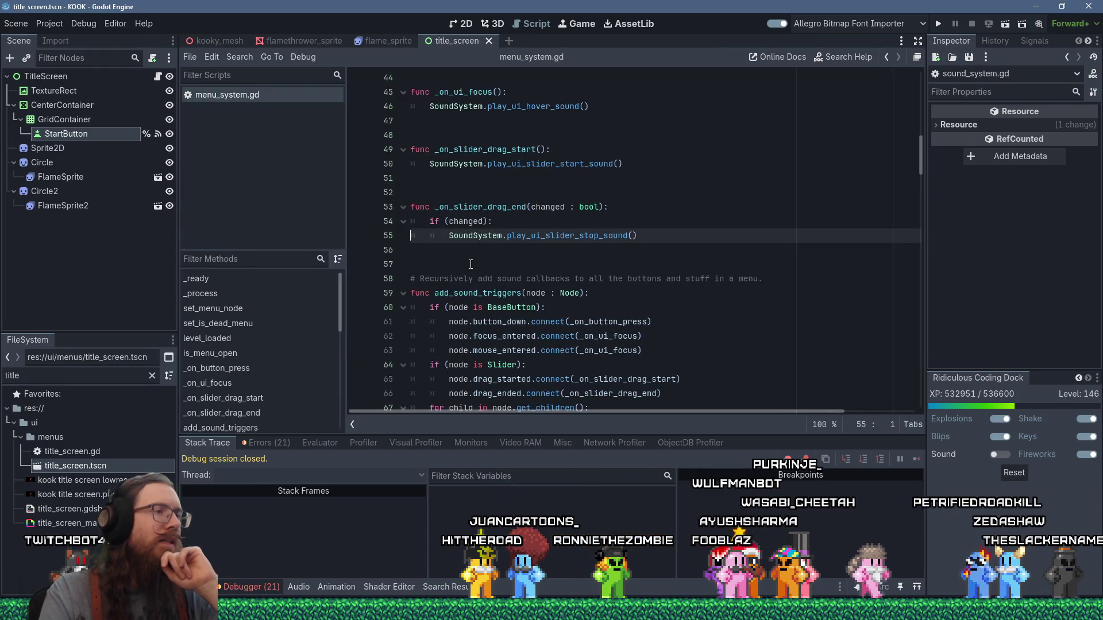
scroll(471, 265, "down", 1)
left_click(678, 357)
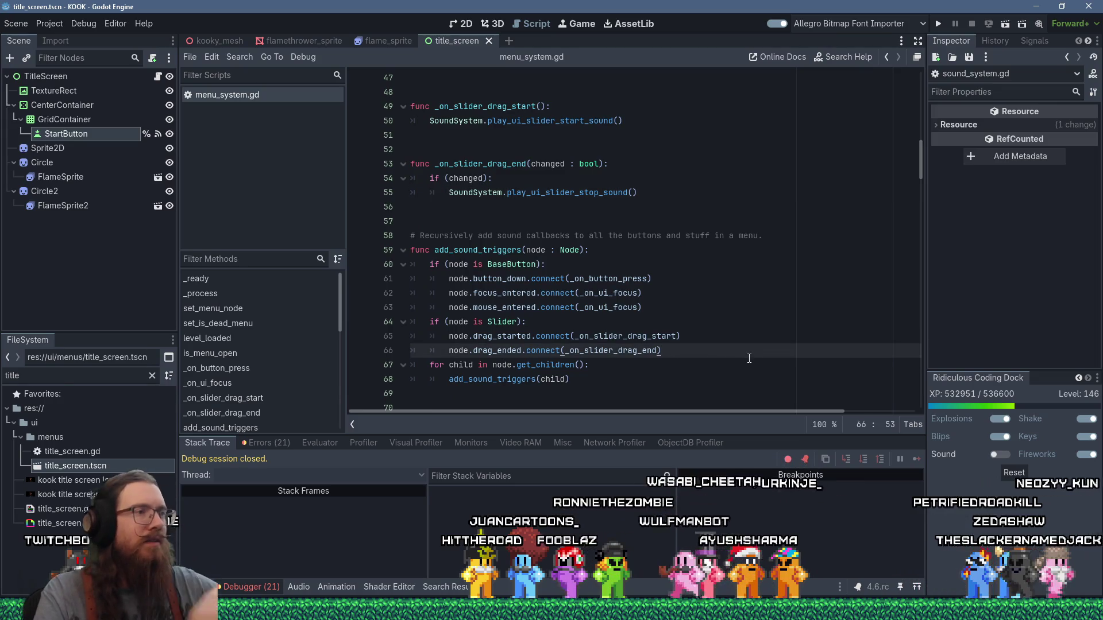
key("Return")
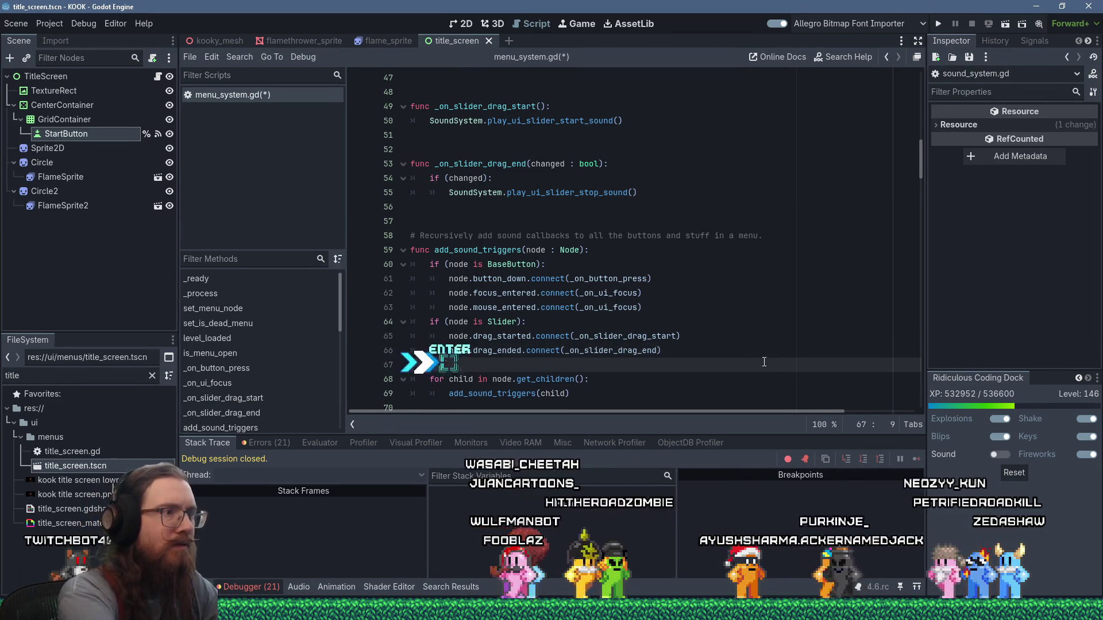
type("nod.")
key("BackSpace")
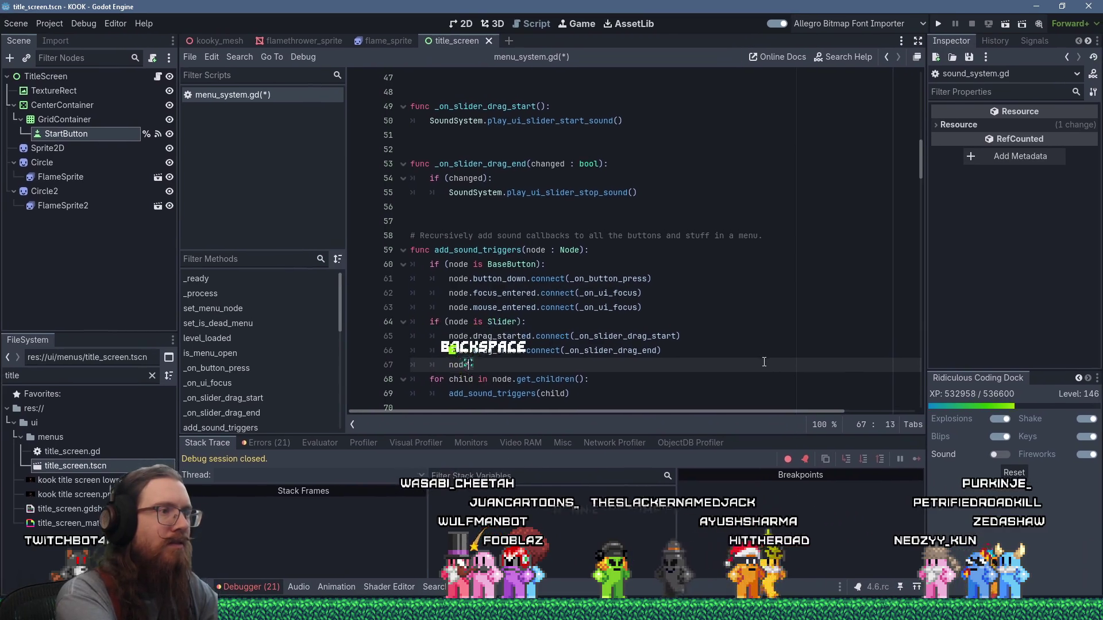
type("e.value_changed")
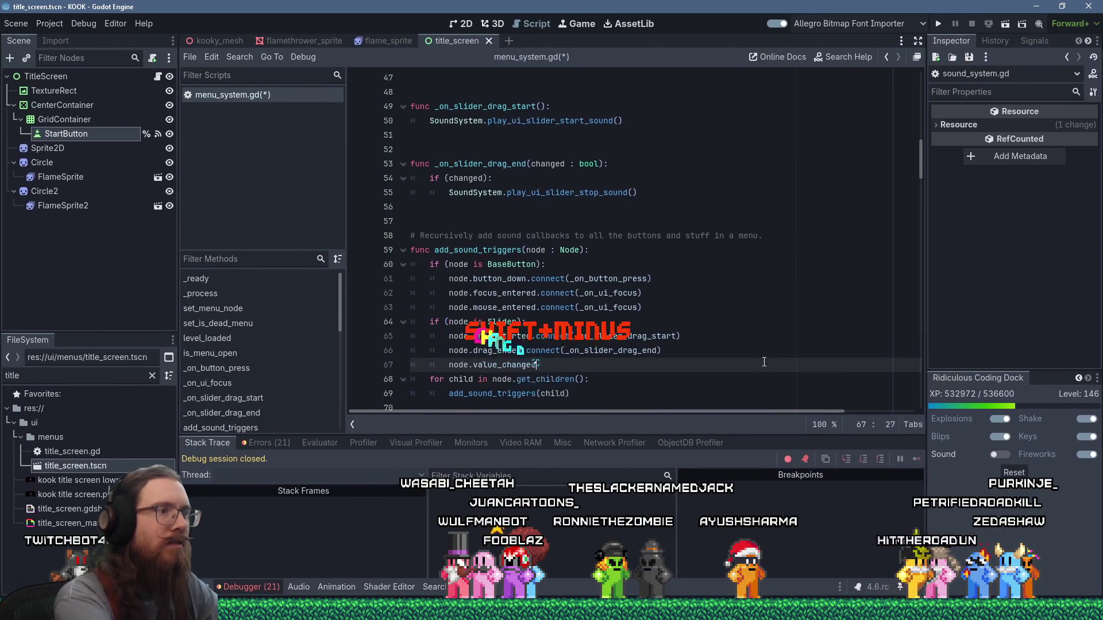
type(".conn")
key("BackSpace")
type("ct(_on_slide")
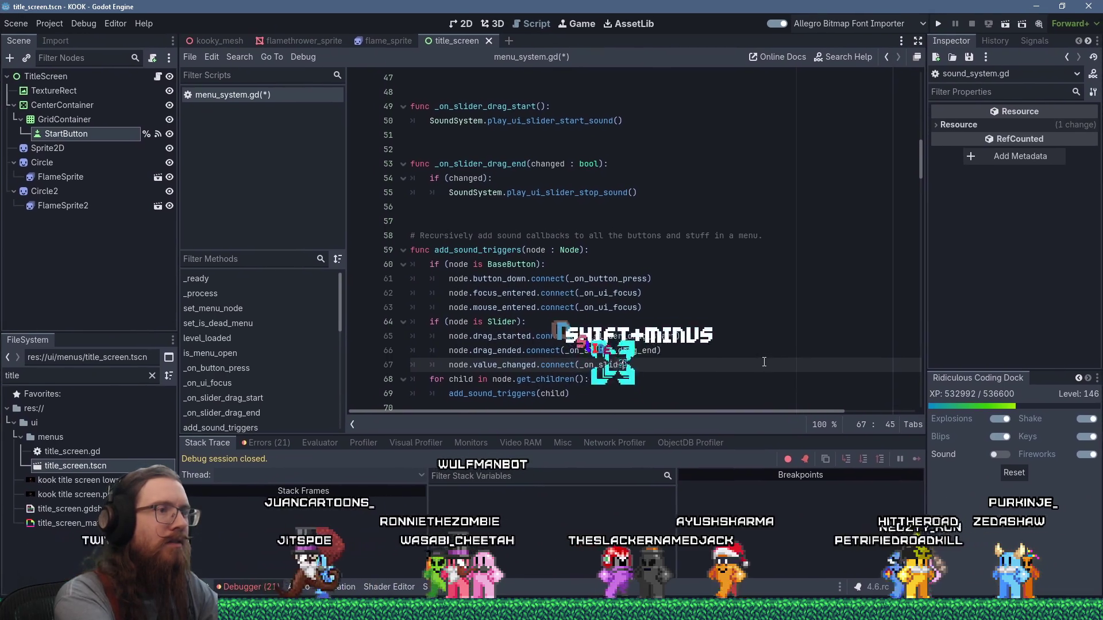
type("r_value_changed")
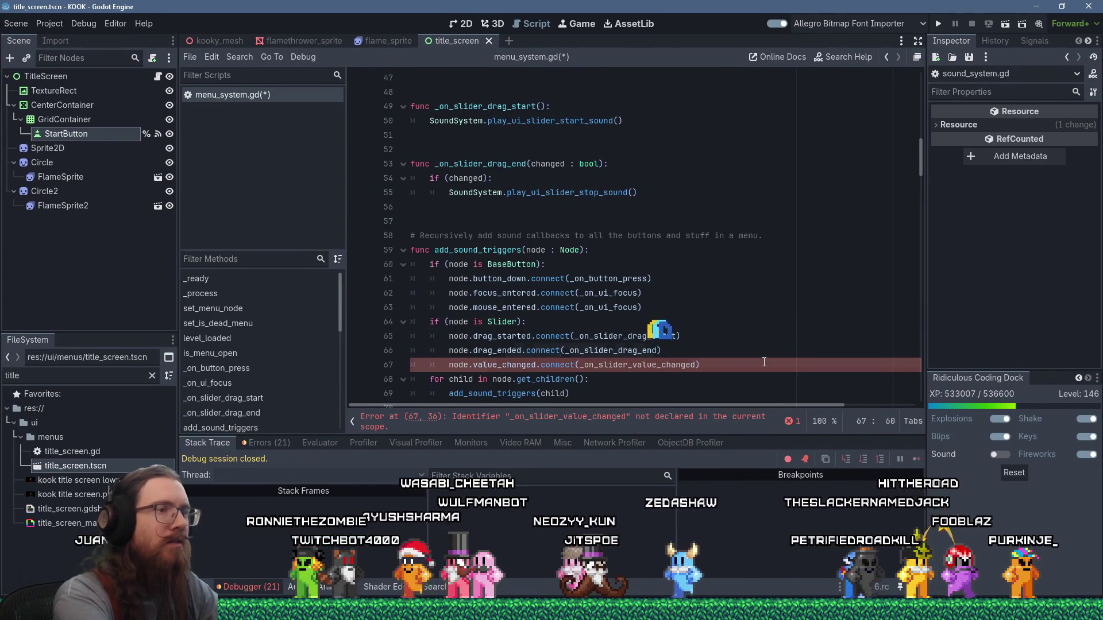
key("Up")
key("Up")
key("Up")
key("Down")
key("Return")
key("Return")
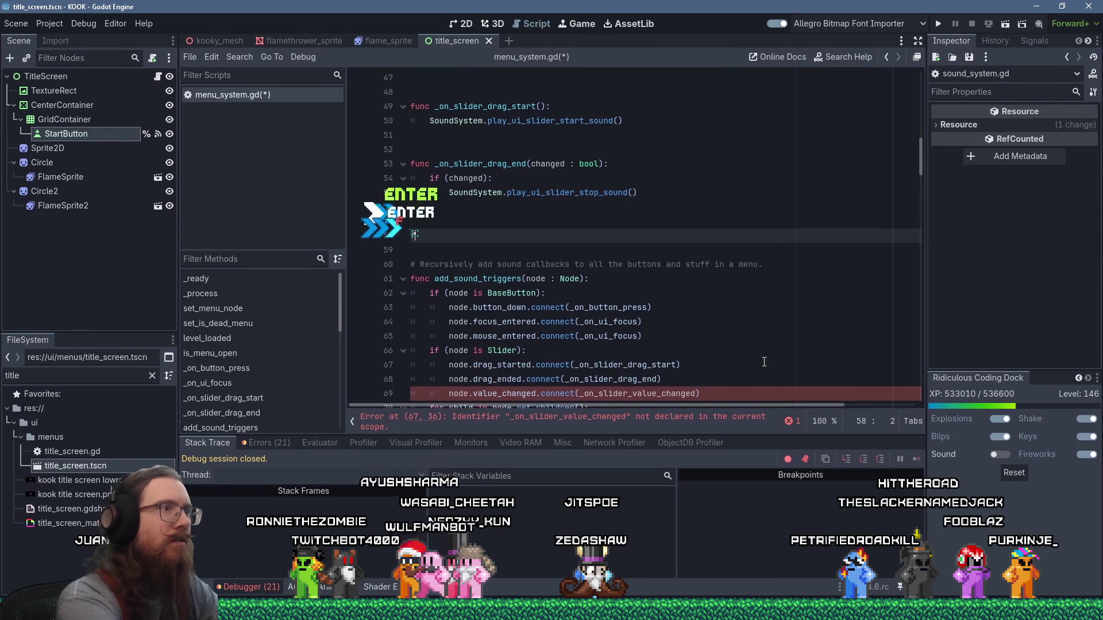
Write func _on_slider_value_changed(_value : float): calling SoundSystem.play_ui_slider_start_sound()
type("func _on_slider_value_changed")
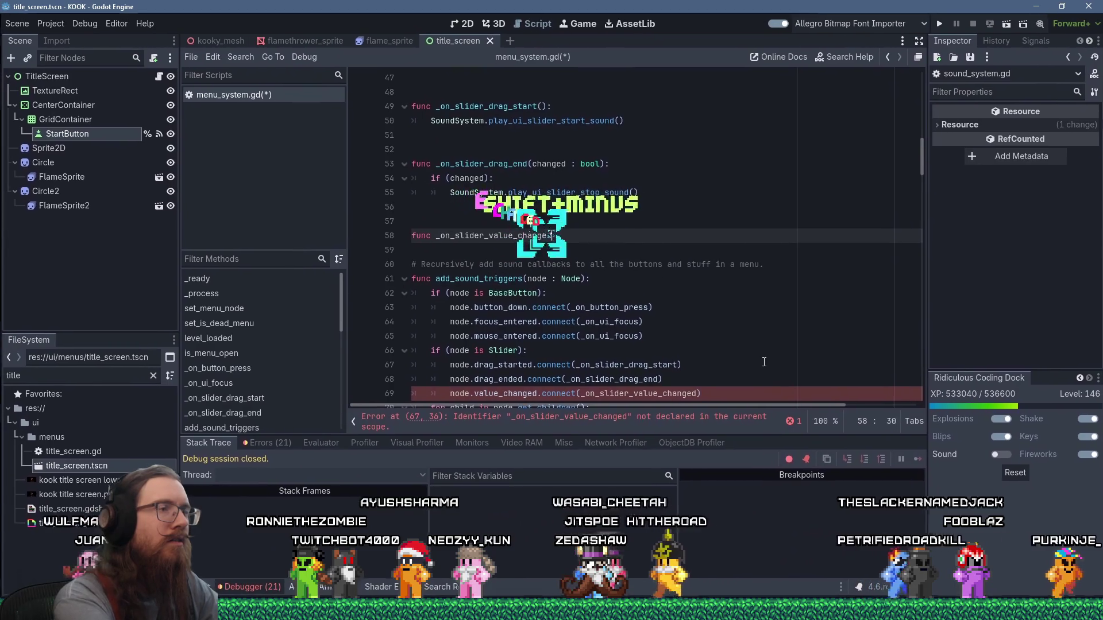
type("(")
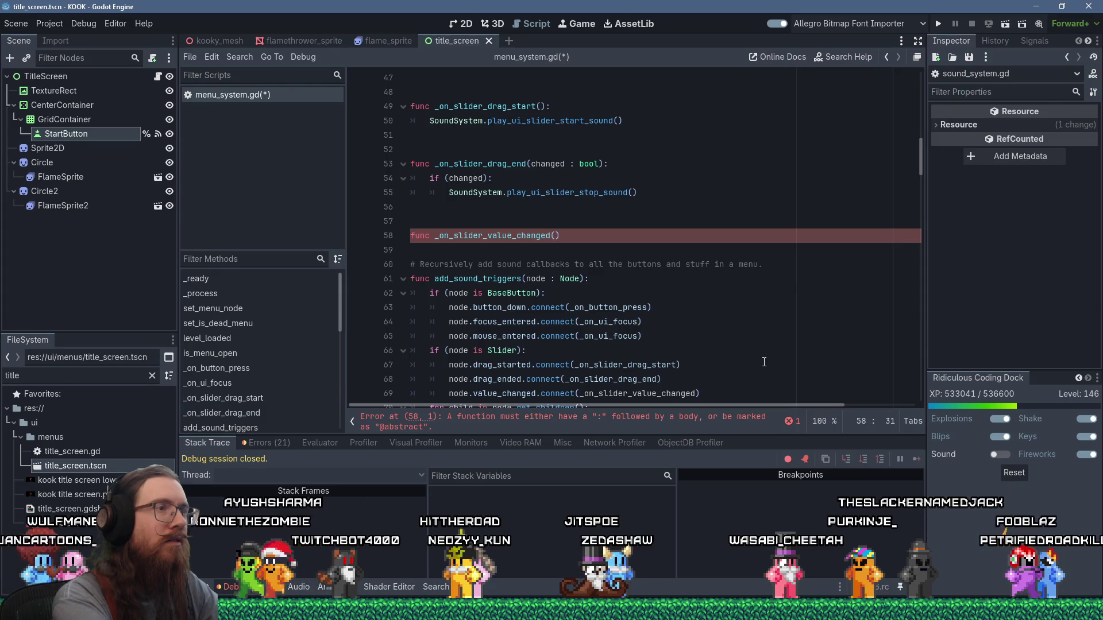
key("BackSpace")
key("BackSpace")
type("_value : folat")
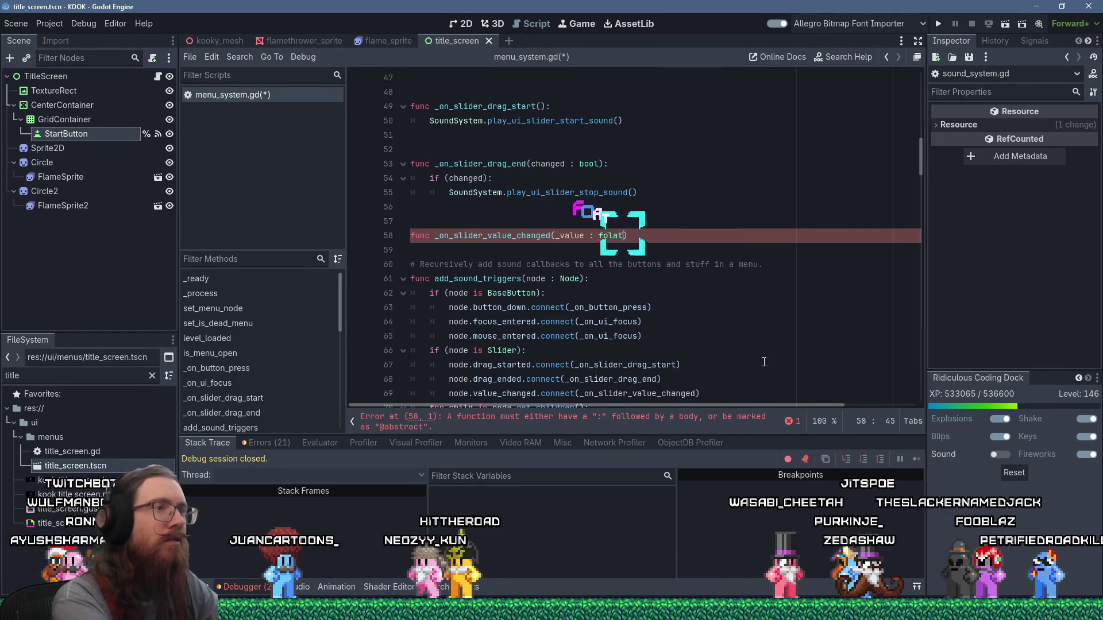
key("BackSpace")
key("BackSpace")
key("BackSpace")
type("loat")
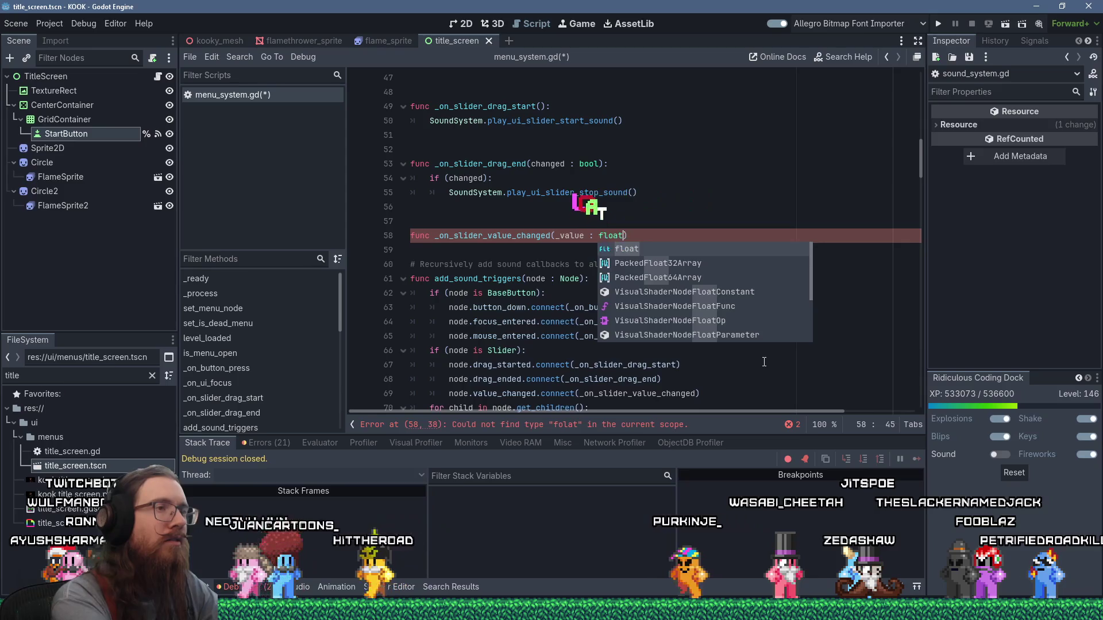
type("):")
key("Return")
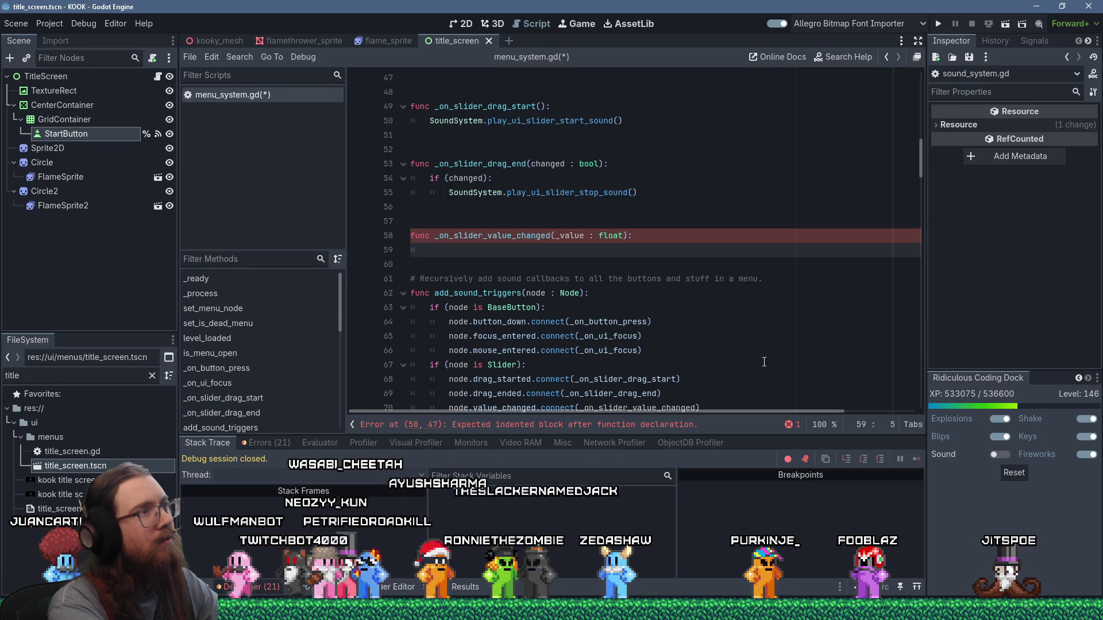
type("SoundS")
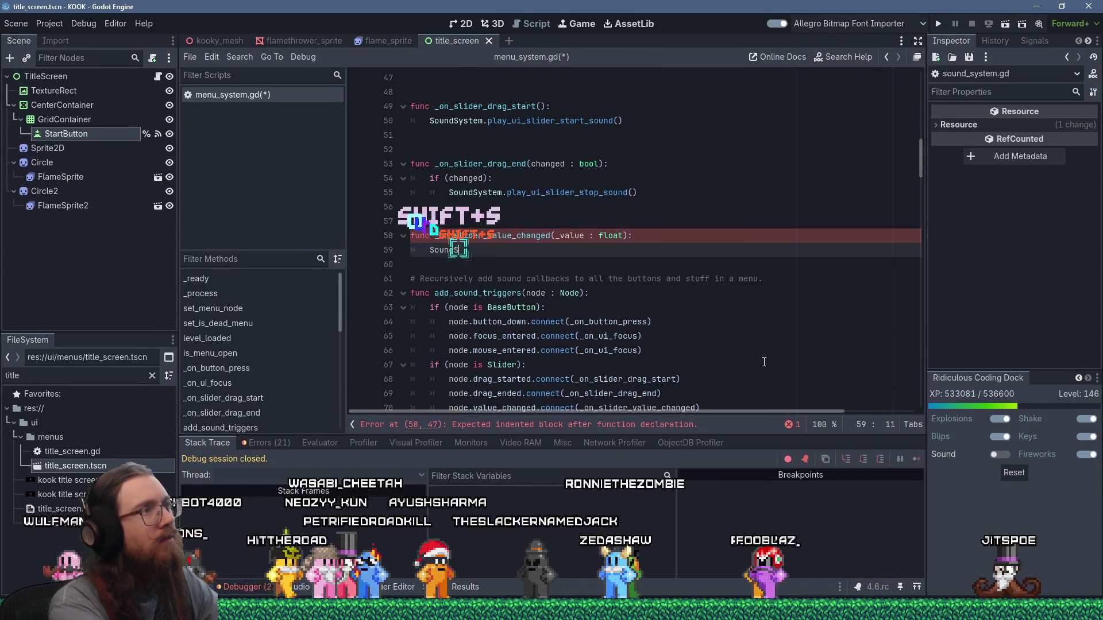
type("ystem.play")
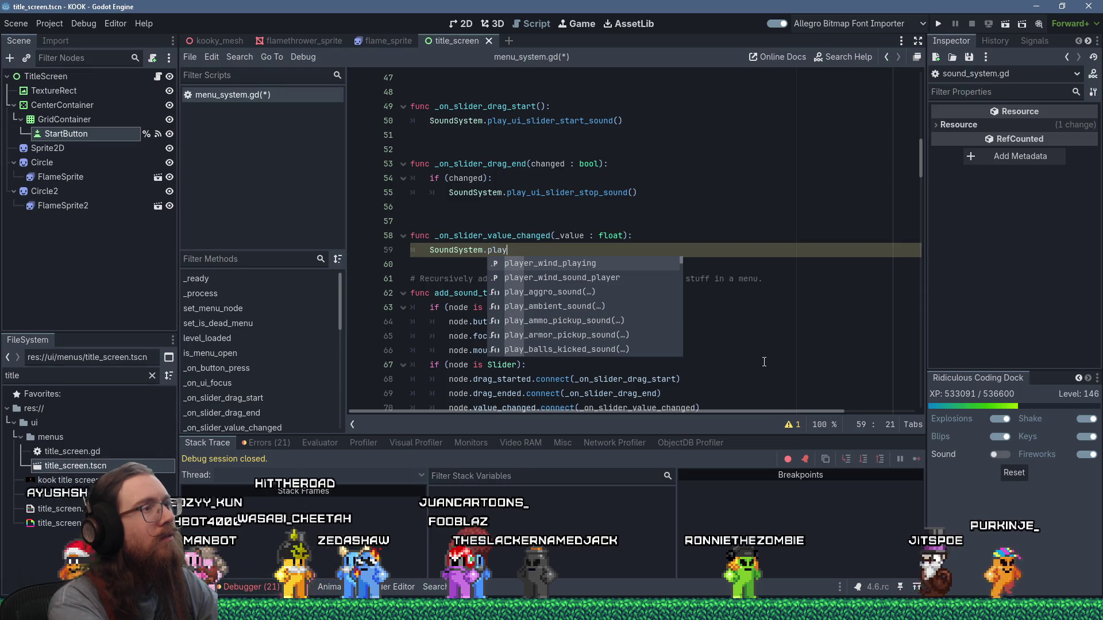
type("_")
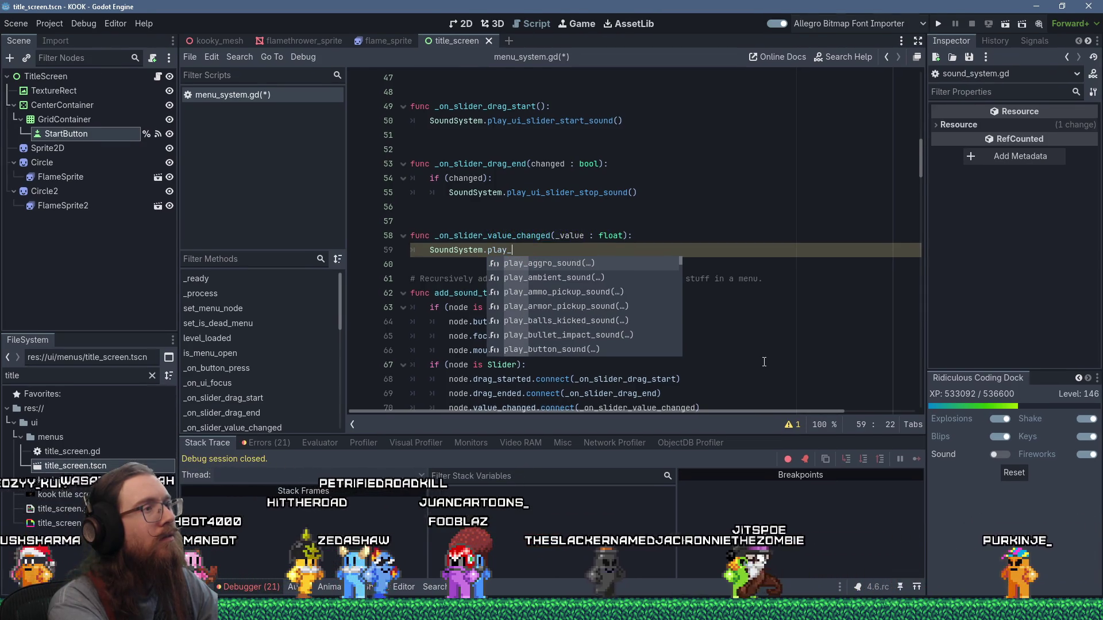
type("ui_slide")
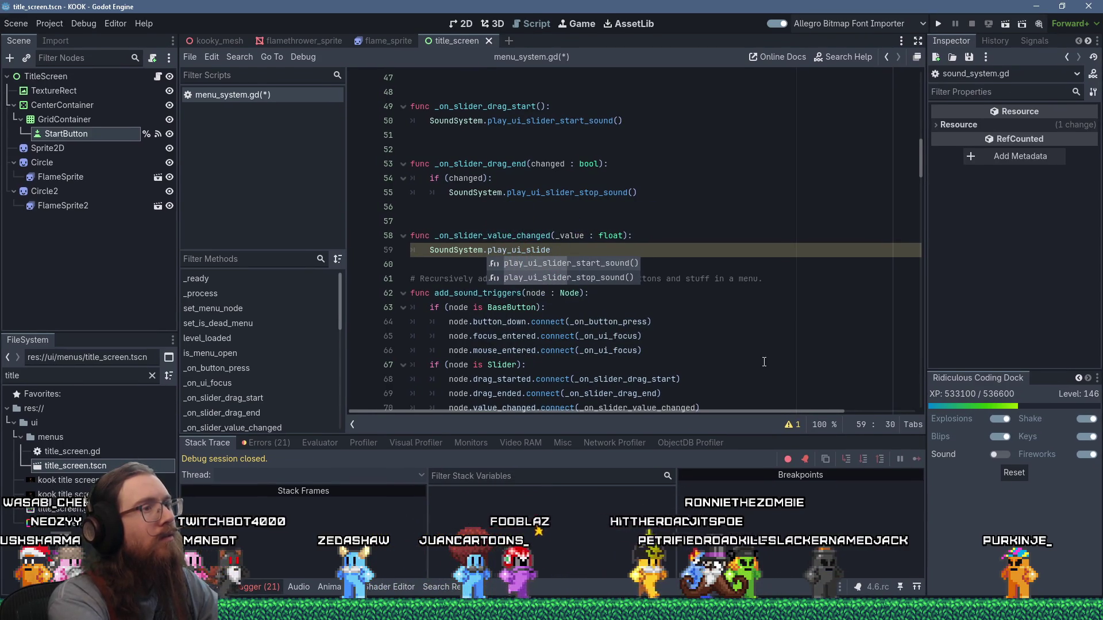
key("Return")
key("Return")
key("Return")
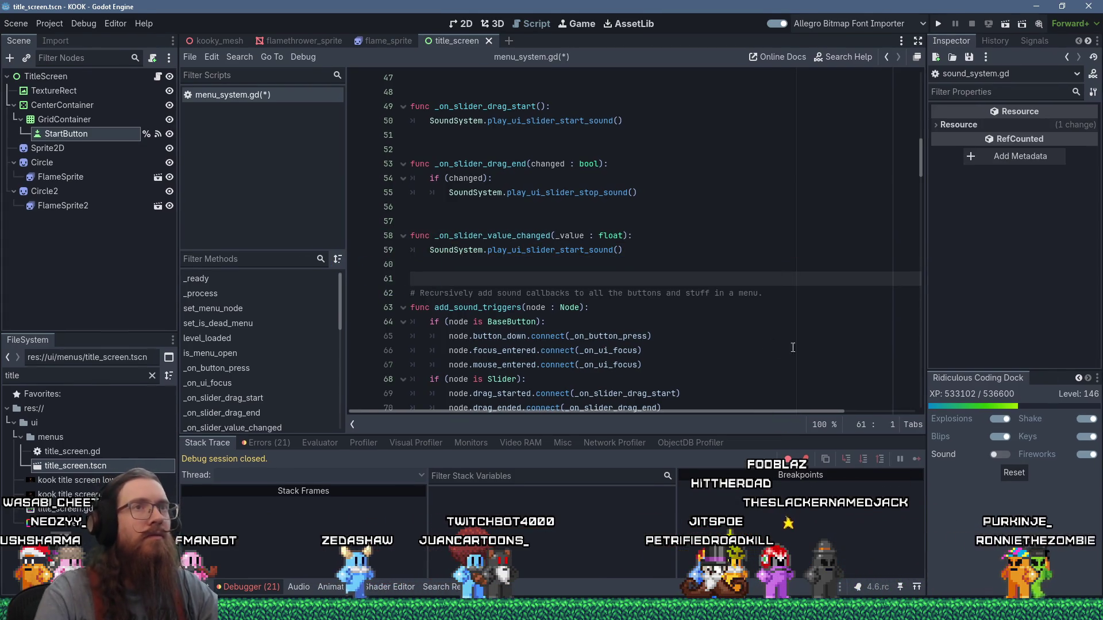
Run the project, pause the game and open its Settings
left_click(937, 26)
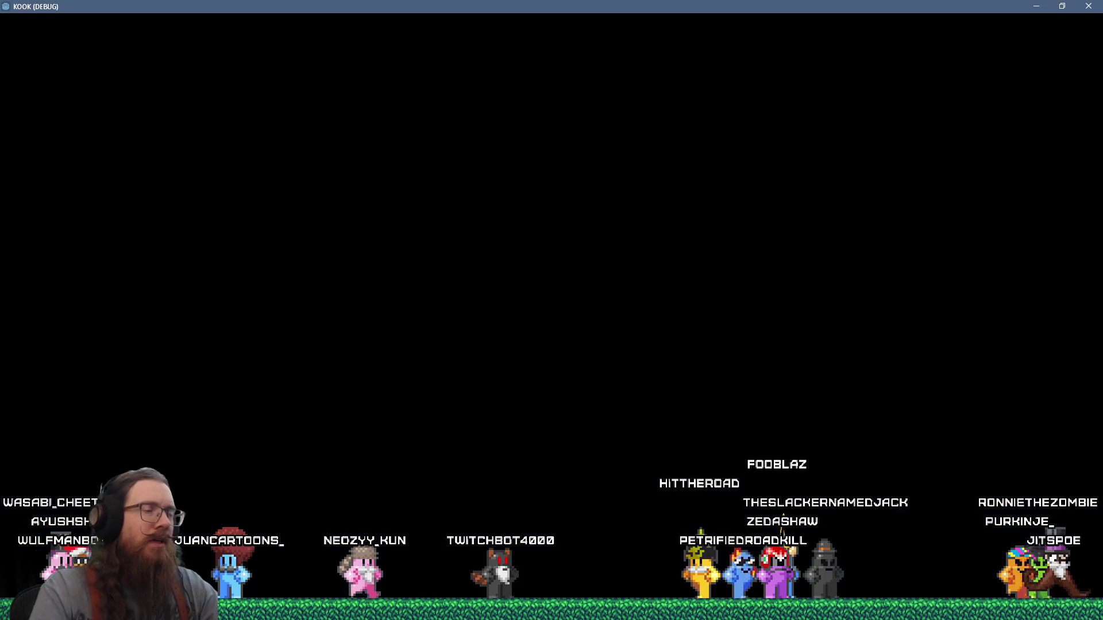
key("Escape")
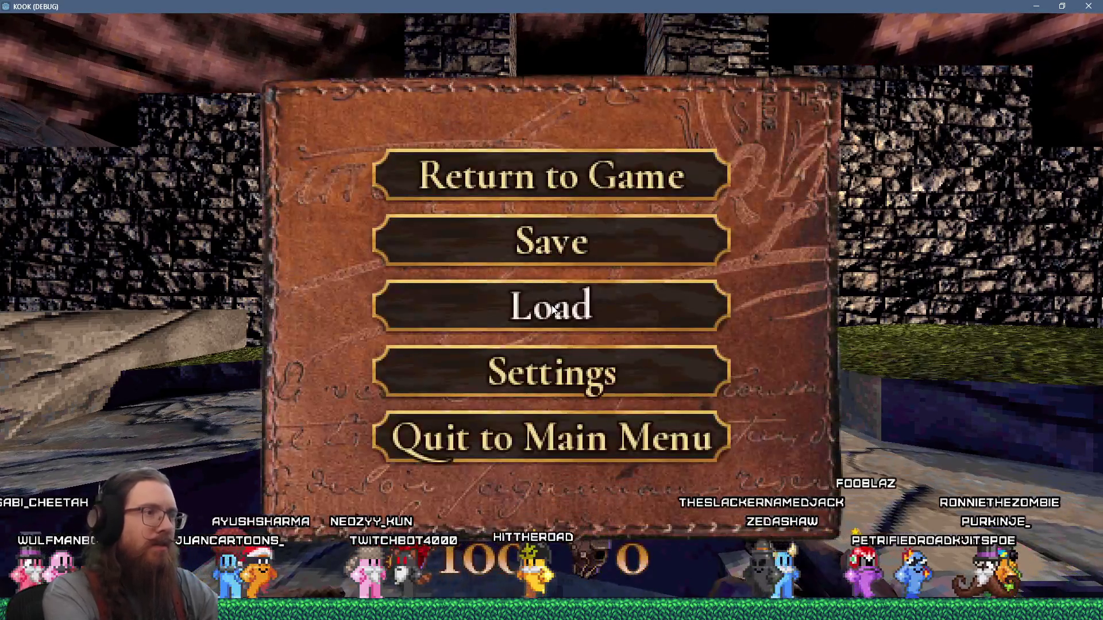
left_click(552, 370)
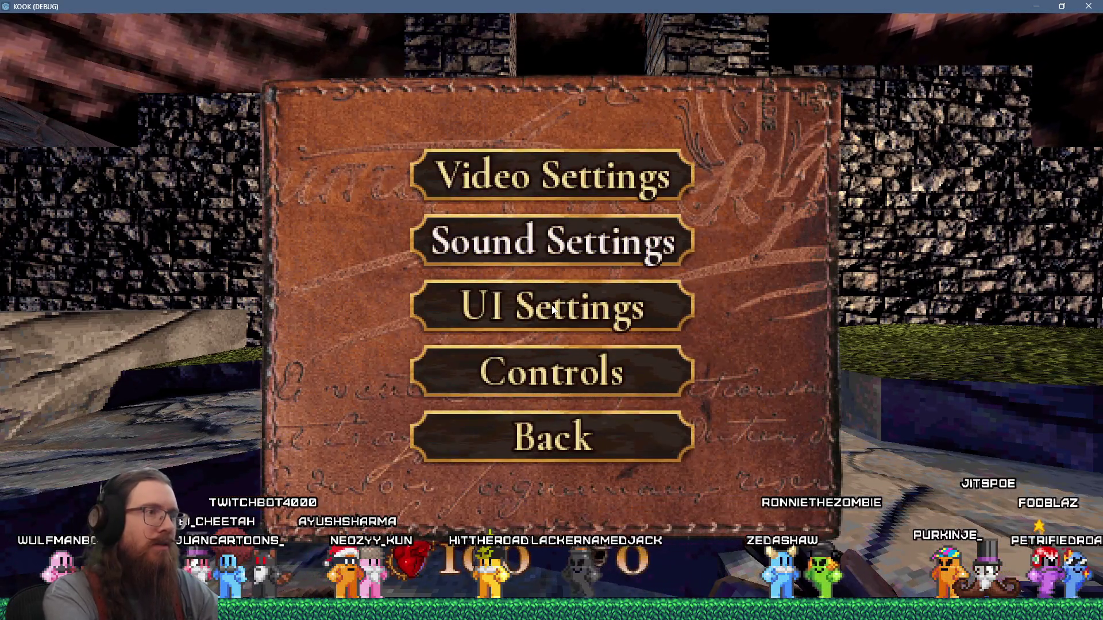
Back out of UI Settings into Sound Settings and nudge the Music volume down
left_click(552, 309)
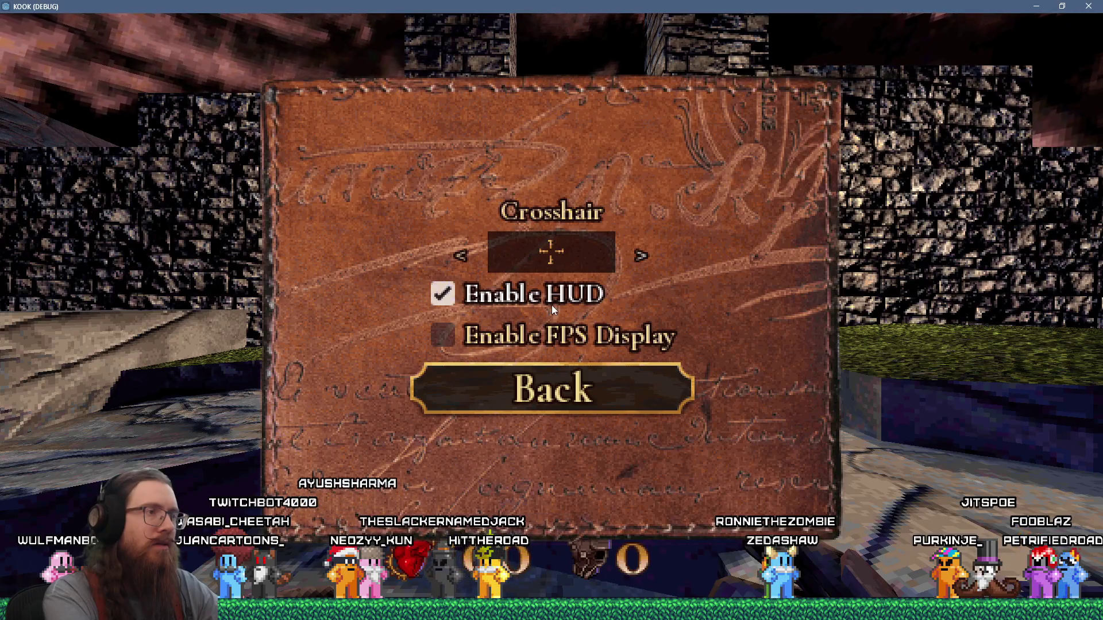
key("Escape")
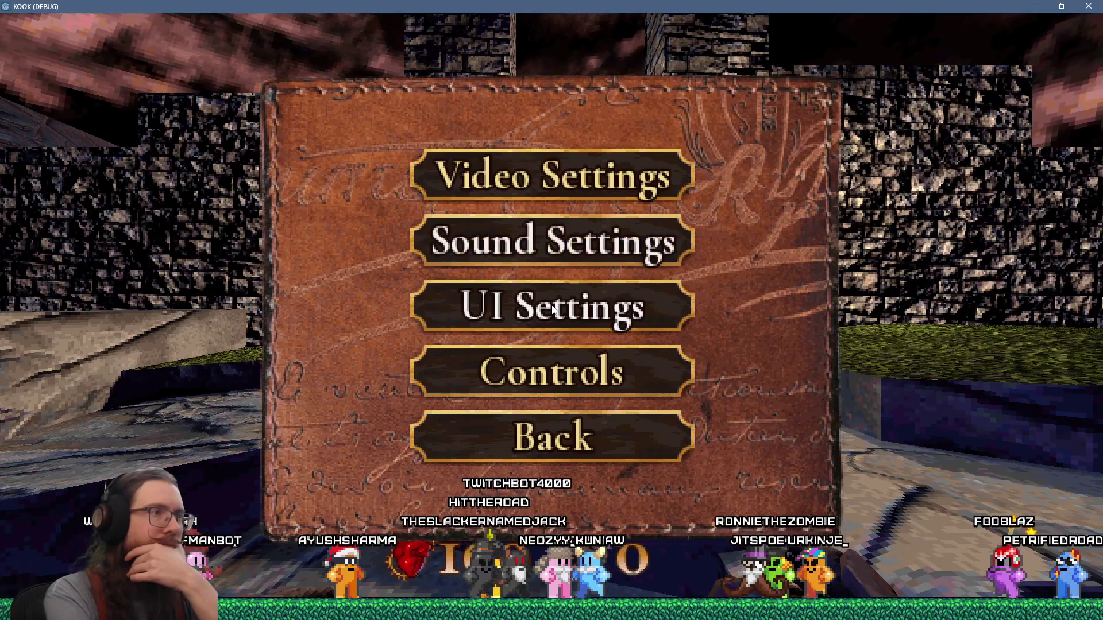
key("Down")
key("Return")
key("Down")
key("Down")
key("Left")
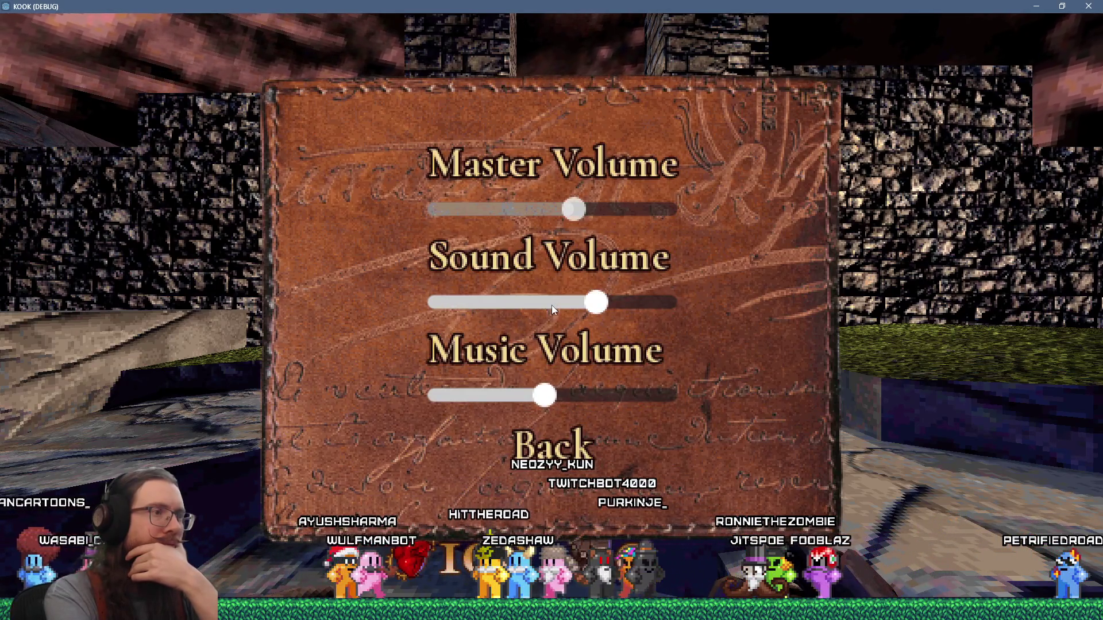
Move the Music volume slider up and down with arrow keys and dragging
key("Right")
key("Right")
key("Right")
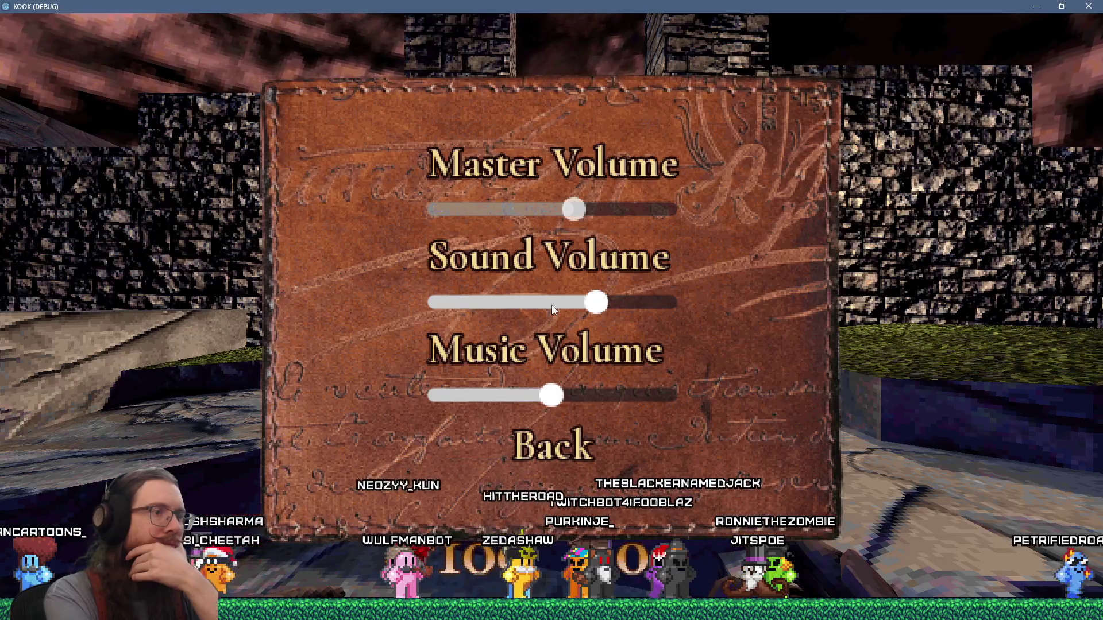
key("Right")
key("Right")
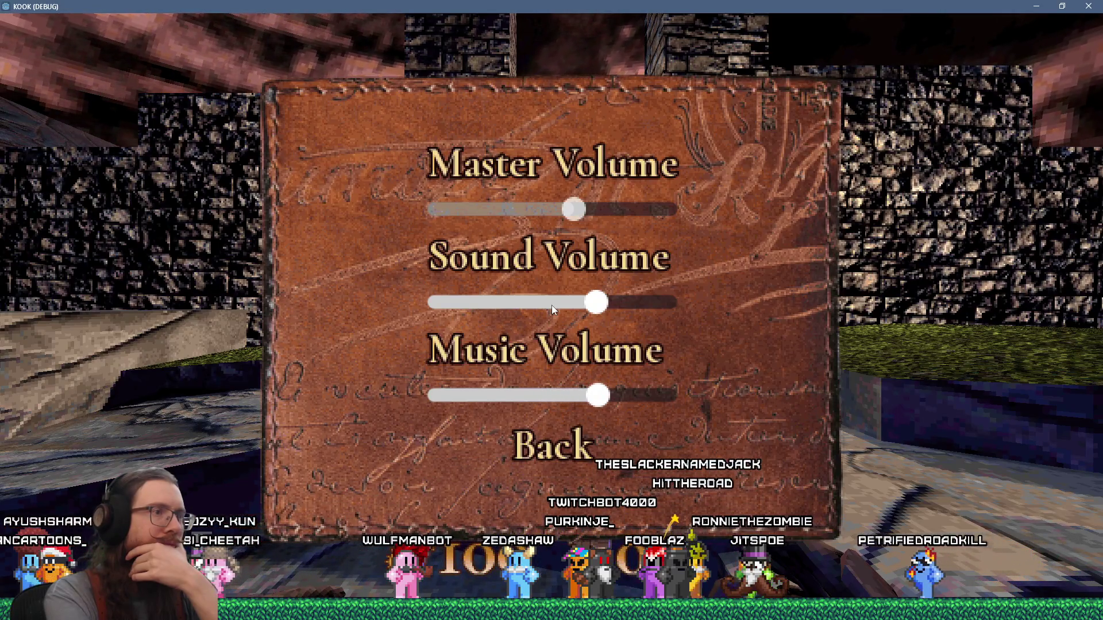
key("Left")
key("Left")
key("Left")
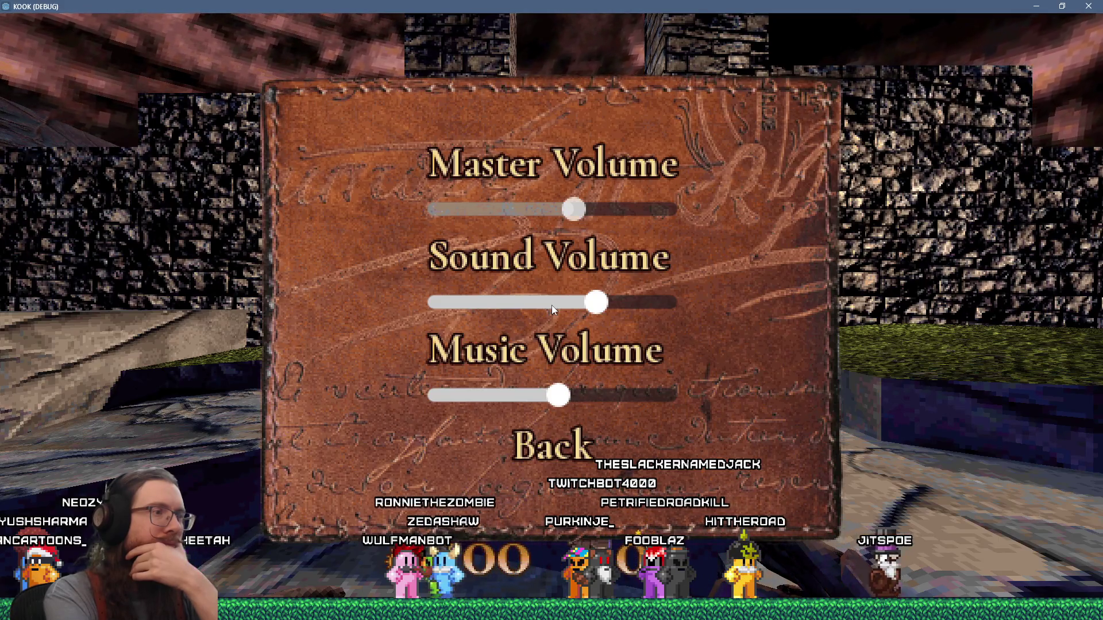
key("Right")
key("Right")
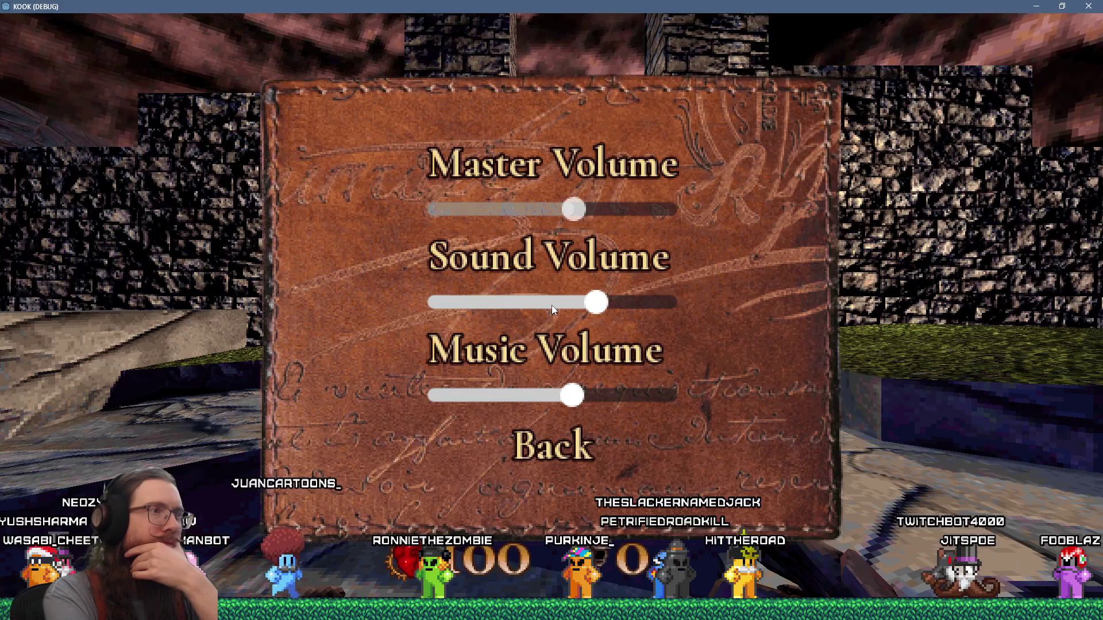
key("Left")
key("Left")
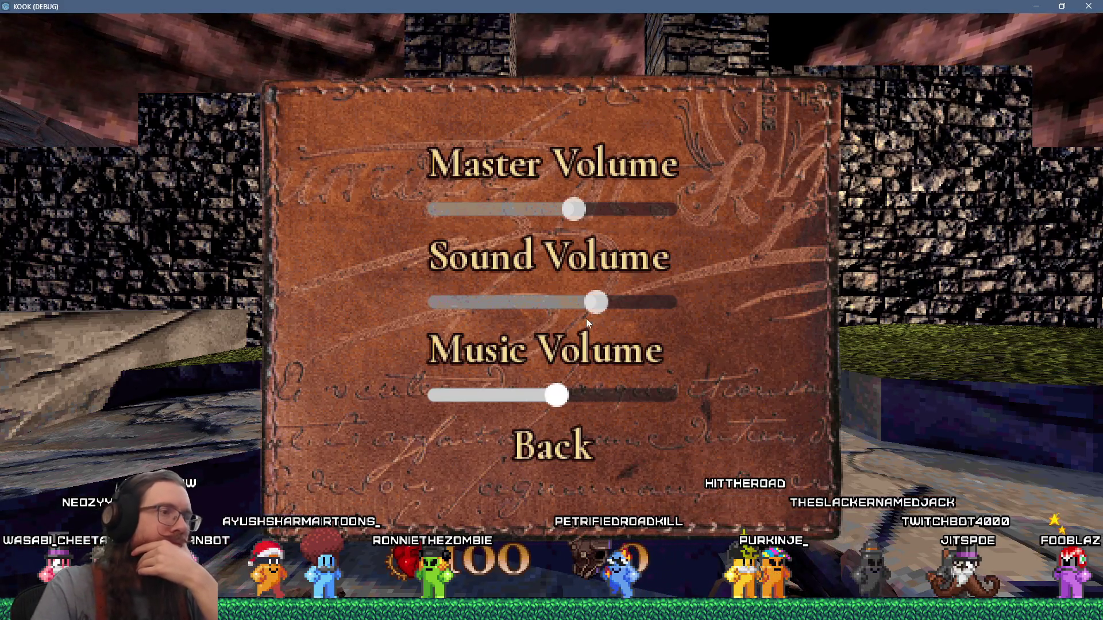
left_click_drag(615, 405, 551, 403)
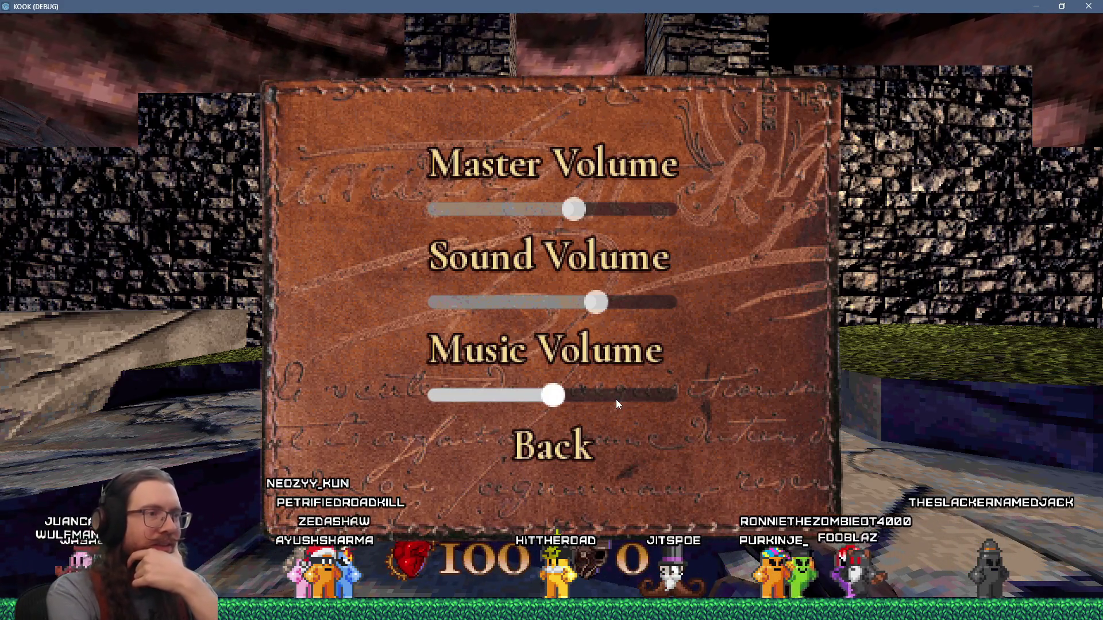
key("Right")
key("Right")
key("Right")
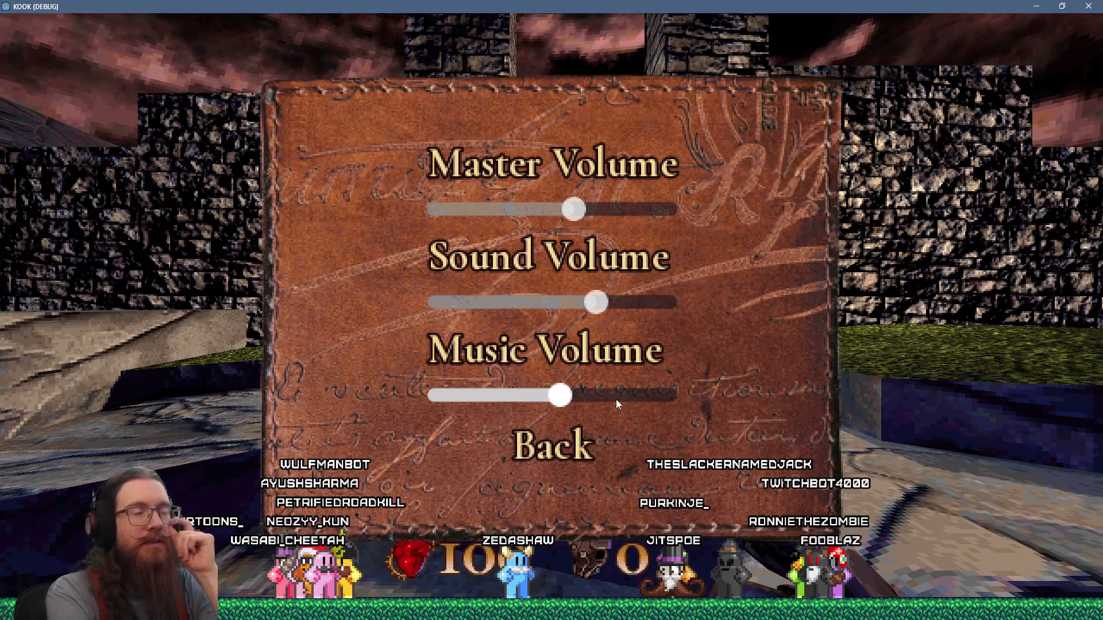
key("Left")
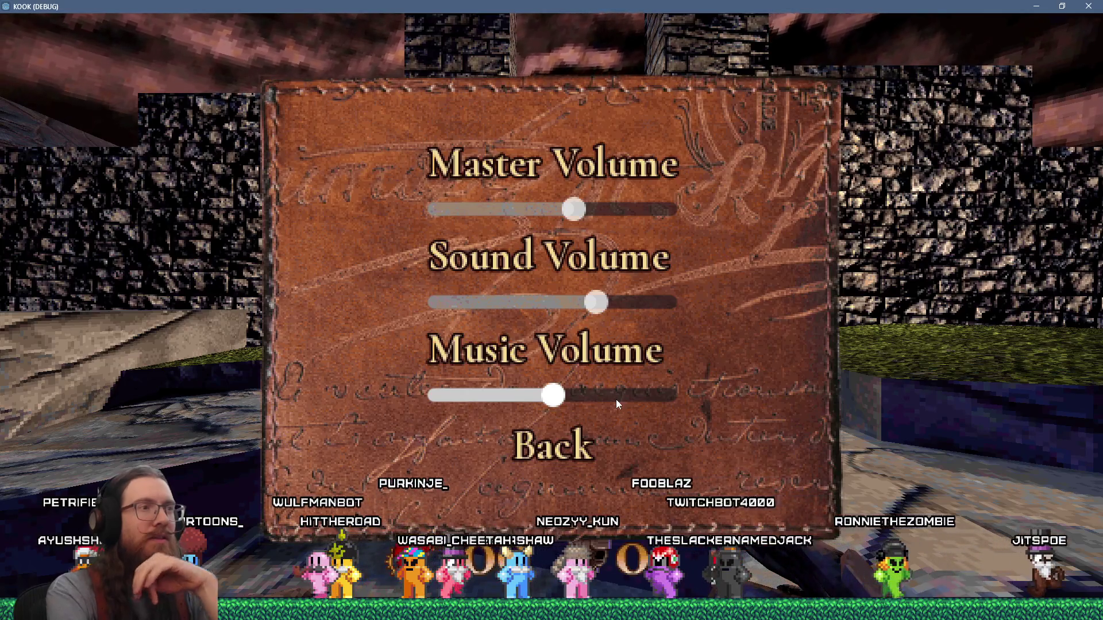
Adjust the Master volume slider, ending around the middle
left_click(563, 210)
left_click_drag(565, 212, 576, 211)
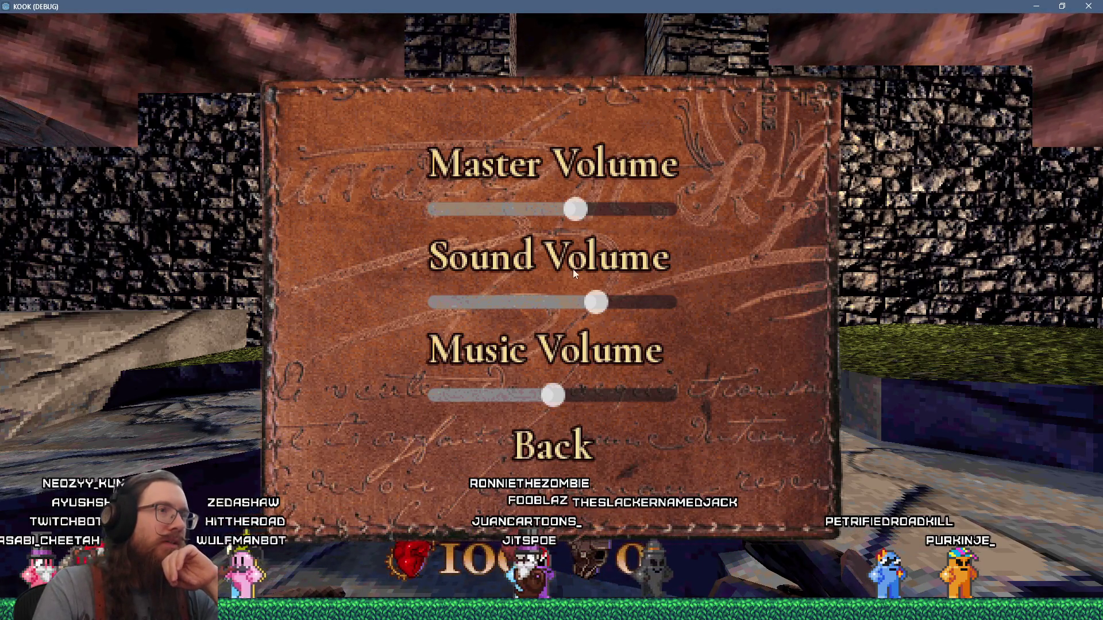
left_click(585, 211)
left_click_drag(615, 219, 567, 218)
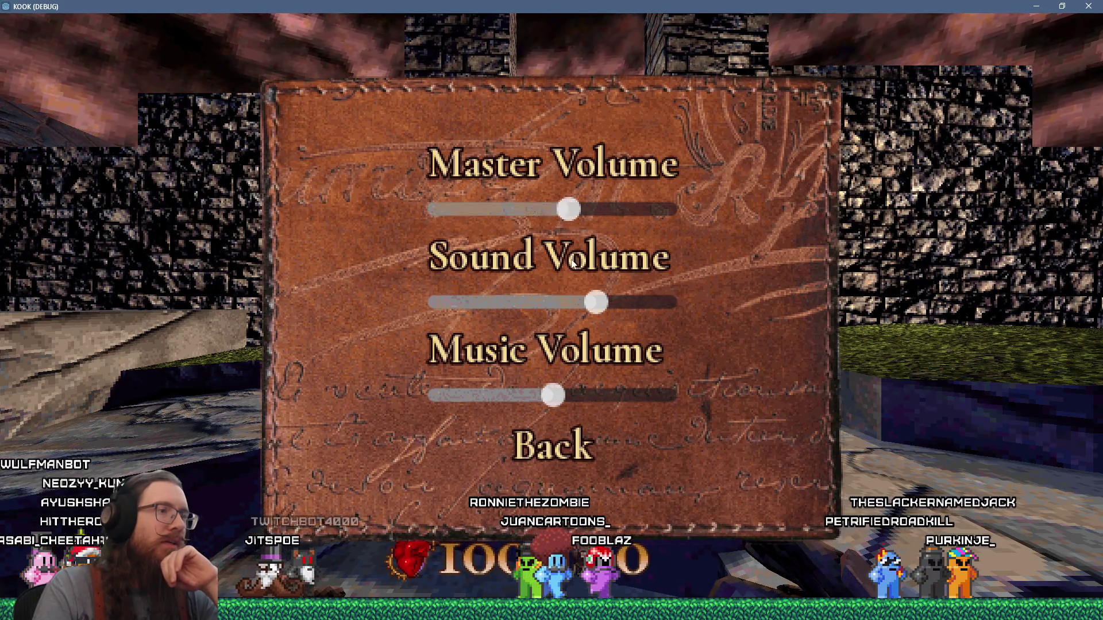
Back out of the game menus and close the KOOK (DEBUG) window
left_click(546, 457)
left_click(544, 454)
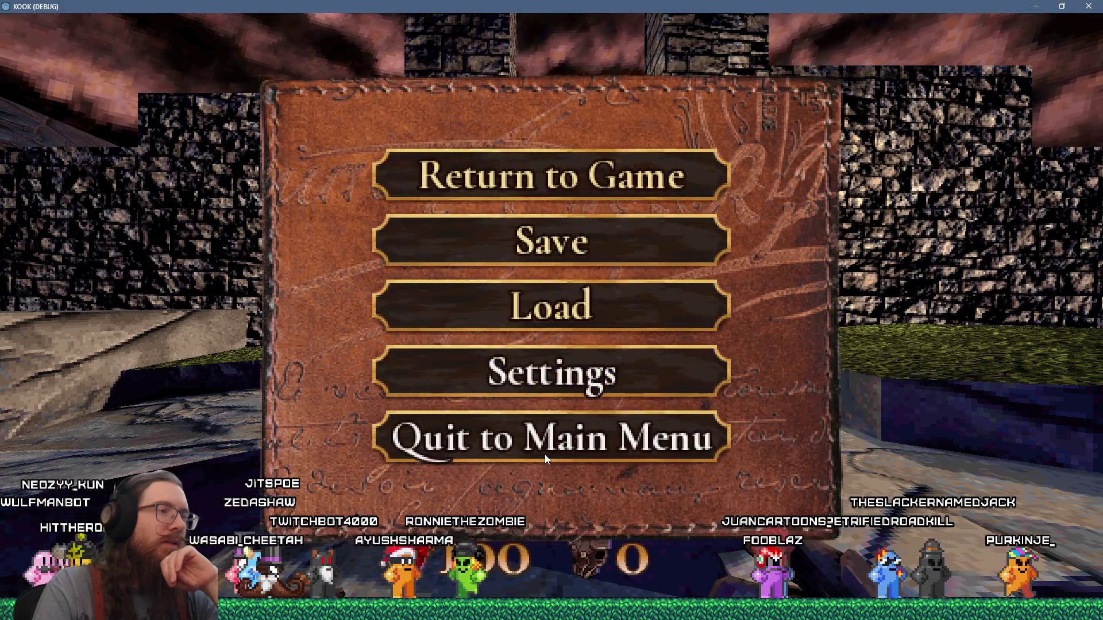
left_click(544, 454)
left_click(551, 306)
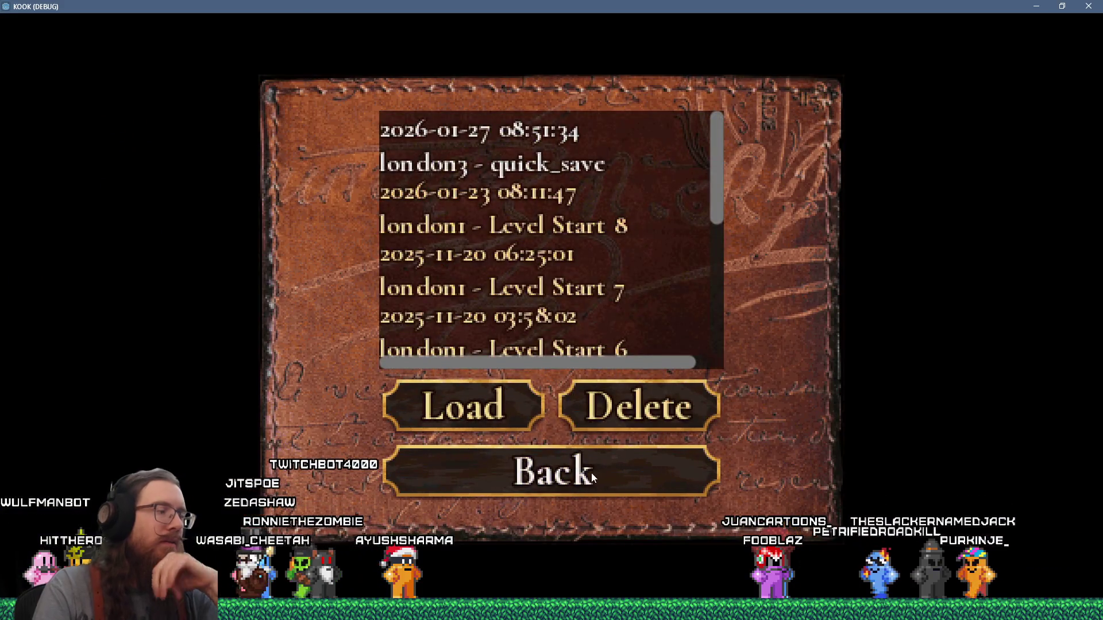
left_click(1094, 5)
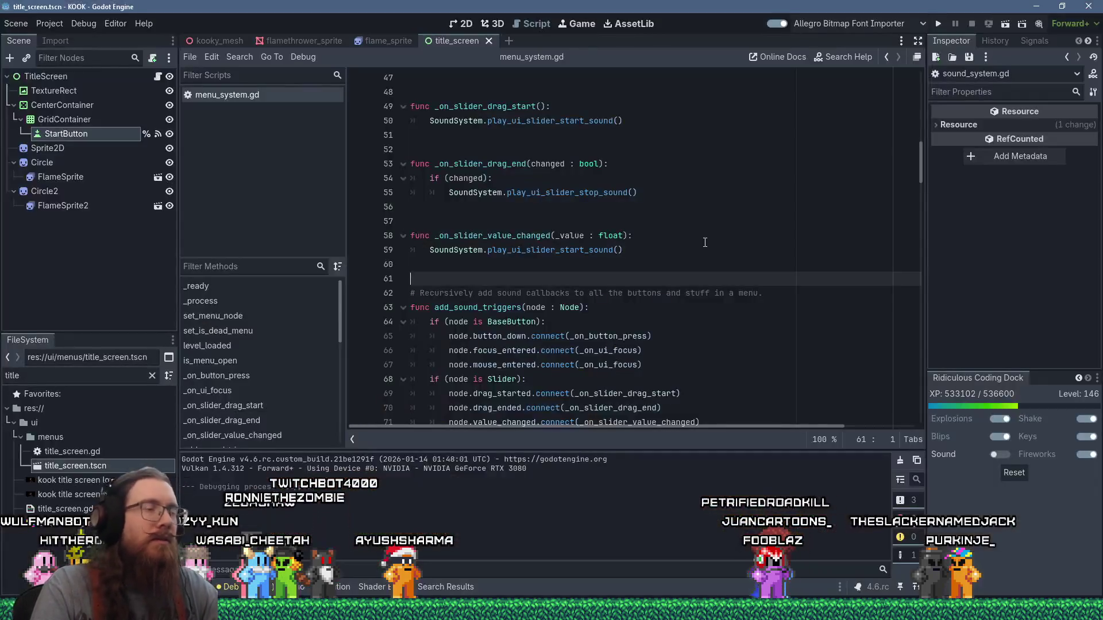
Declare var slider_start_sound_time := 0.0 above play_ui_slider_start_sound
left_click(630, 212)
left_click(588, 250)
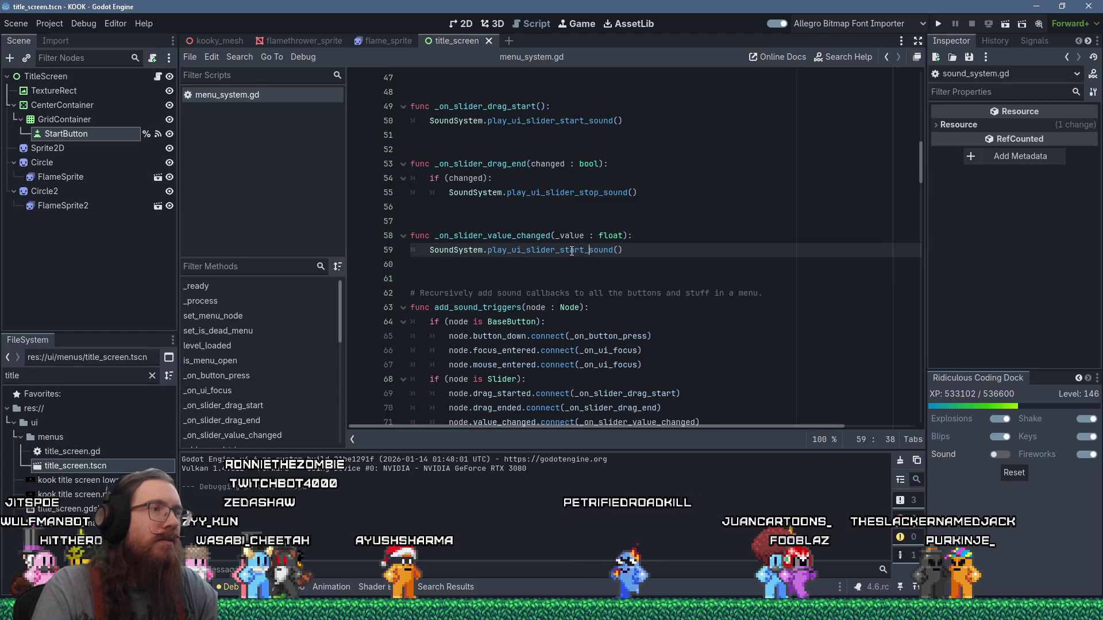
left_click(619, 252, "ctrl")
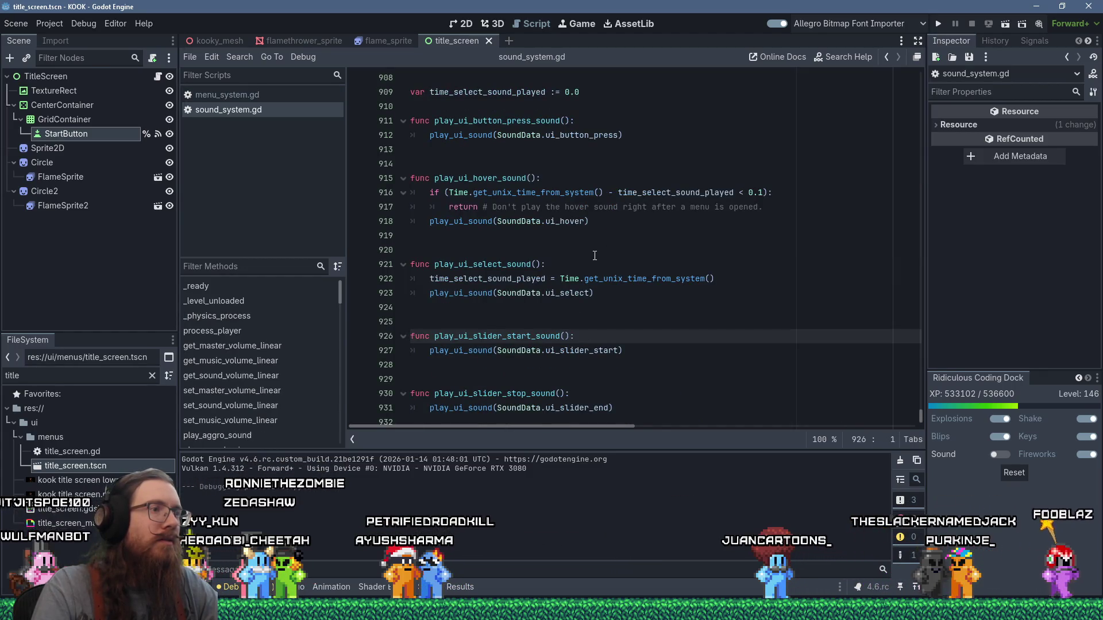
left_click(558, 327)
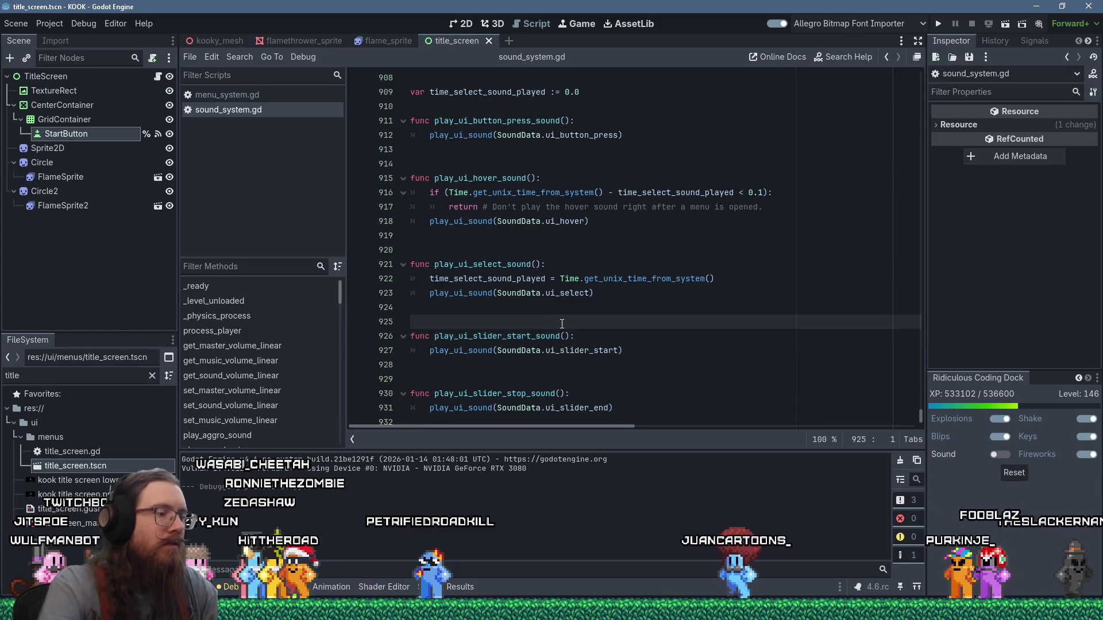
key("Return")
type("var ")
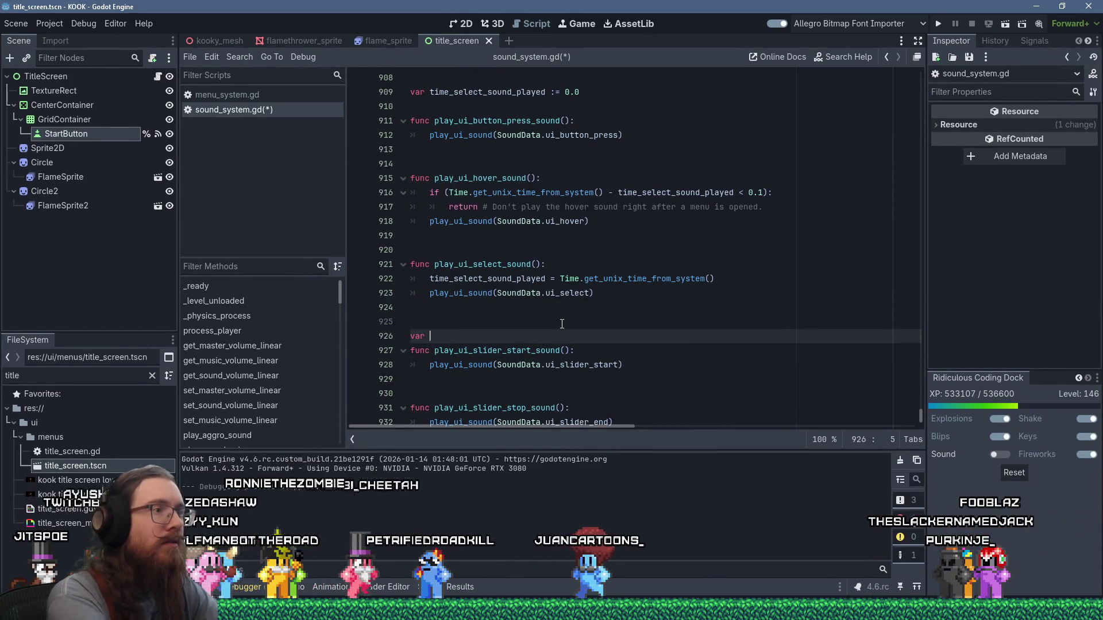
type("slider_sta")
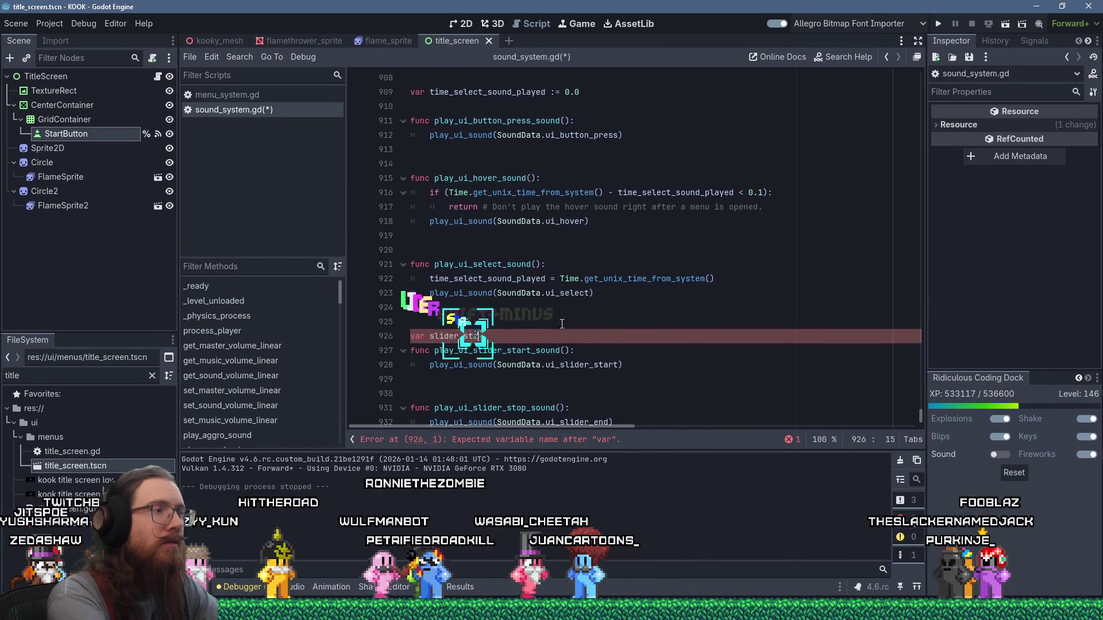
type("rt_sound time := 0.0")
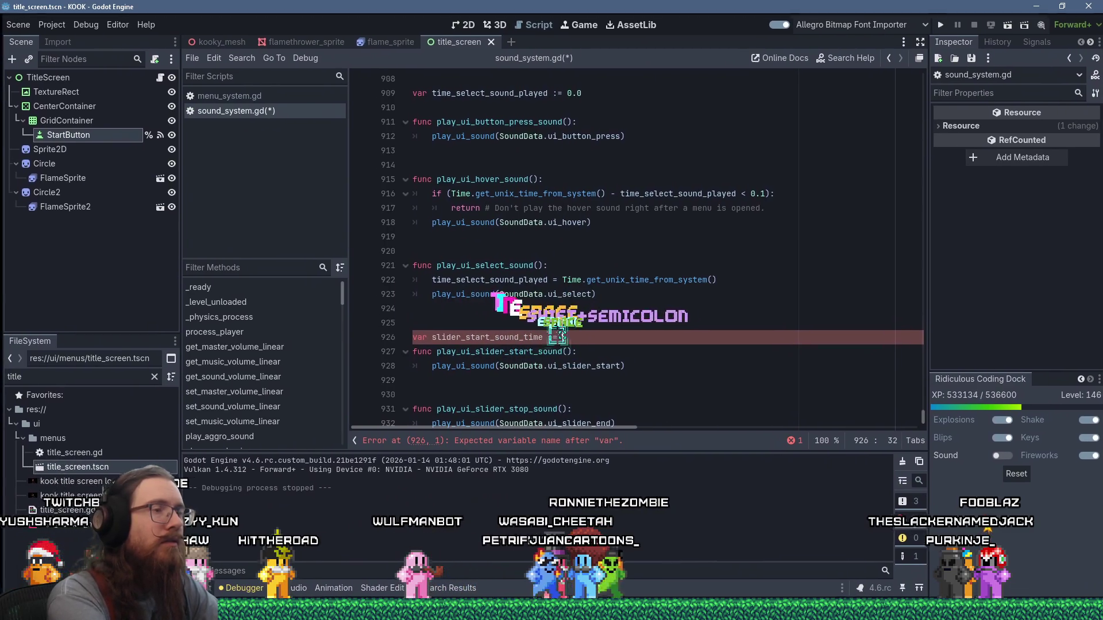
Store var current_time := Time.get_unix_time_from_system() inside play_ui_slider_start_sound
key("Down")
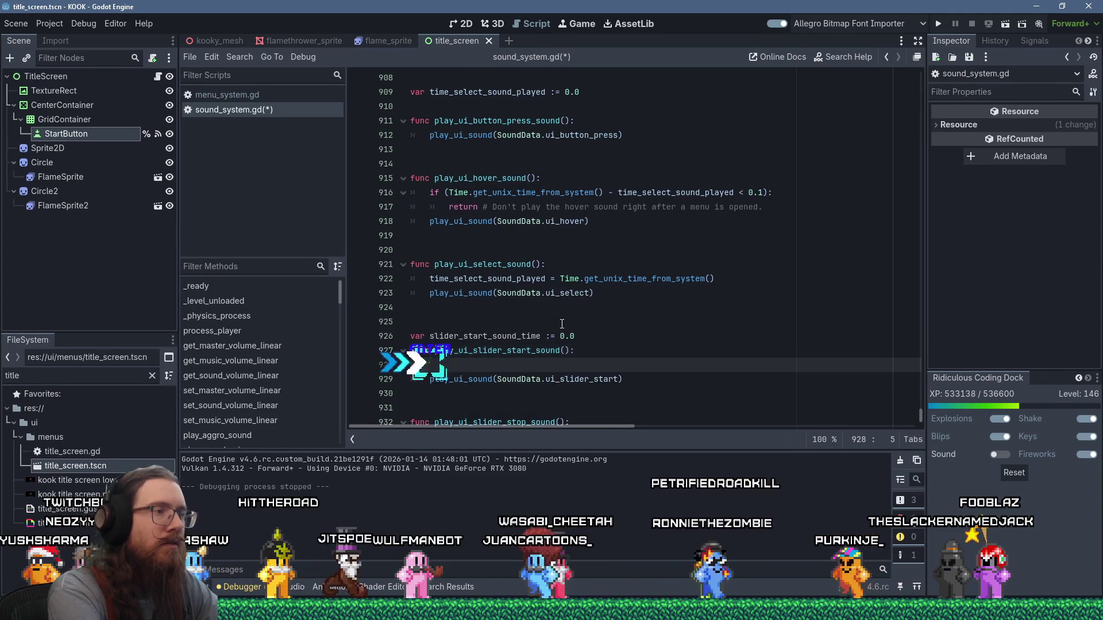
key("Return")
scroll(554, 274, "down", 1)
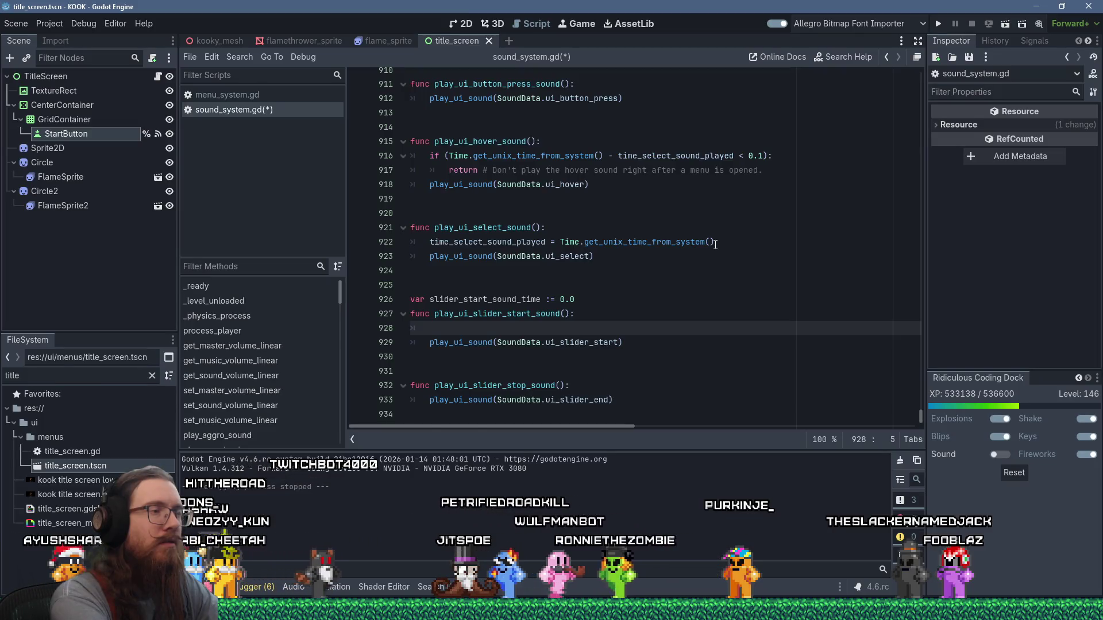
type("if (")
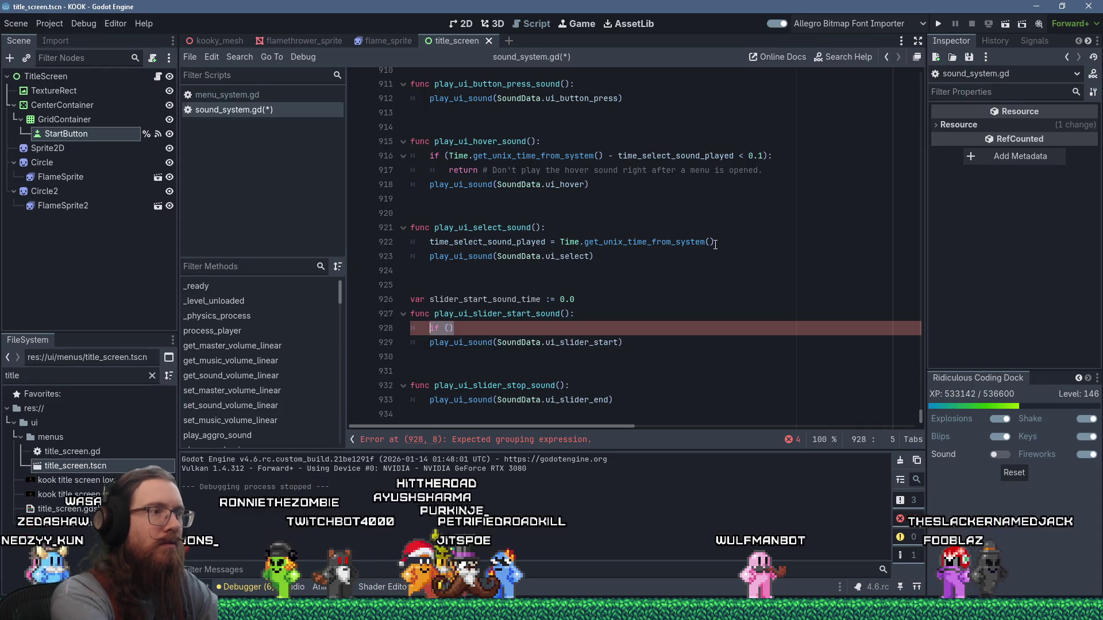
key("BackSpace")
type("var current_time := ")
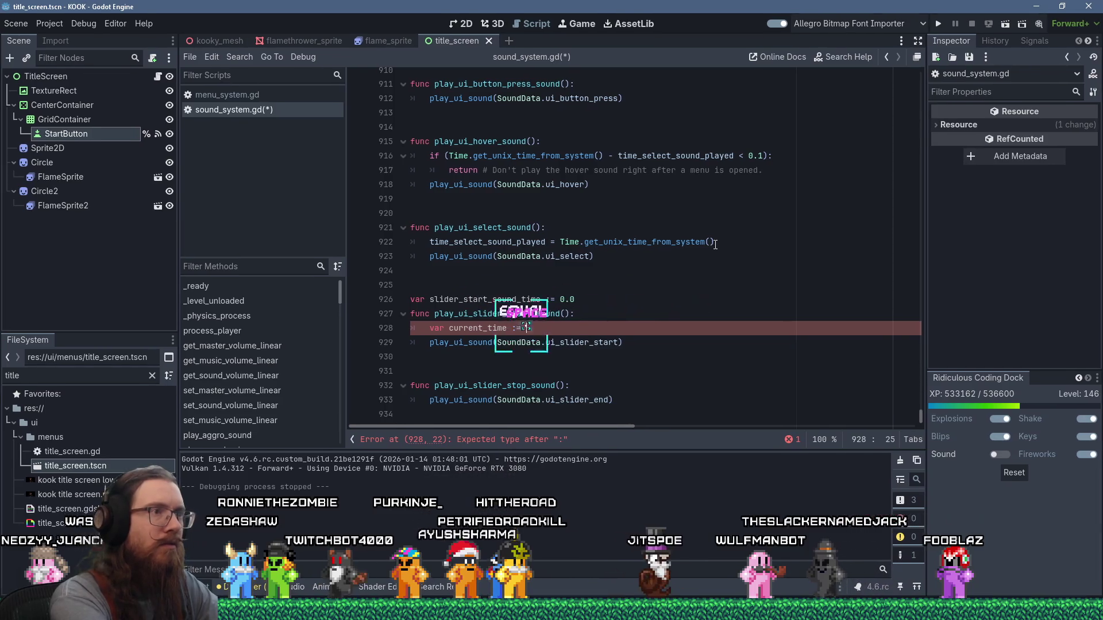
type("Time.getu")
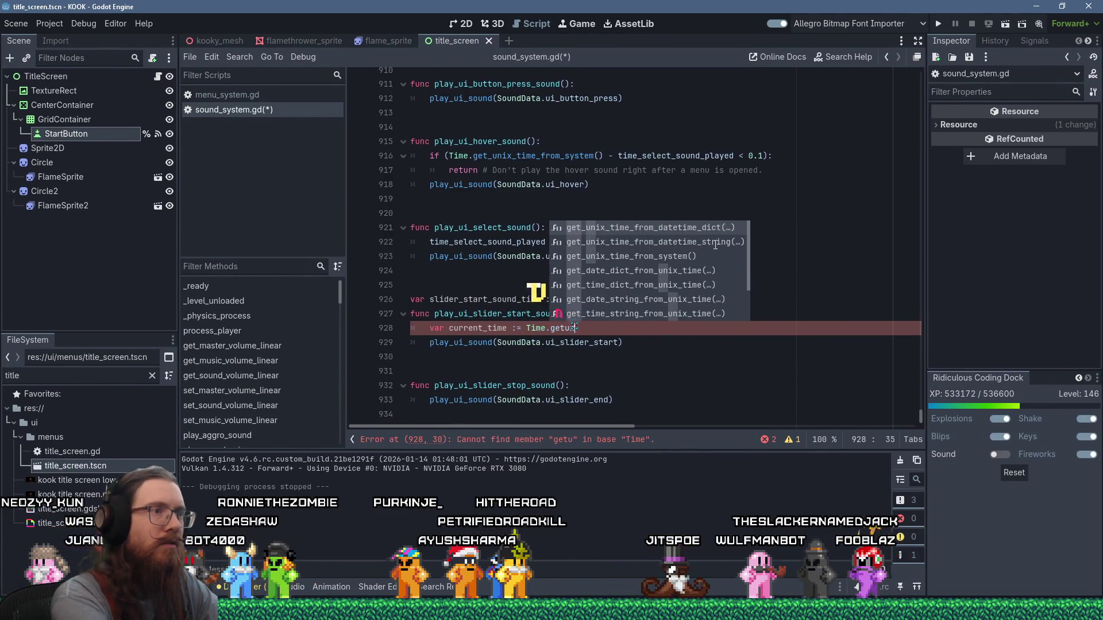
type("nixtimesystem(")
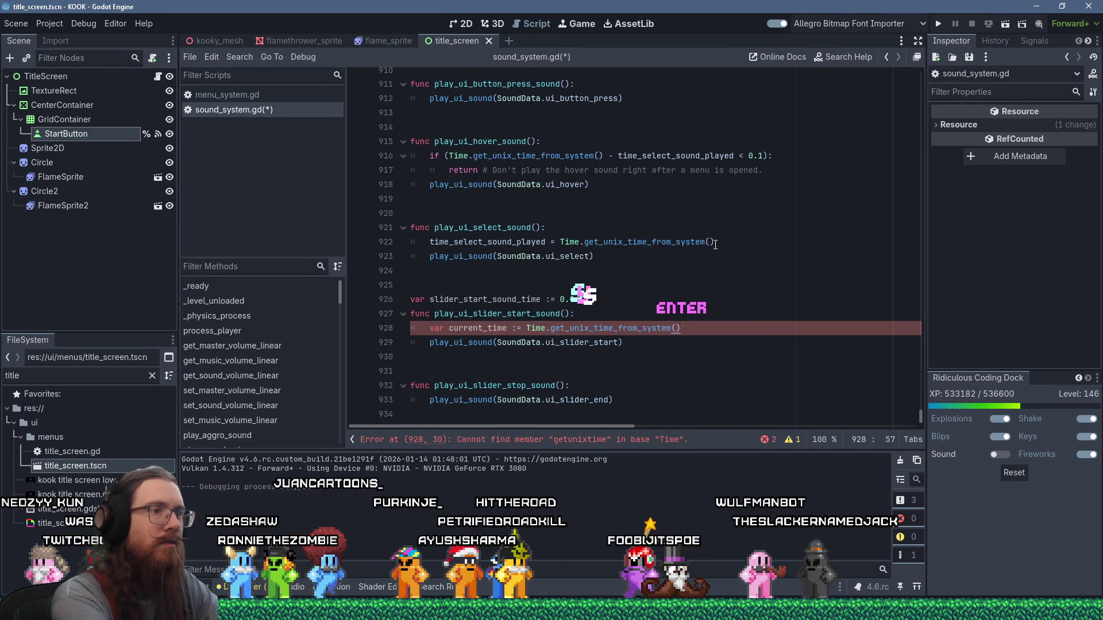
key("Return")
Begin the check if (current_time - slider_start_sound_time > 0.2
type("if (")
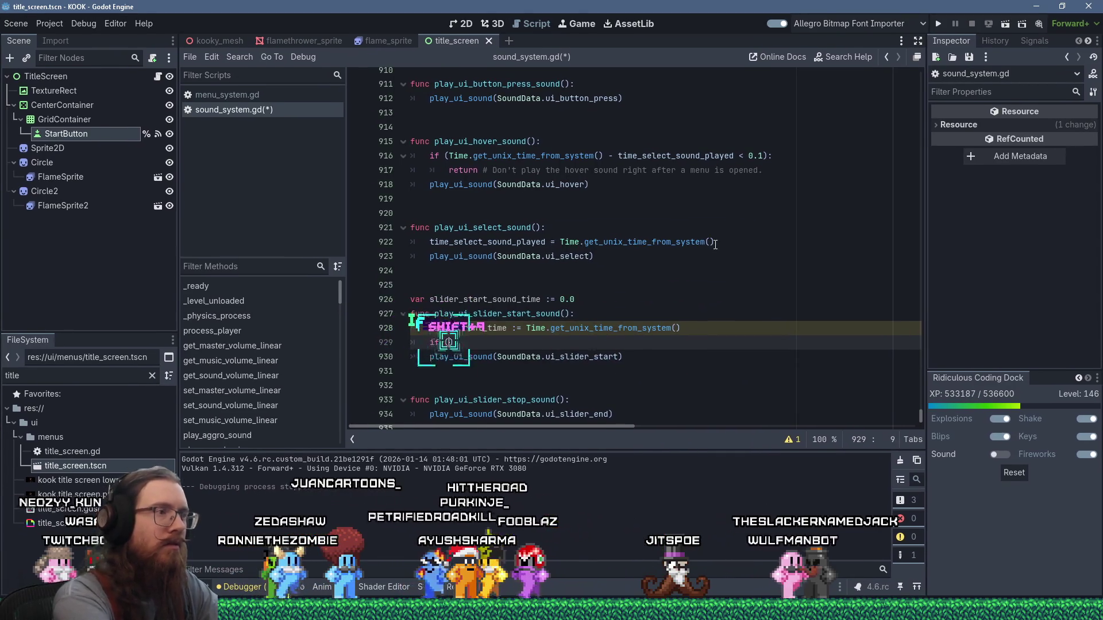
type("current_ti")
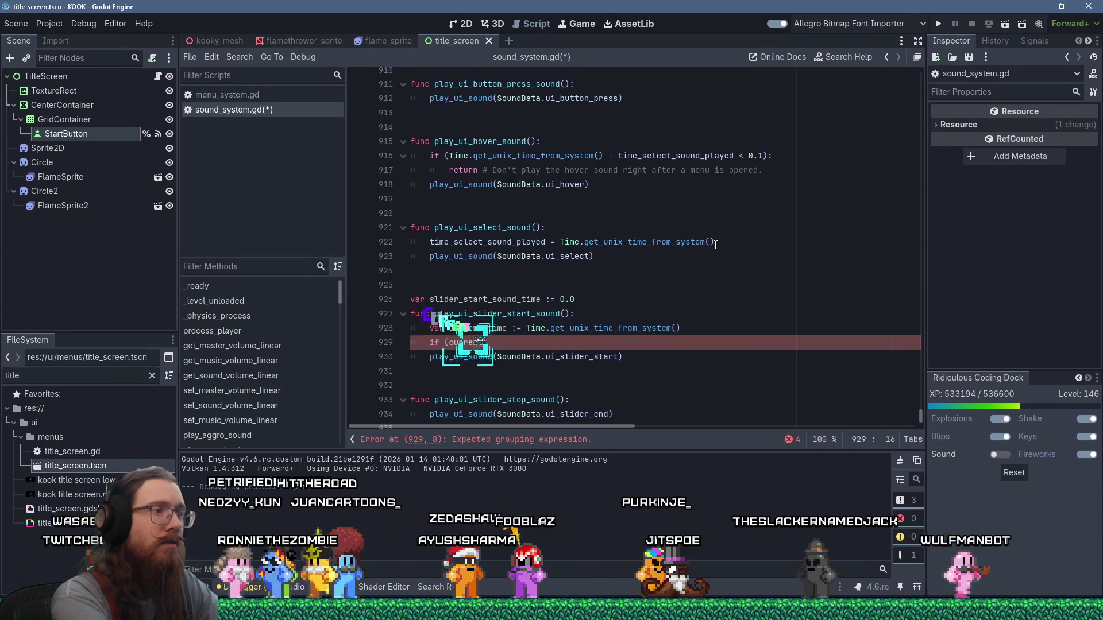
type("me - slide")
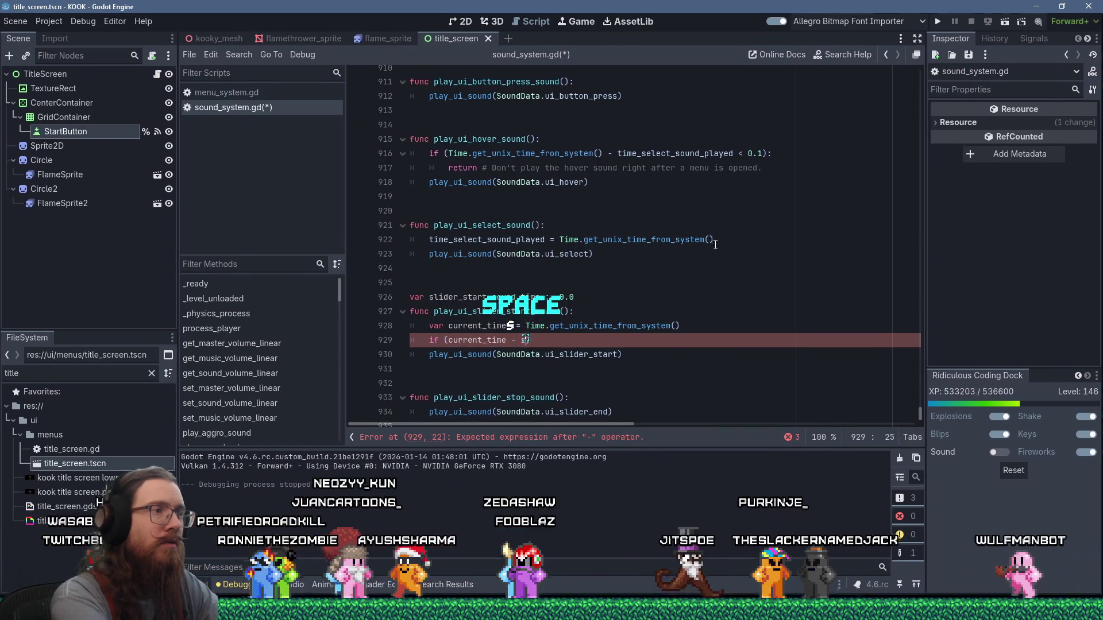
type("r_start")
key("Return")
type("> 0.")
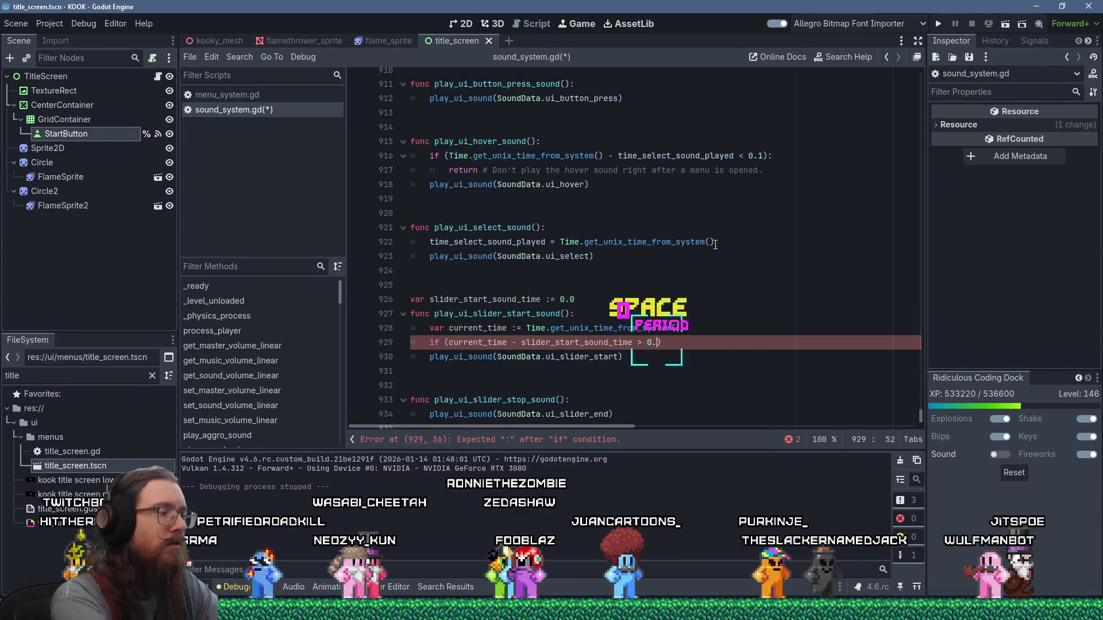
type("2")
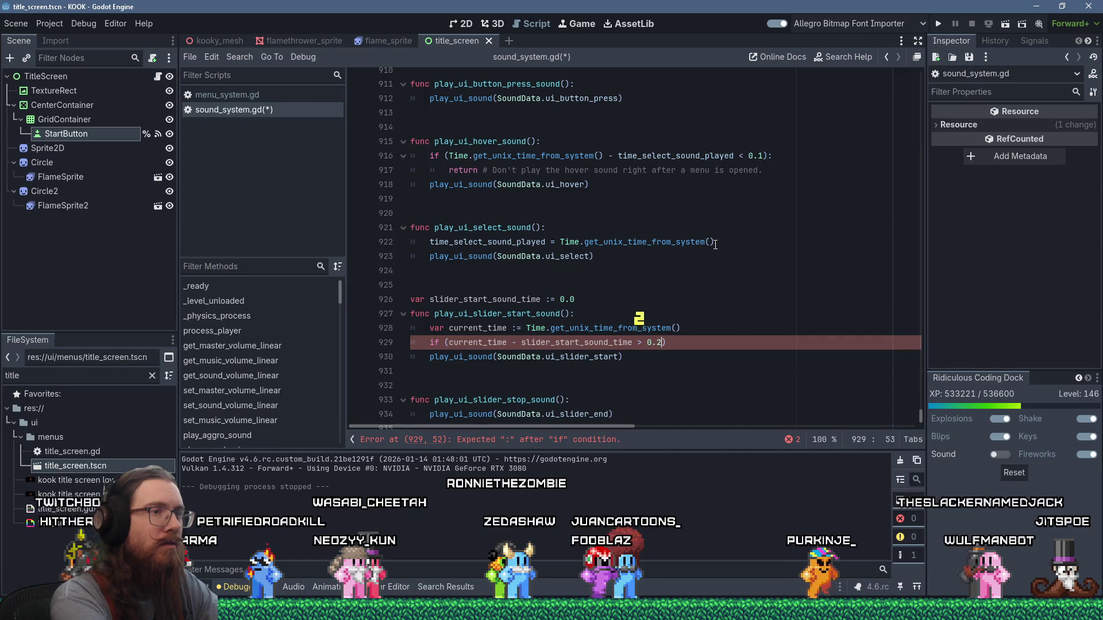
key("alt+Tab")
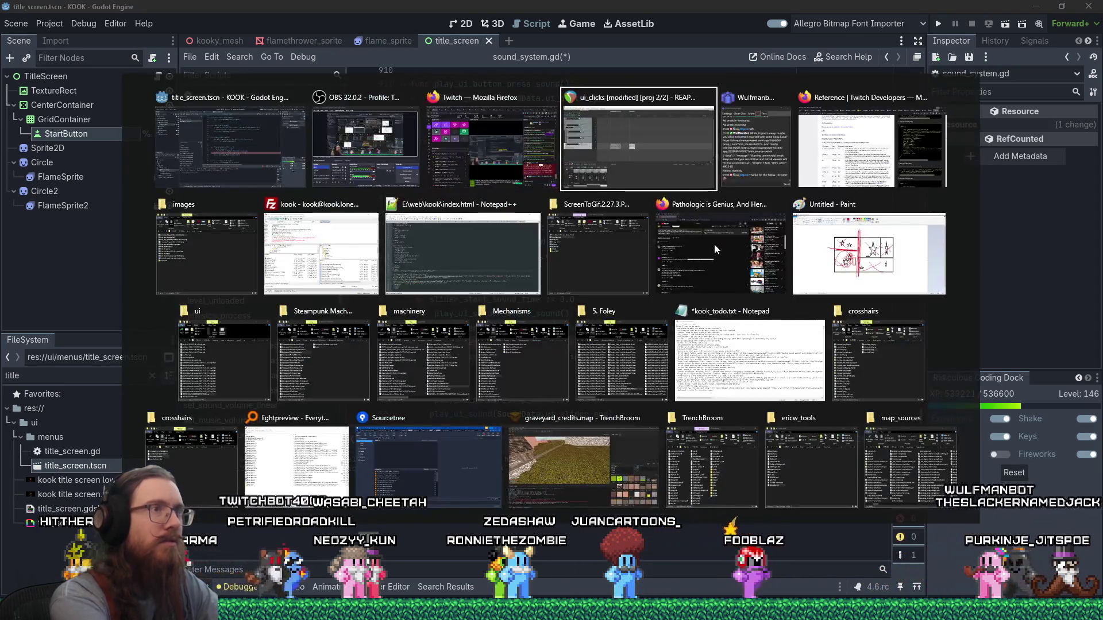
Measure the slider_start sound in REAPER at about 0.204 seconds, then finish the if condition with a colon
scroll(422, 337, "up", 4)
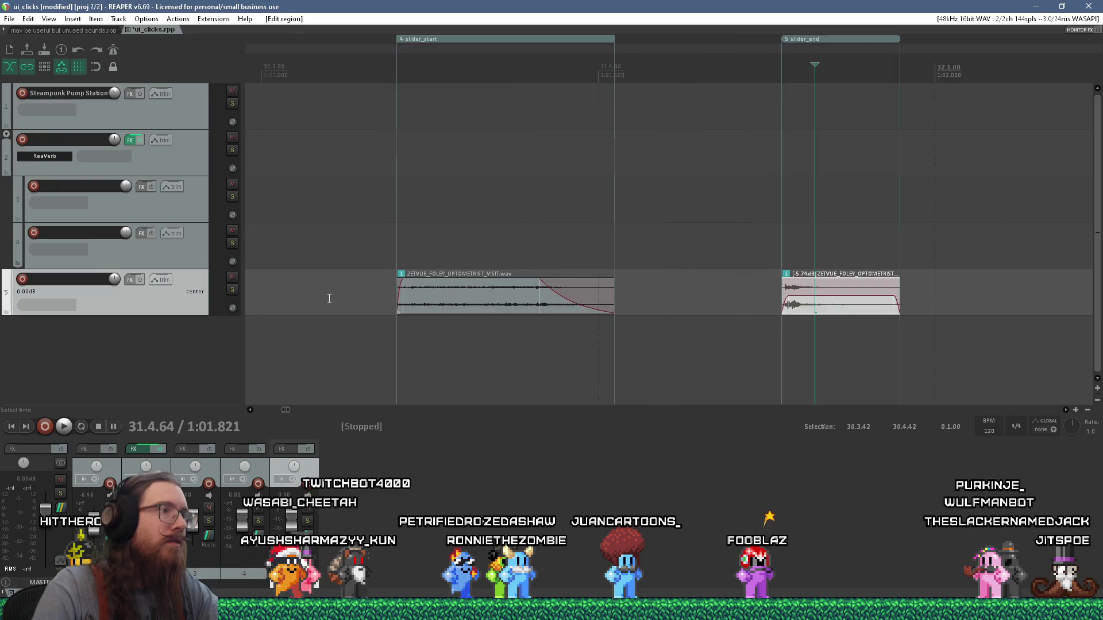
left_click_drag(408, 342, 602, 336)
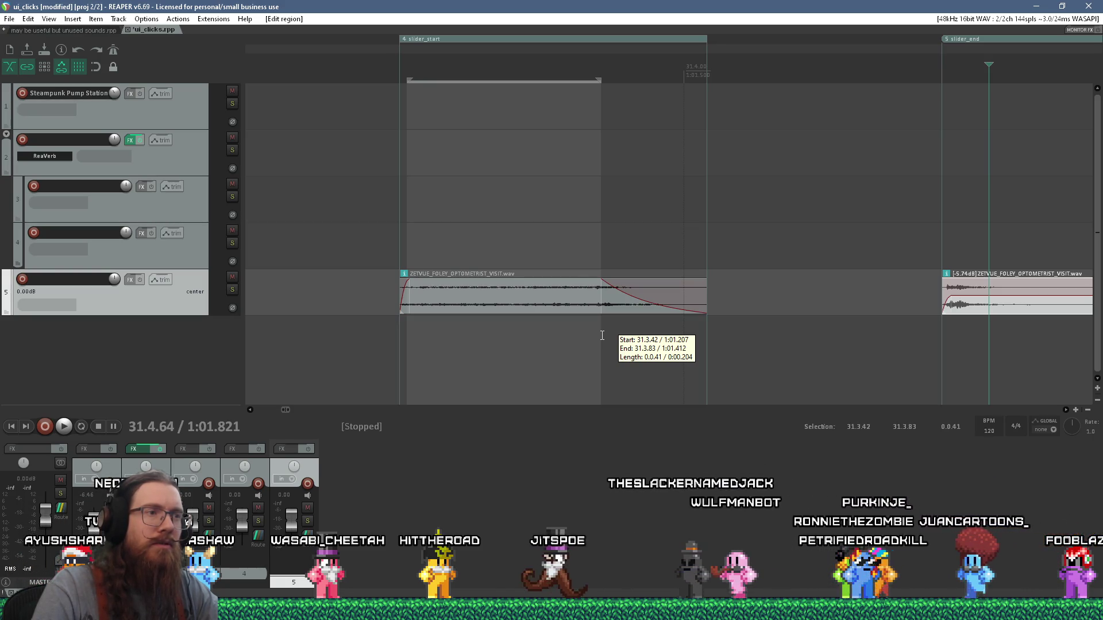
key("alt+Tab")
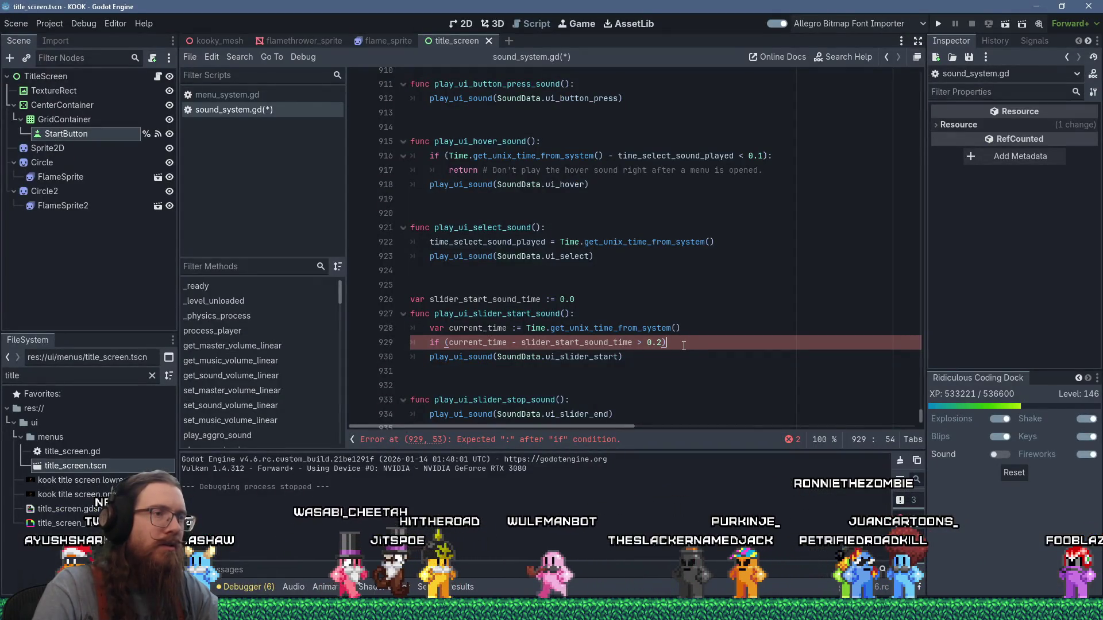
type(":")
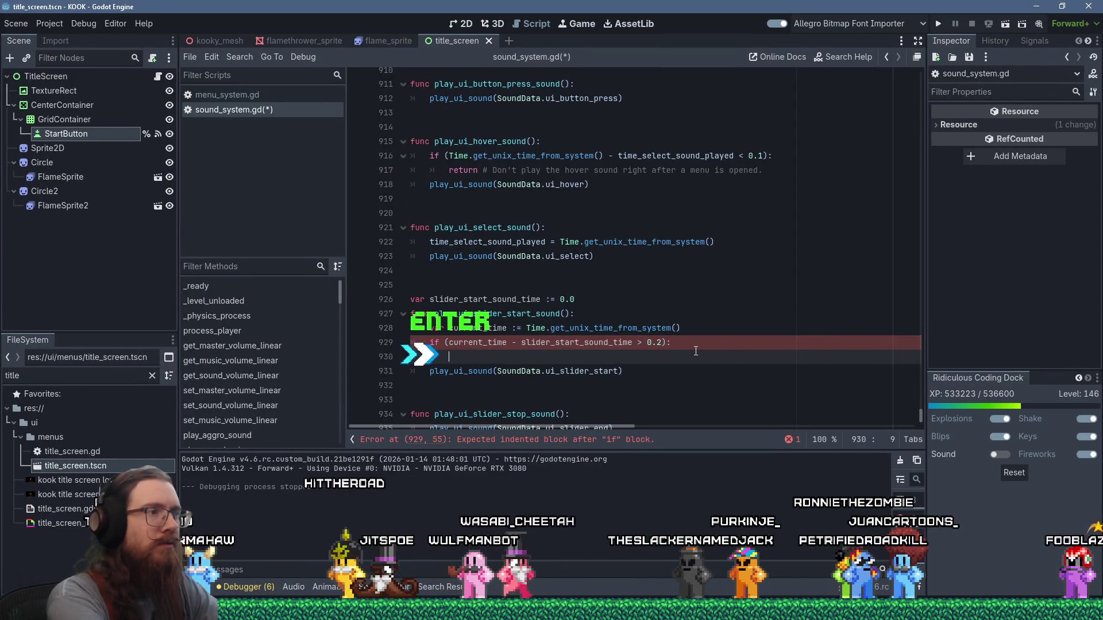
Add the slider_start_sound_time assignment line and flip the 0.2 comparison to less-than
type("slider_start_so")
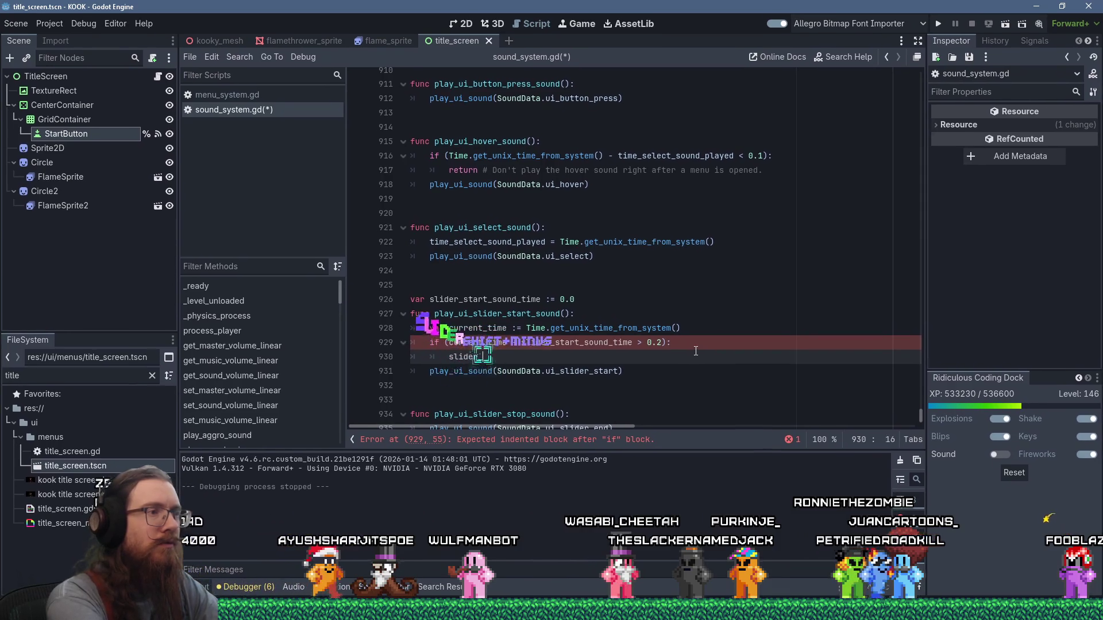
type("und_time =")
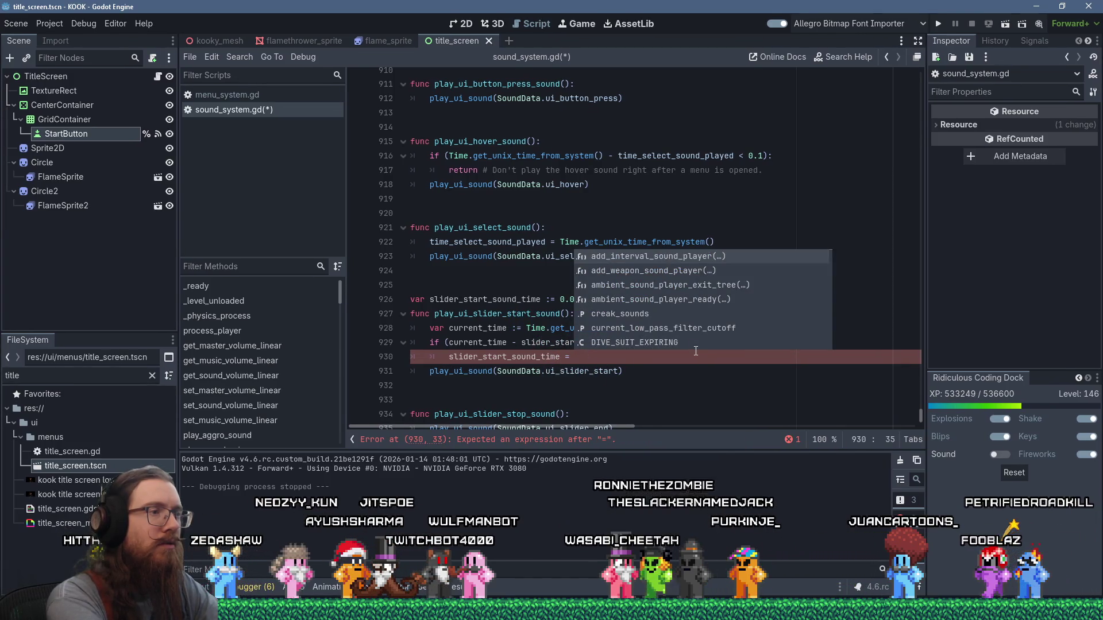
key("Escape")
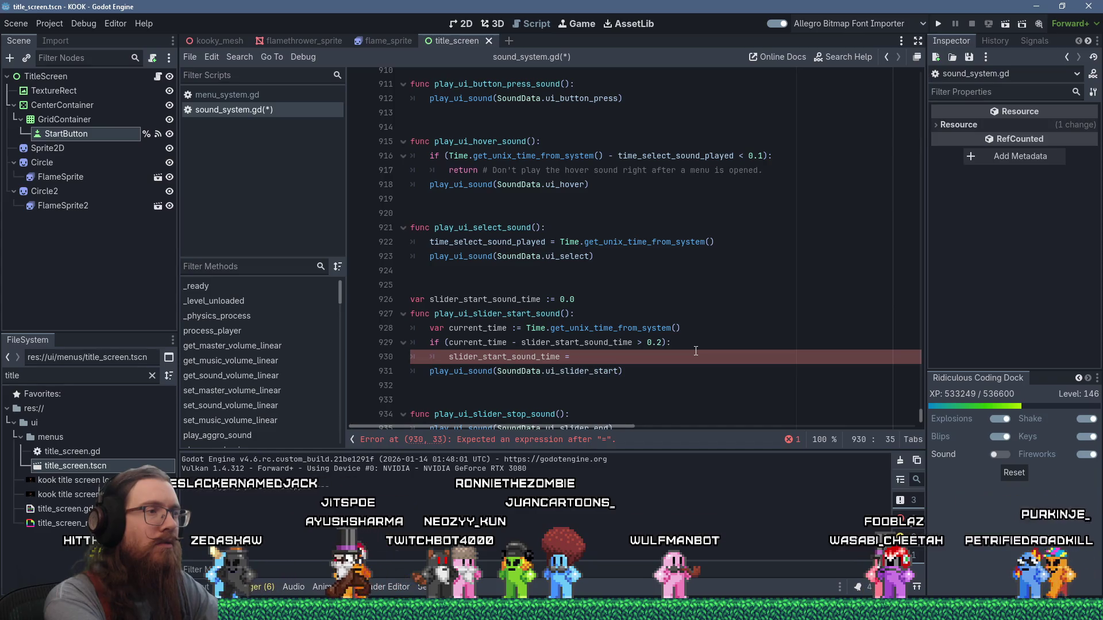
key("Up")
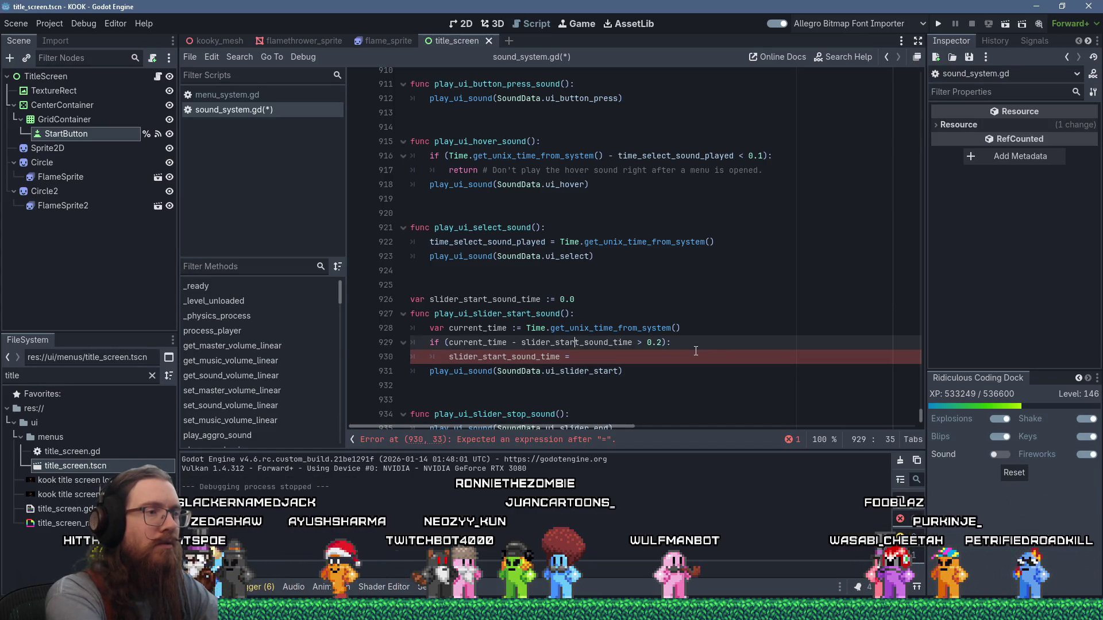
key("Down")
key("Return")
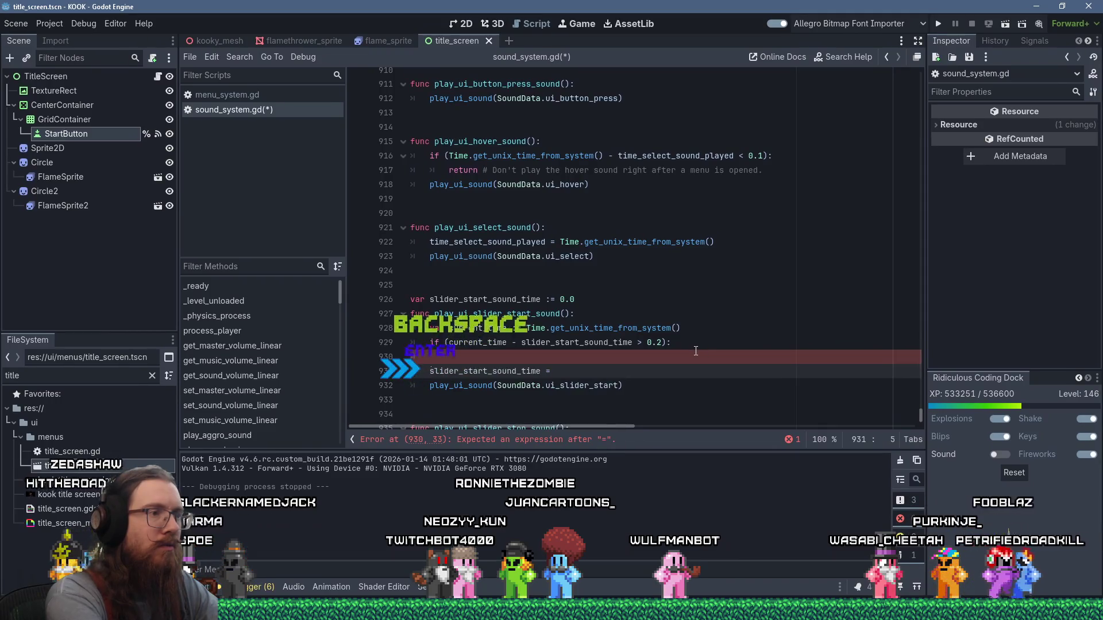
key("End")
key("Up")
key("Up")
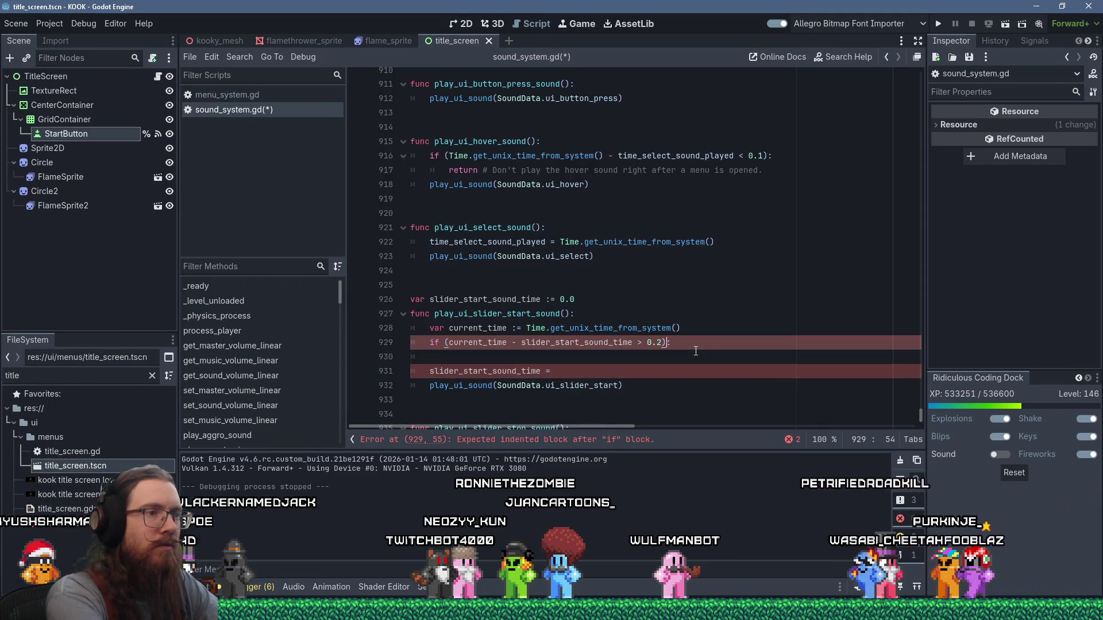
key("Left")
key("BackSpace")
type("<")
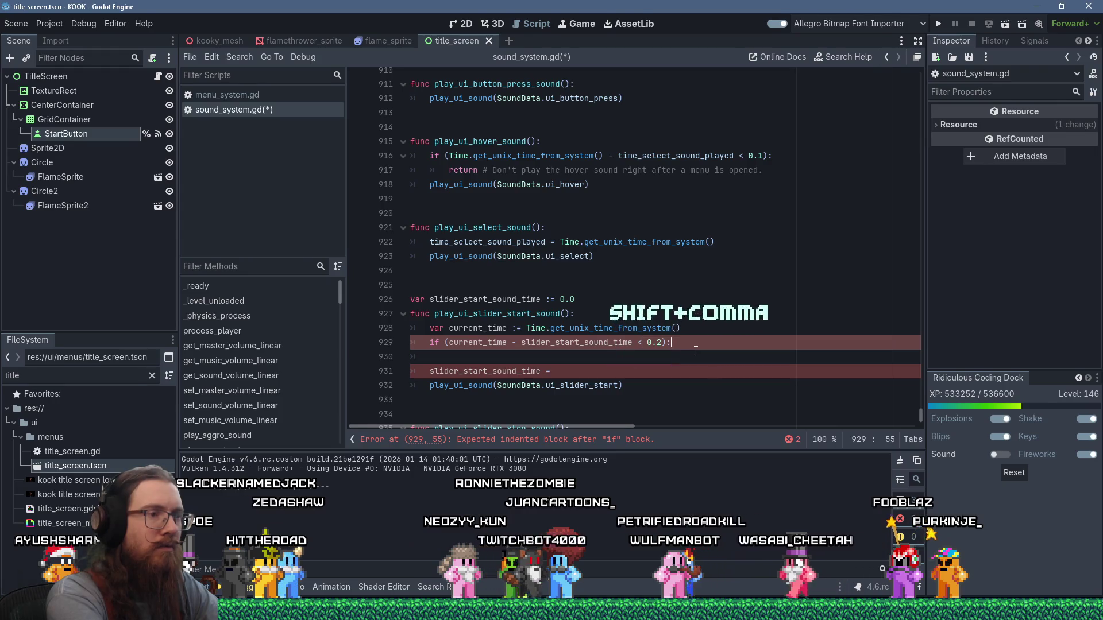
Add the comment '# Don't spam the slider sounds', assign current_time, and save the script
key("End")
key("Return")
key("BackSpace")
key("BackSpace")
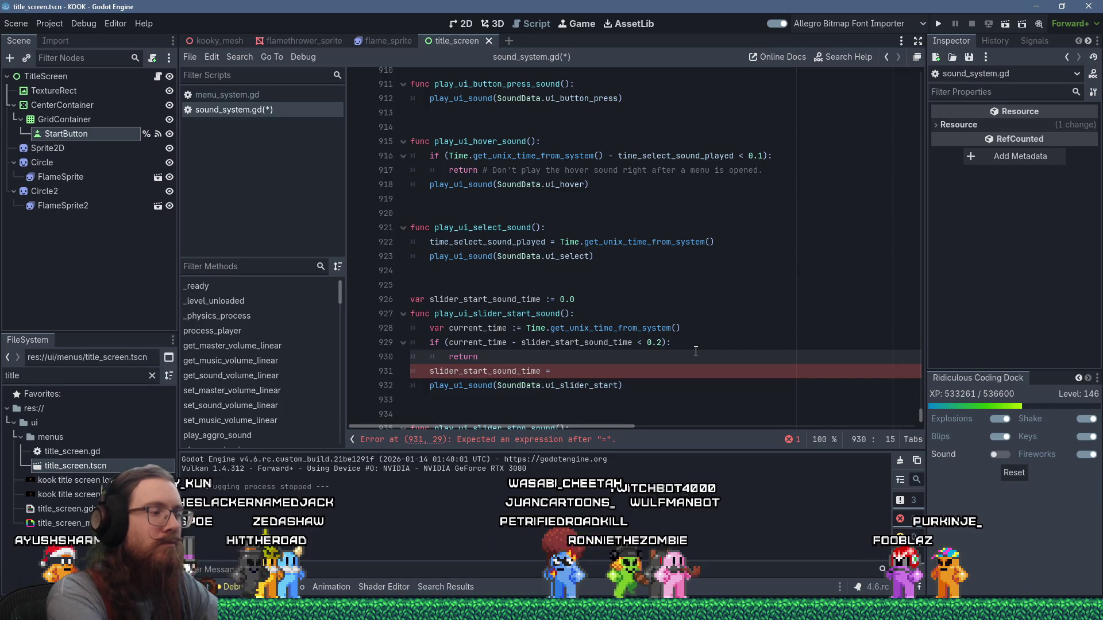
type("# Don't spam the st")
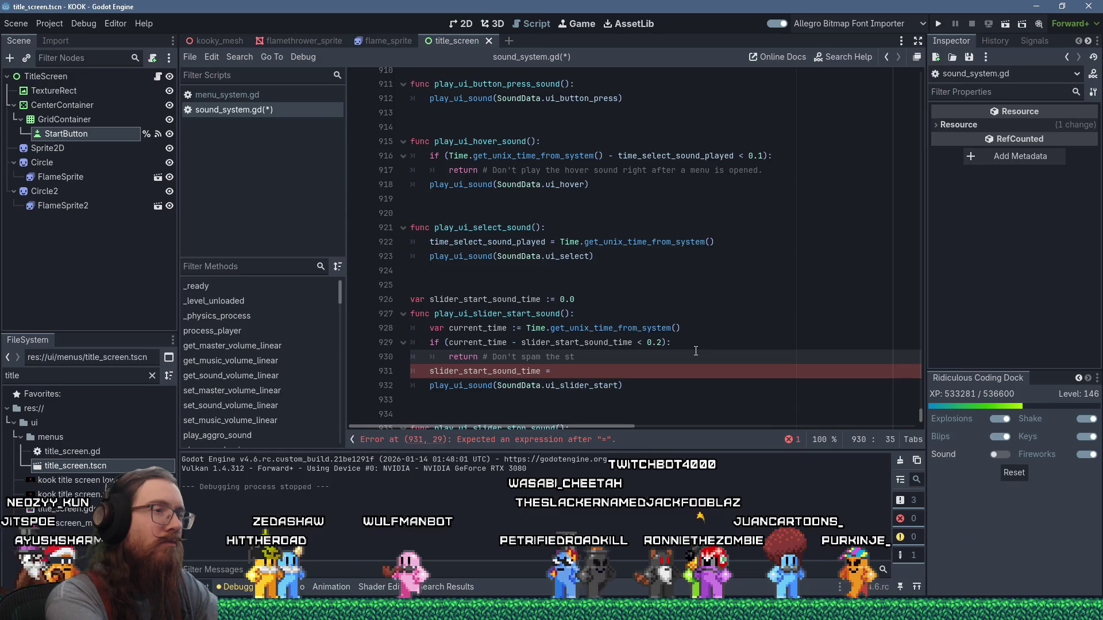
key("BackSpace")
type("lider sounds")
key("Down")
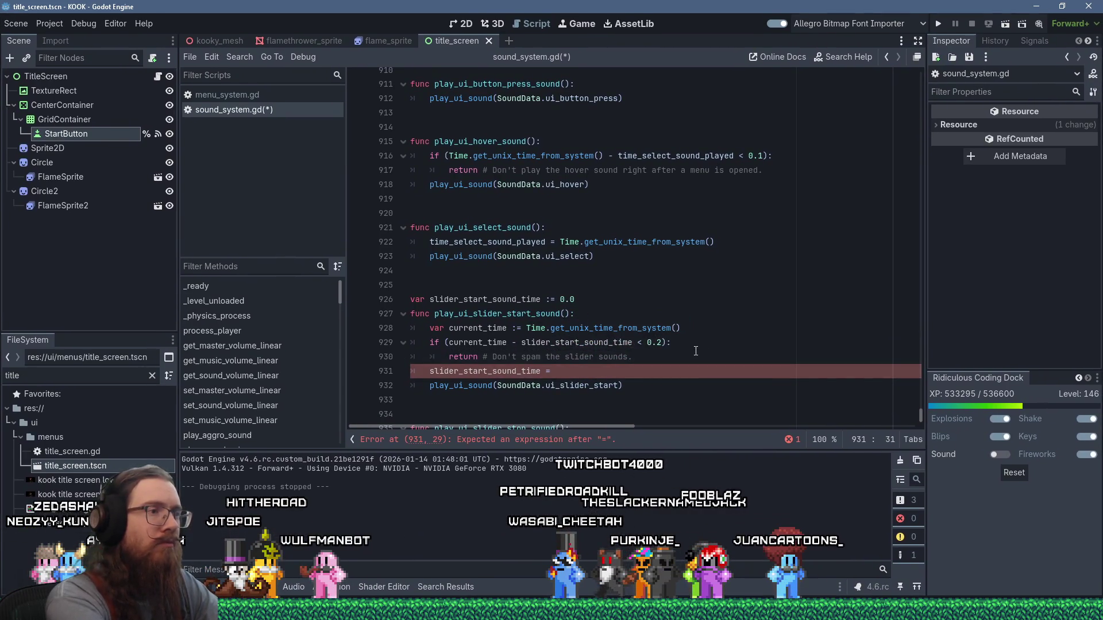
type("current_time")
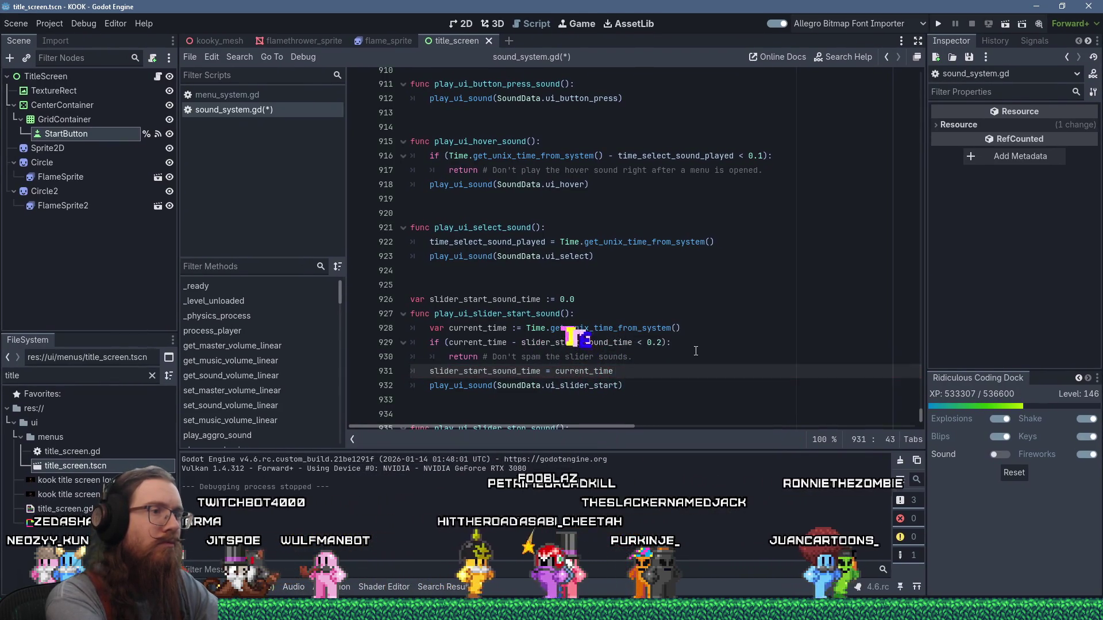
key("ctrl+s")
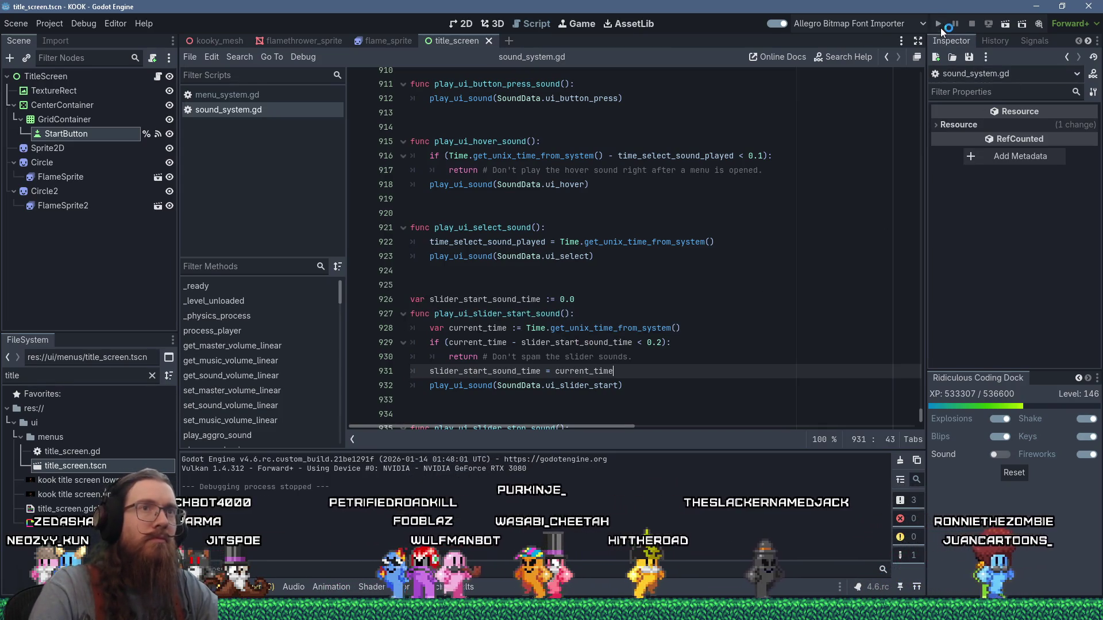
Run the game, open the pause menu and browse Settings > UI Settings and back
left_click(938, 24)
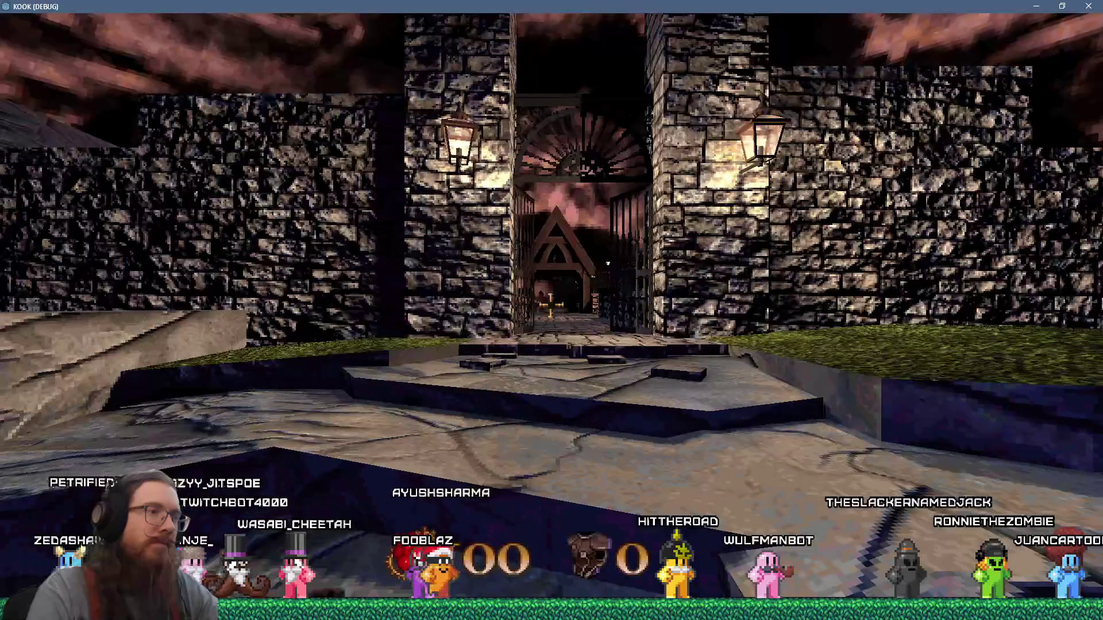
key("Escape")
left_click(575, 371)
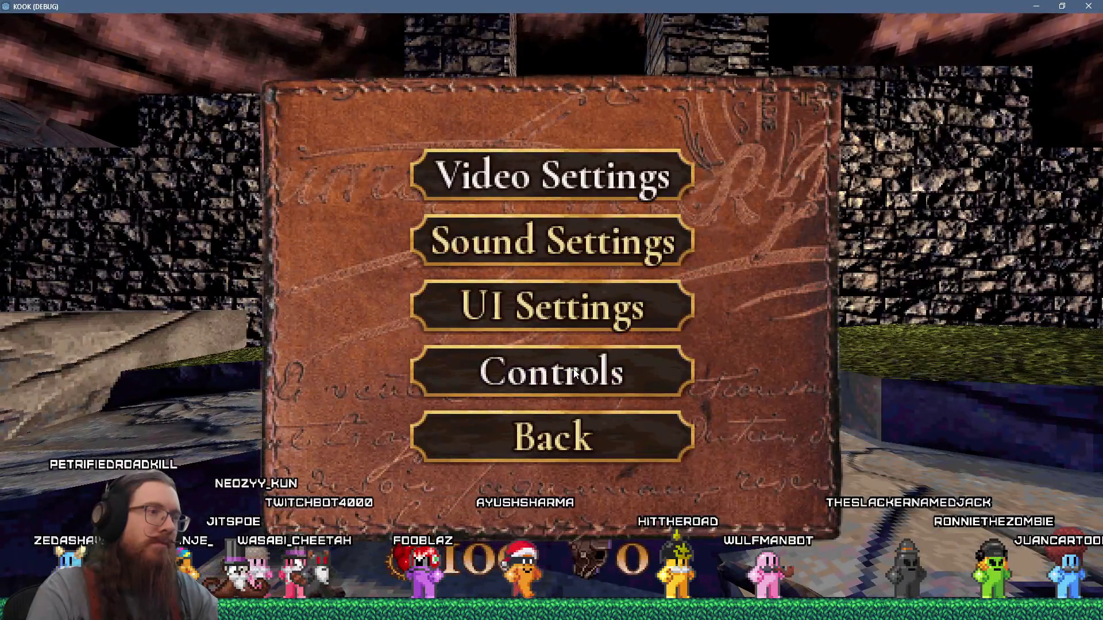
left_click(563, 329)
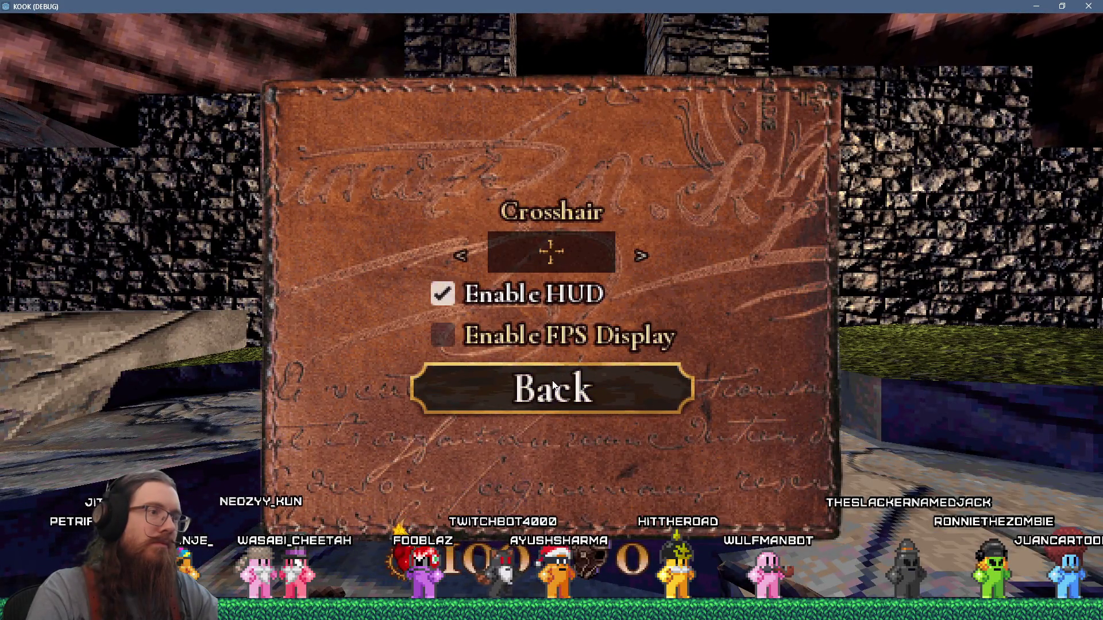
left_click(555, 385)
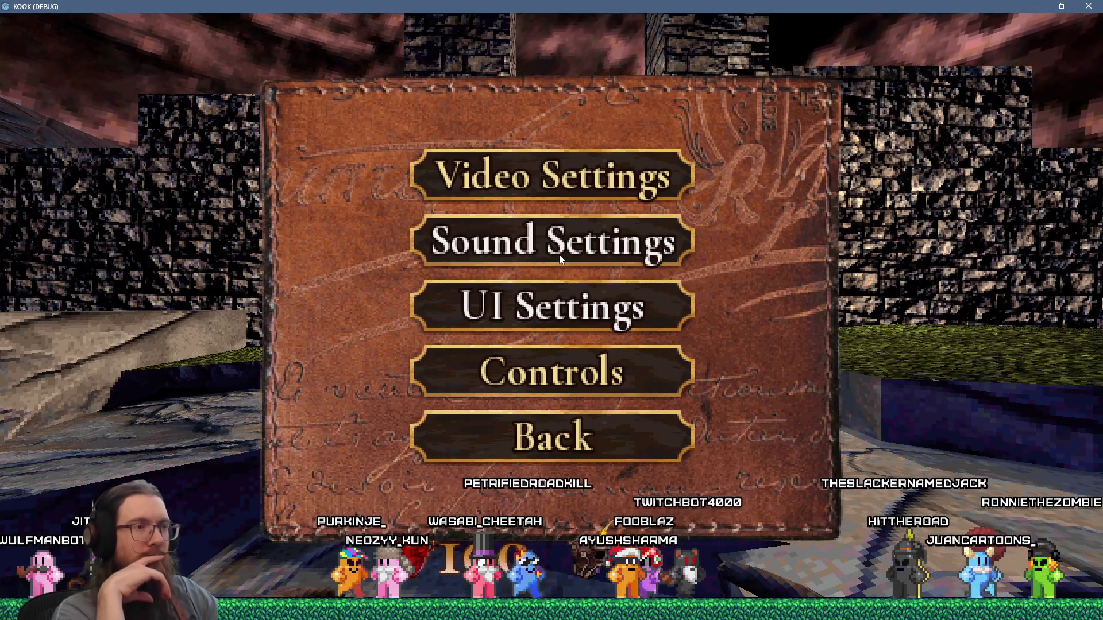
Resume play, reopen the pause menu, start a save and cancel it, then open Settings
key("Escape")
key("Escape")
key("Escape")
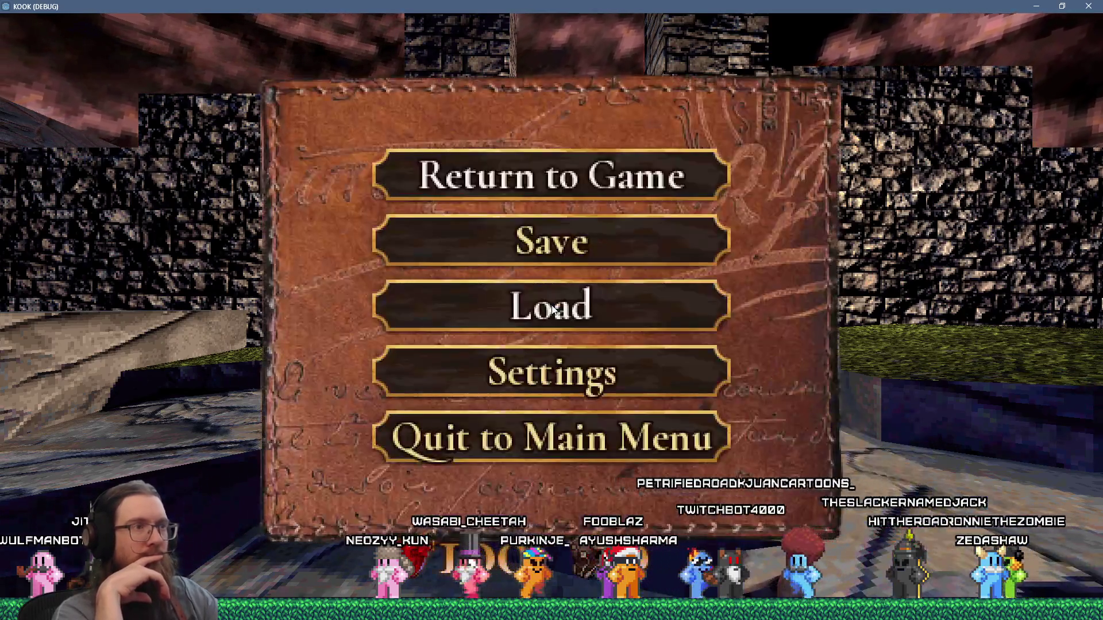
key("Escape")
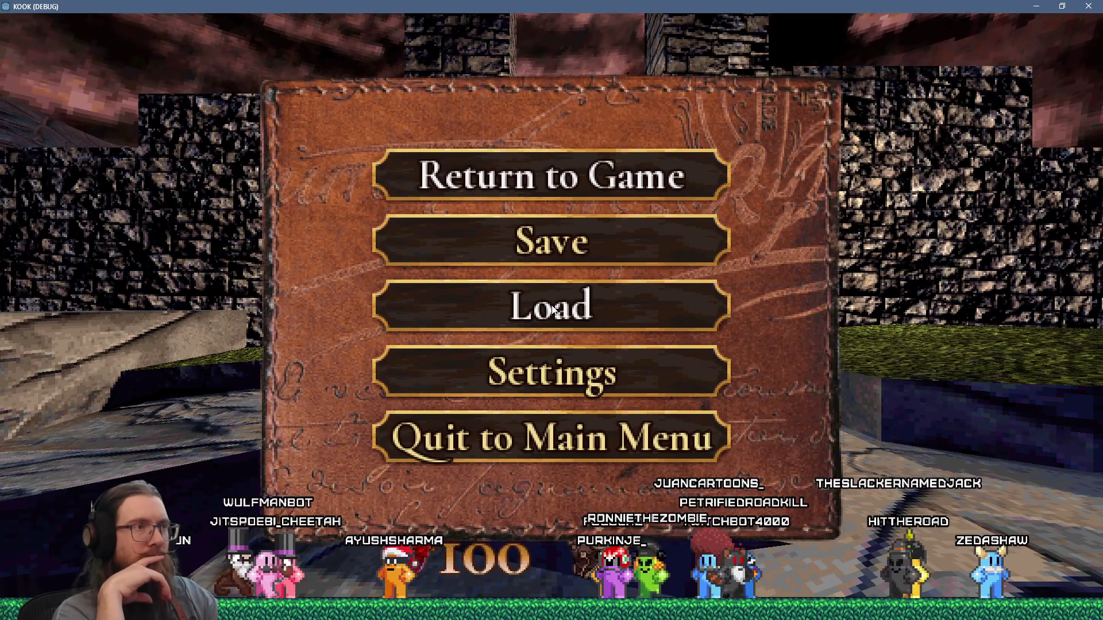
left_click(598, 253)
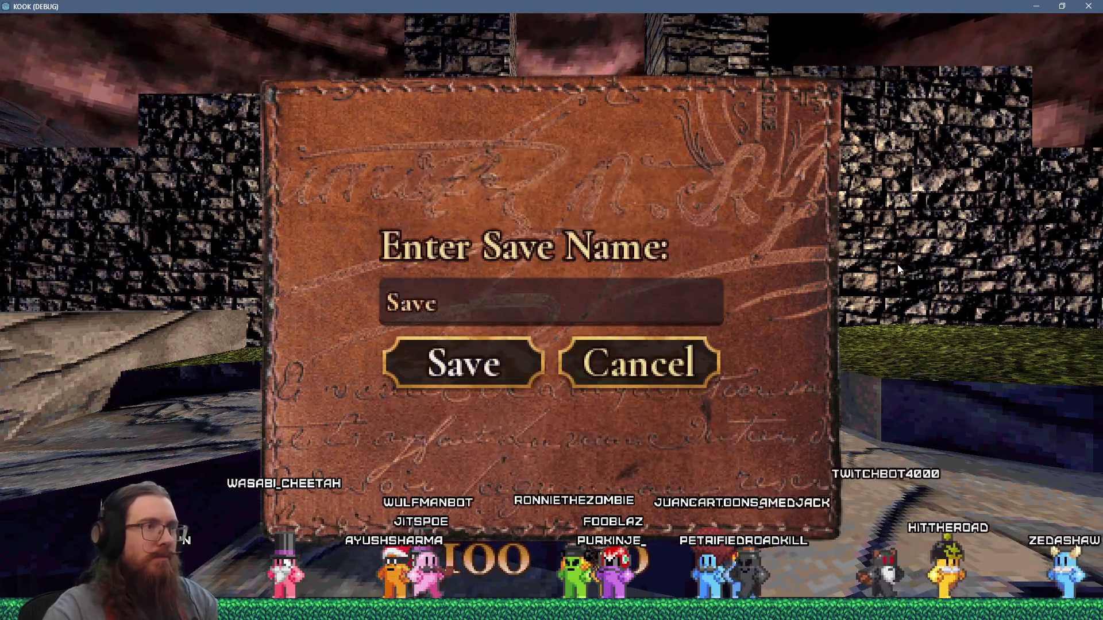
key("Escape")
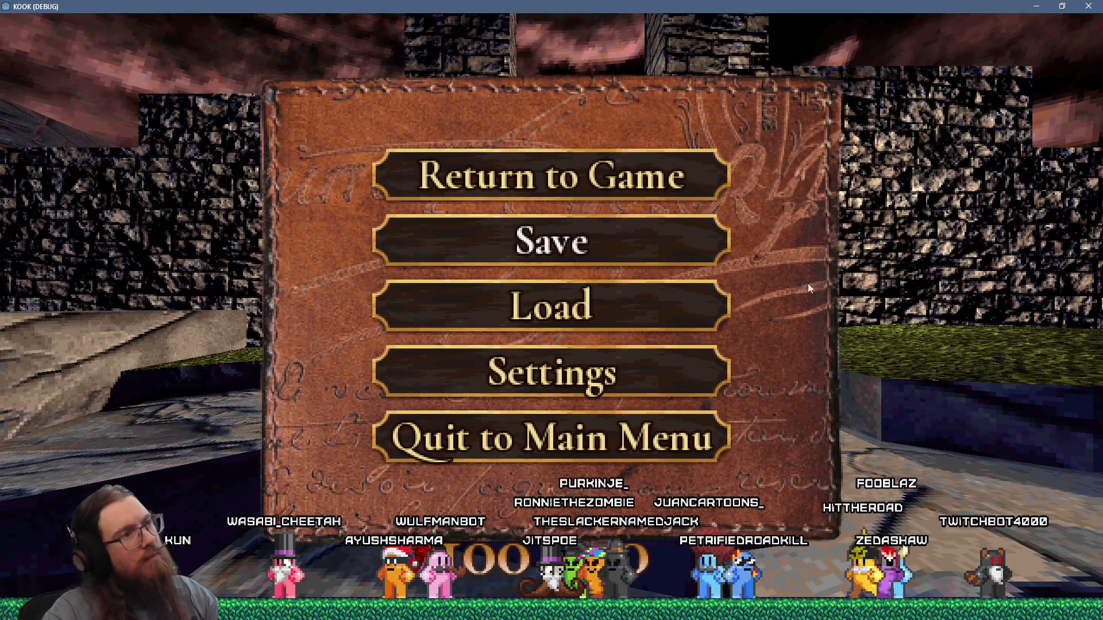
left_click(719, 357)
Open Sound Settings, raise the Sound Volume slider and scroll the Music volume up and down
left_click(654, 258)
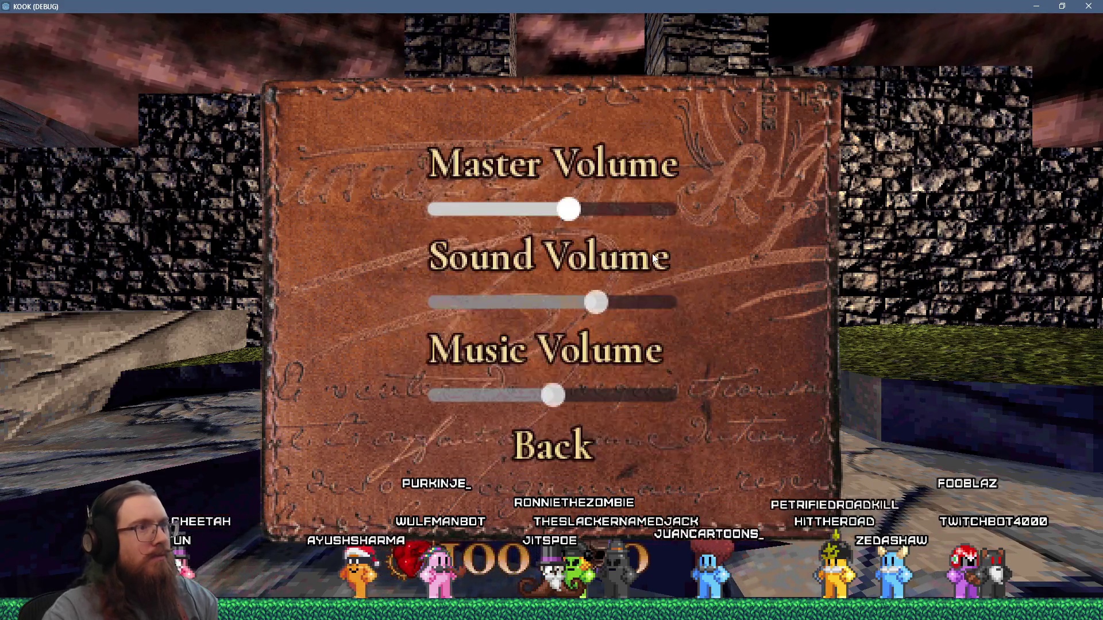
left_click(520, 312)
mouse_move(520, 312)
left_mouse_down()
mouse_move(635, 309)
mouse_move(615, 312)
left_mouse_up()
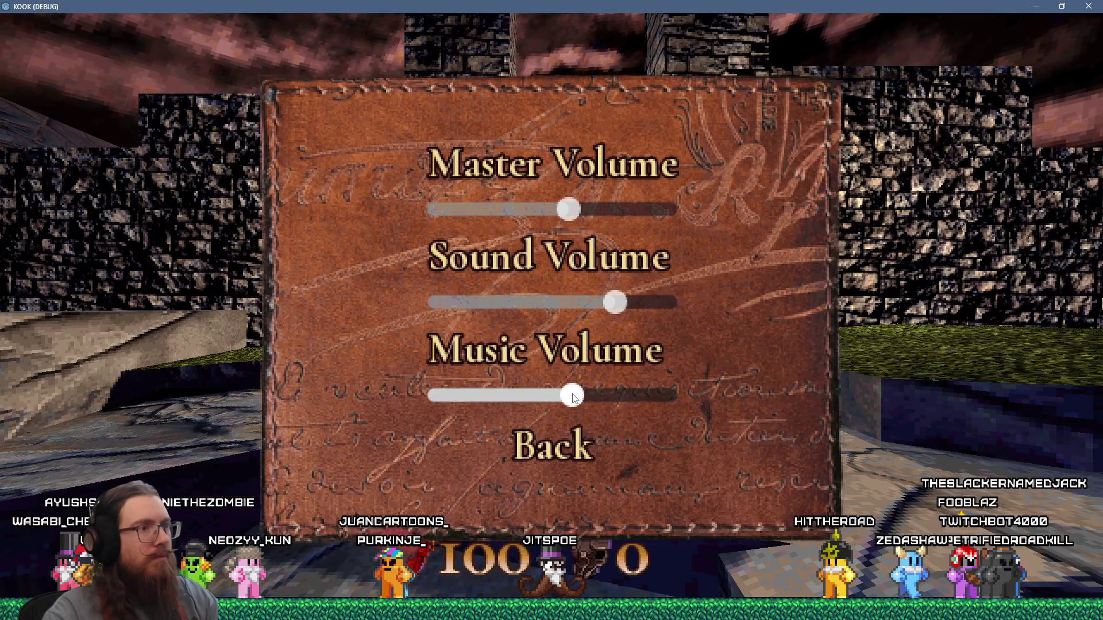
scroll(613, 397, "down", 5)
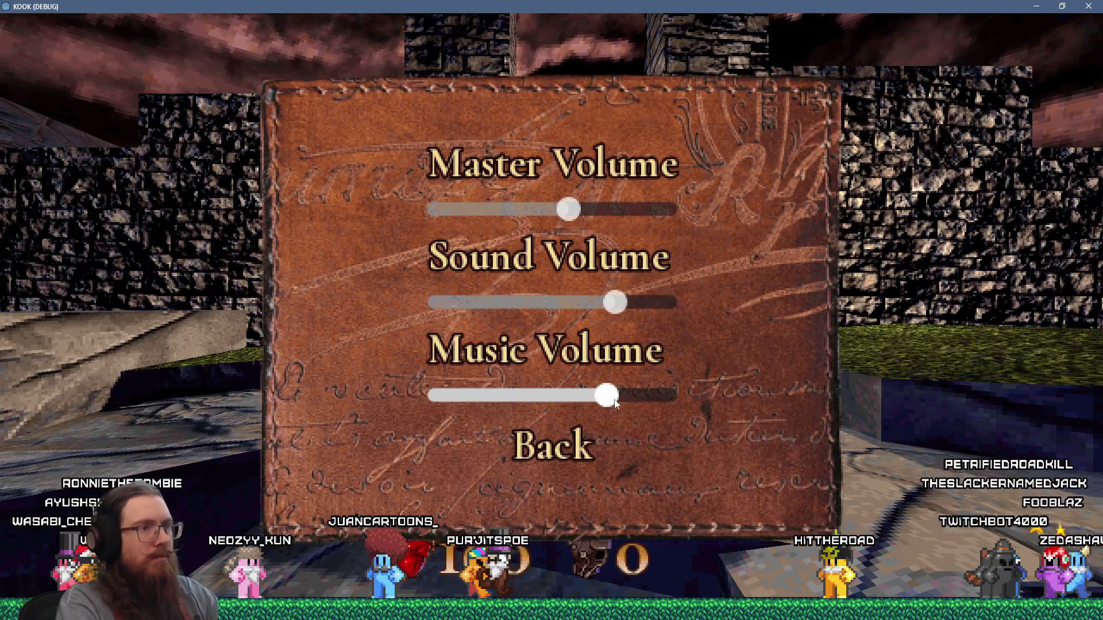
scroll(614, 402, "up", 2)
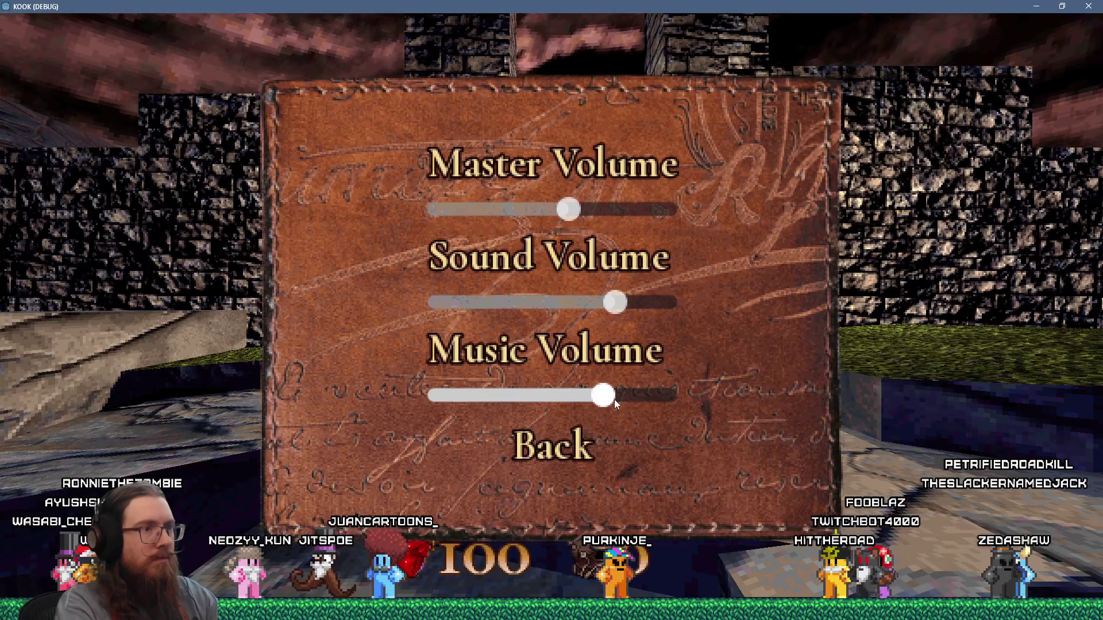
scroll(615, 400, "down", 6)
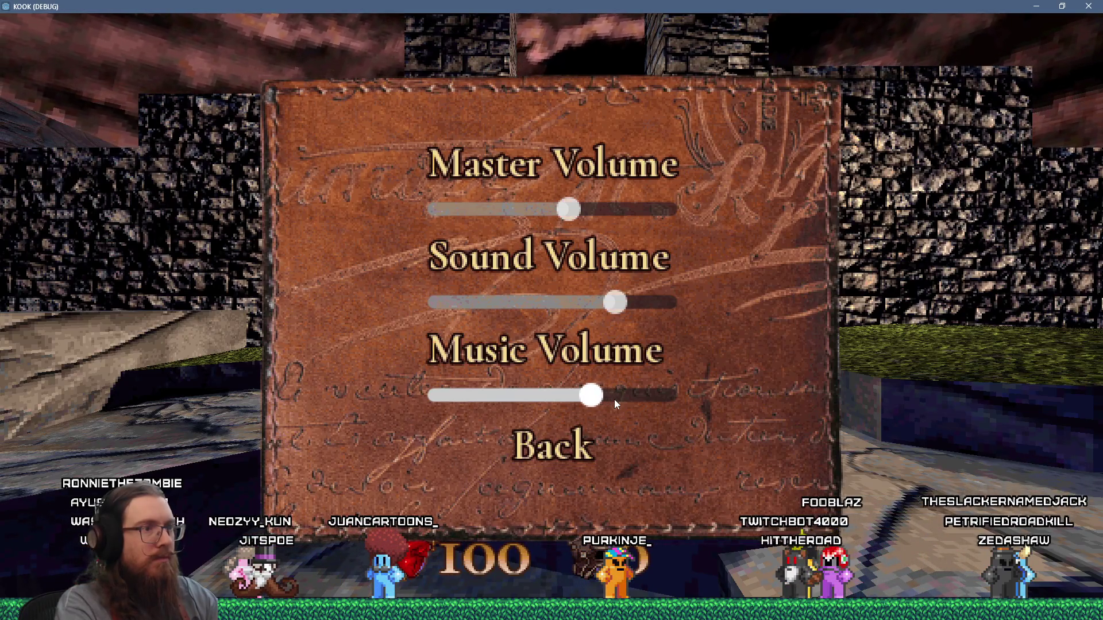
scroll(614, 402, "up", 2)
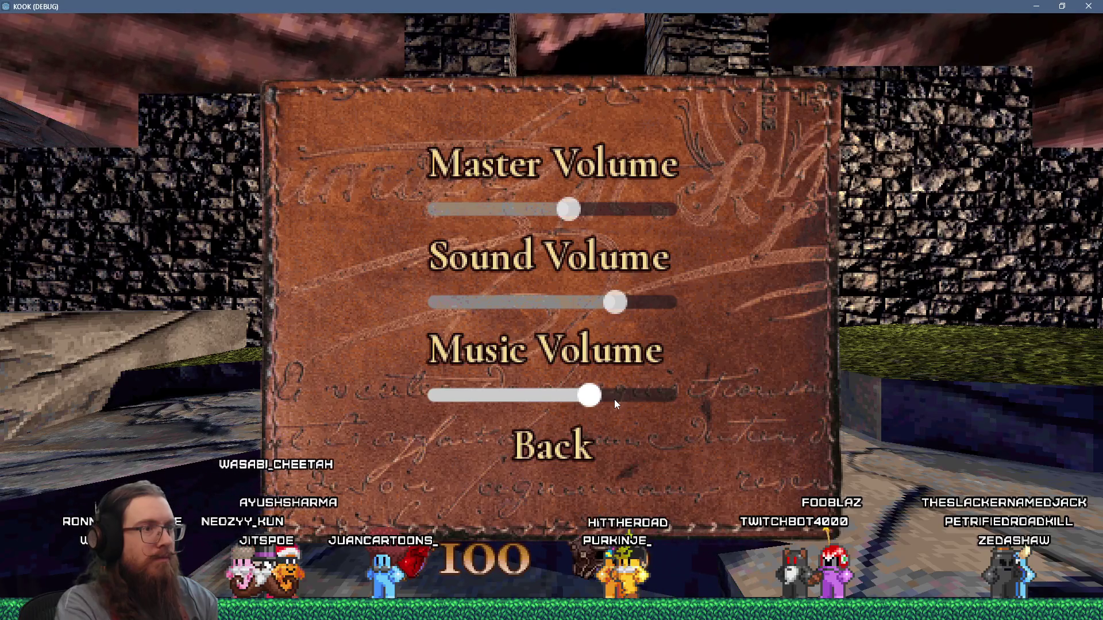
scroll(615, 401, "down", 6)
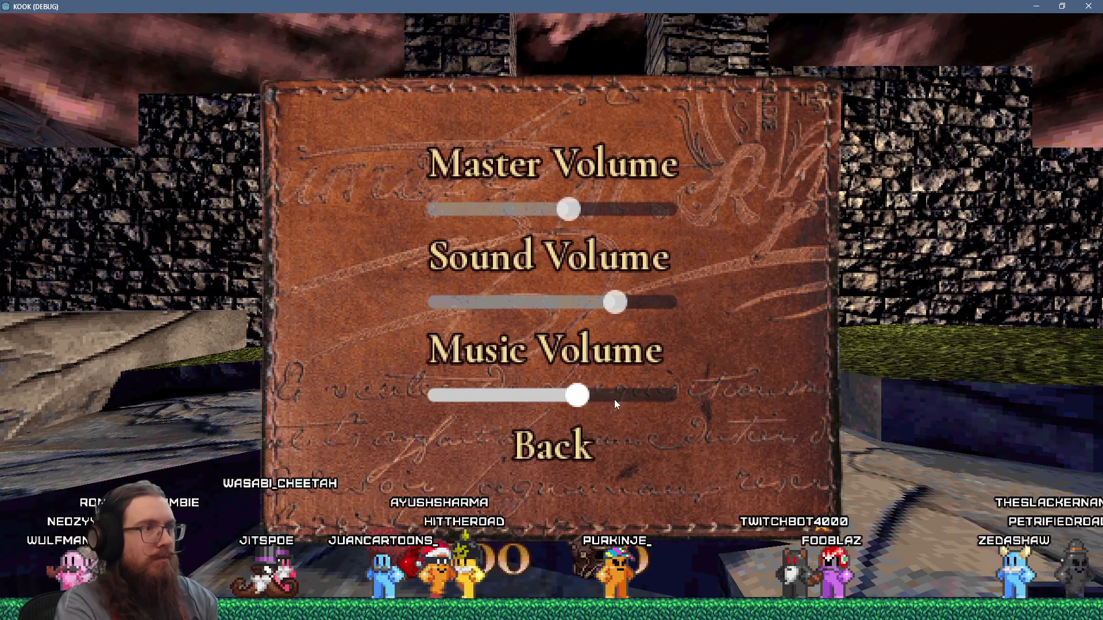
scroll(615, 399, "down", 4)
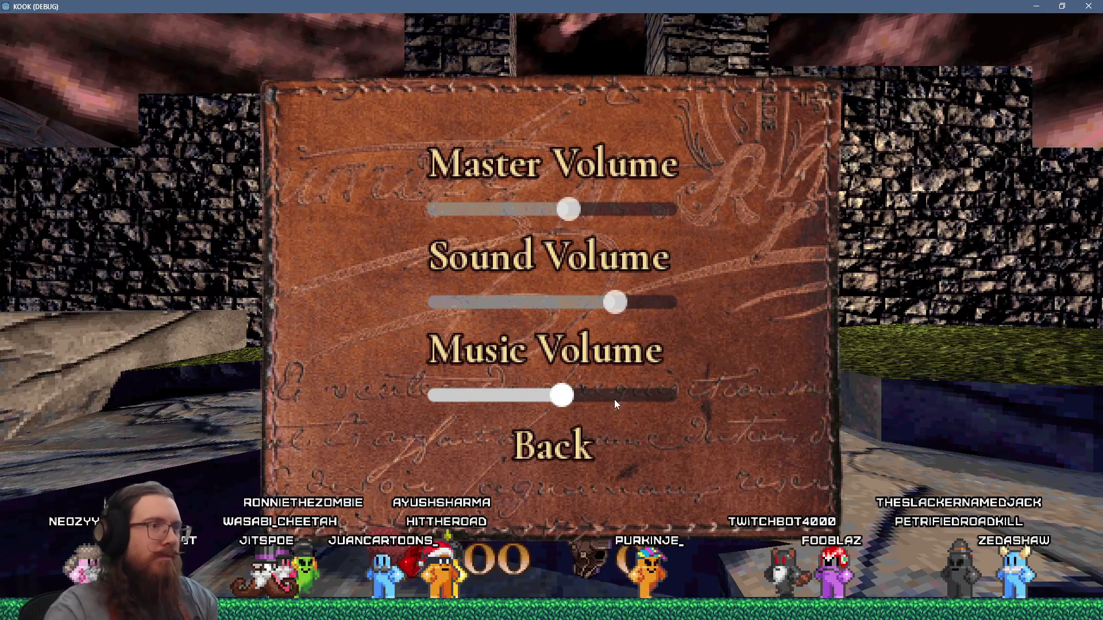
scroll(625, 317, "down", 12)
scroll(638, 310, "up", 20)
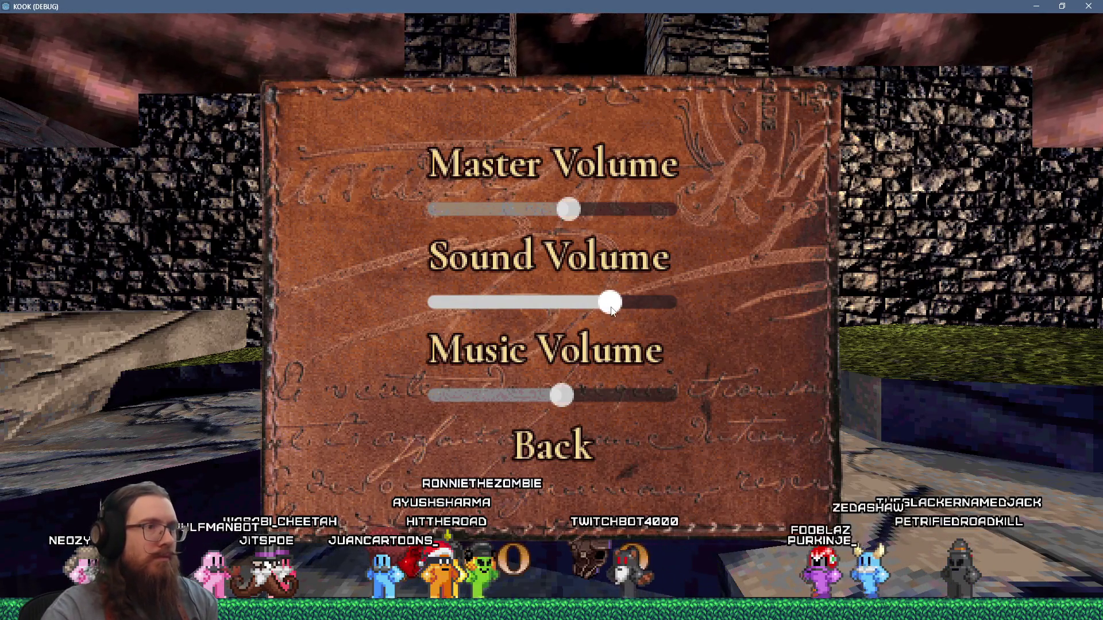
Fine-tune the Sound Volume and Master Volume sliders with small drags and a Right-arrow nudge
mouse_move(644, 308)
left_mouse_down()
mouse_move(567, 312)
mouse_move(620, 314)
left_mouse_up()
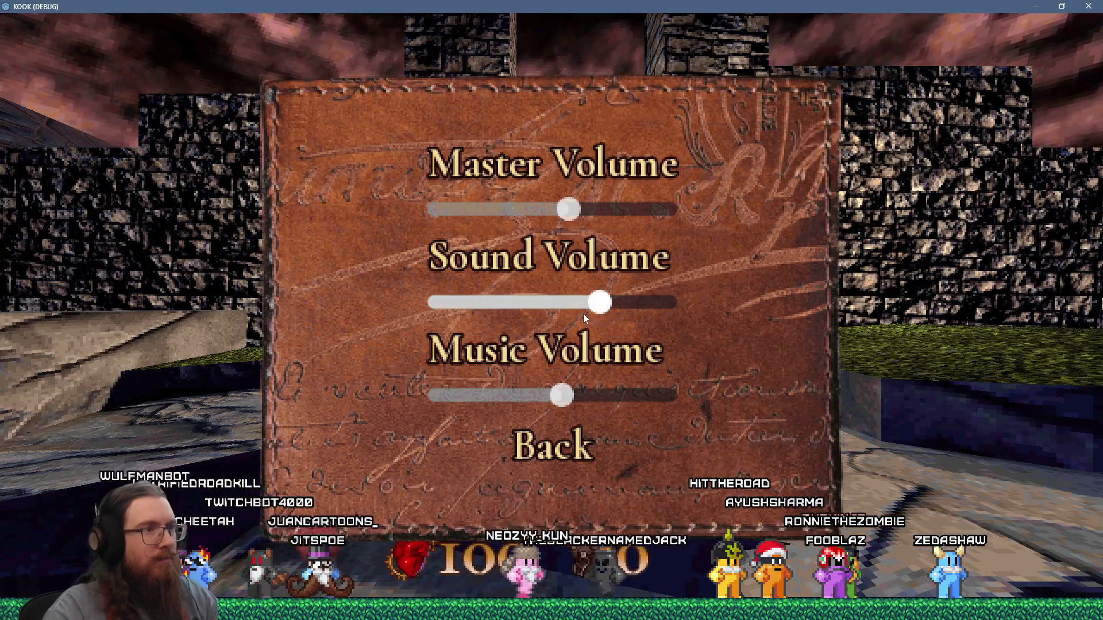
mouse_move(580, 312)
left_mouse_down()
mouse_move(620, 312)
mouse_move(580, 312)
mouse_move(606, 311)
left_mouse_up()
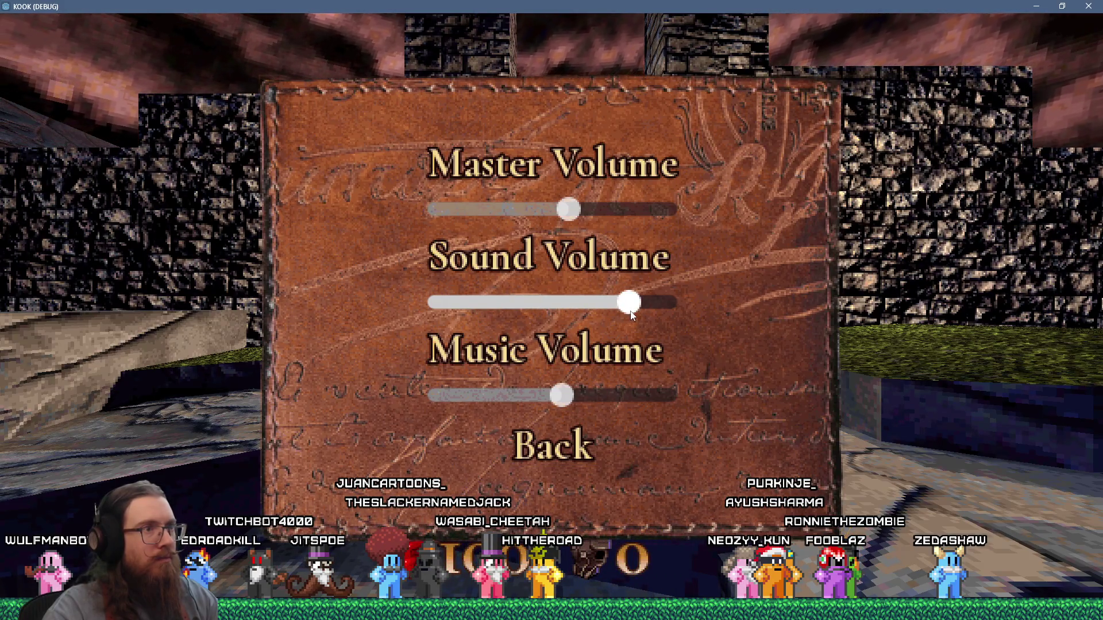
left_click_drag(630, 311, 592, 311)
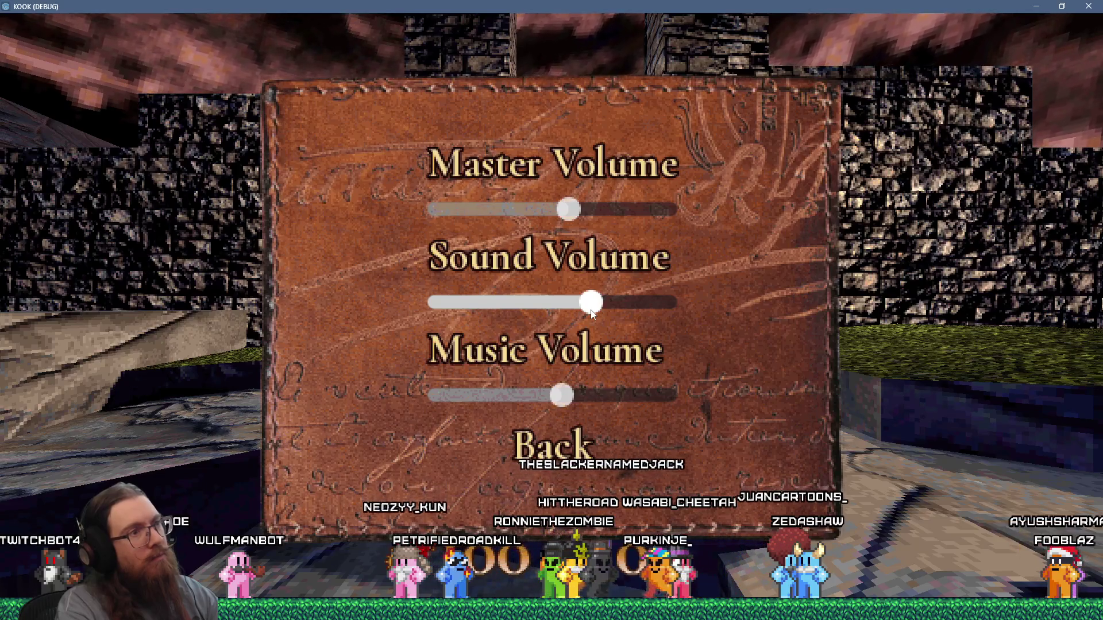
key("Right")
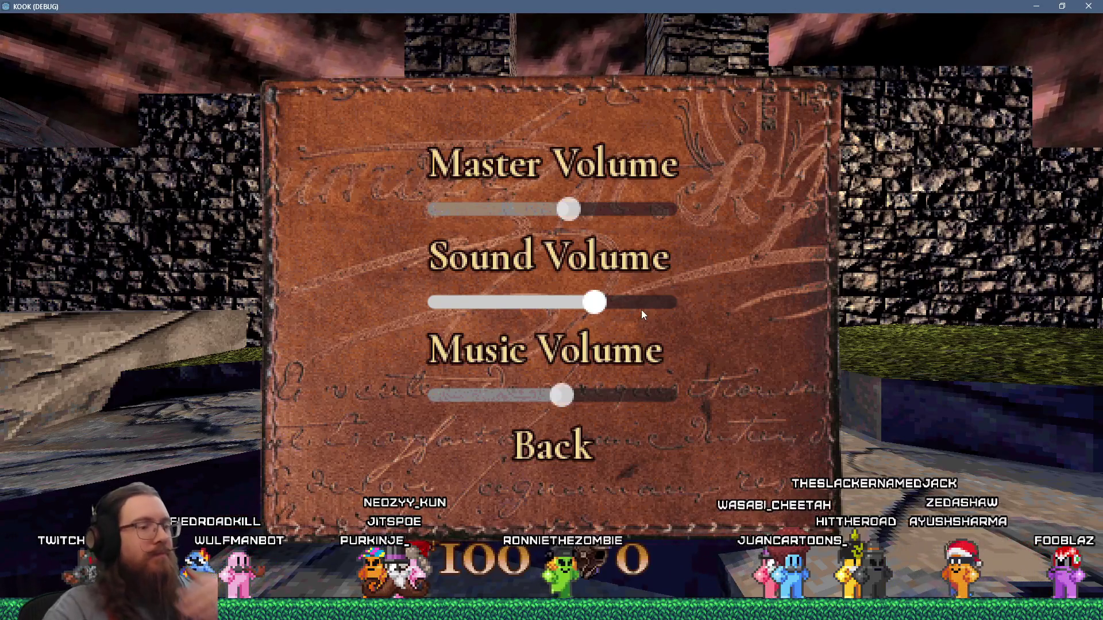
mouse_move(569, 219)
left_mouse_down()
mouse_move(536, 218)
mouse_move(631, 220)
mouse_move(552, 219)
mouse_move(564, 234)
mouse_move(546, 218)
mouse_move(619, 215)
mouse_move(541, 225)
left_mouse_up()
mouse_move(624, 220)
left_mouse_down()
mouse_move(547, 218)
mouse_move(620, 219)
mouse_move(557, 221)
left_mouse_up()
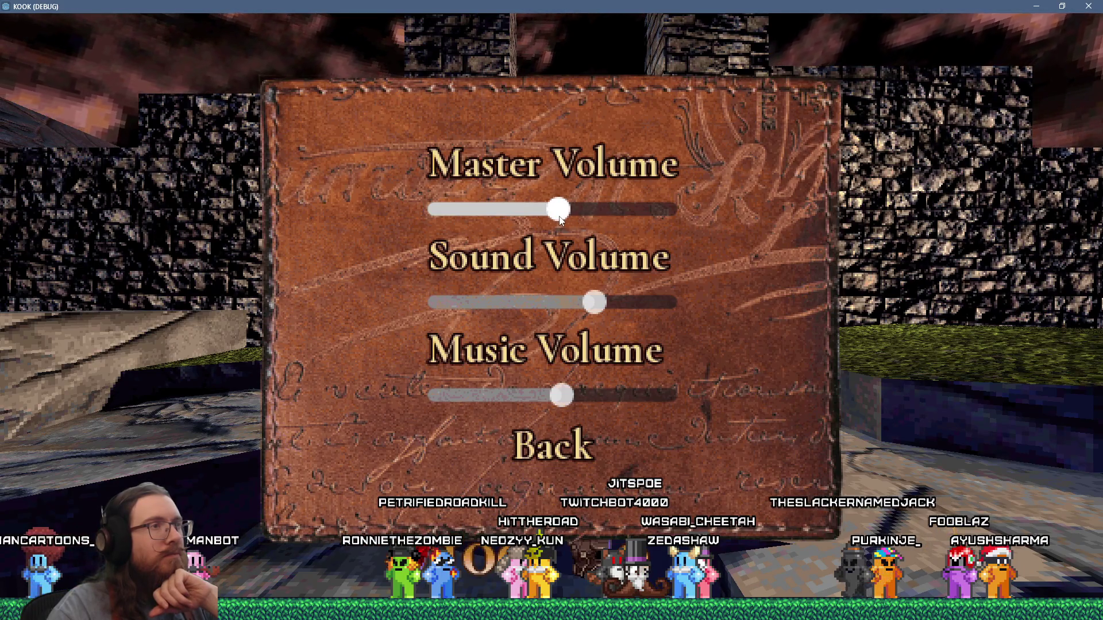
Back out to the pause menu, quit to the main menu and close the game
left_click(584, 459)
left_click(585, 459)
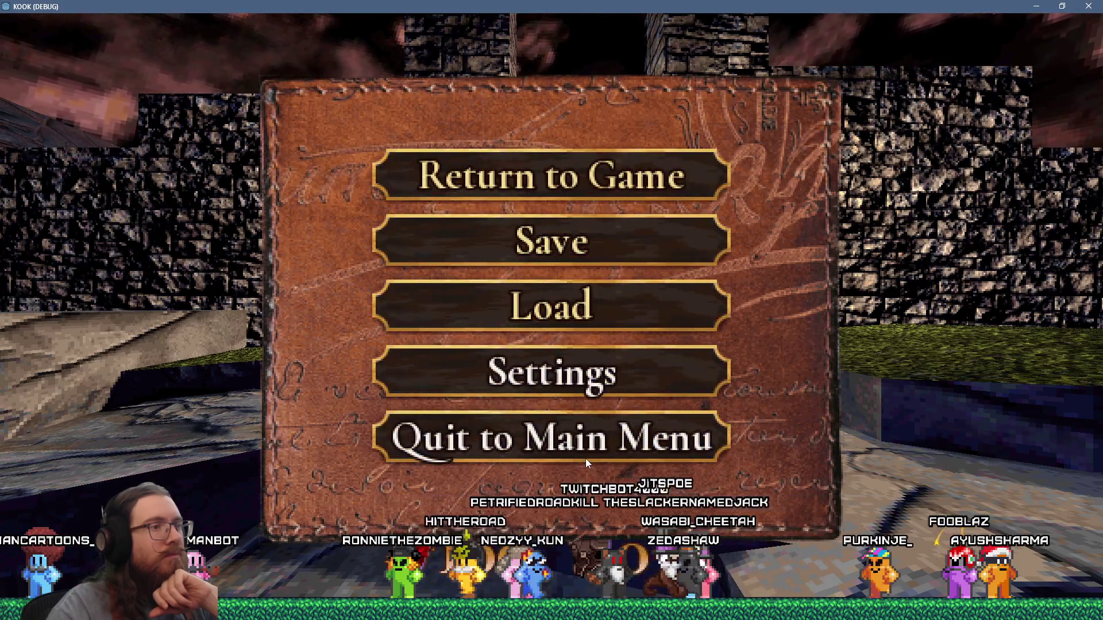
left_click(585, 454)
left_click(580, 438)
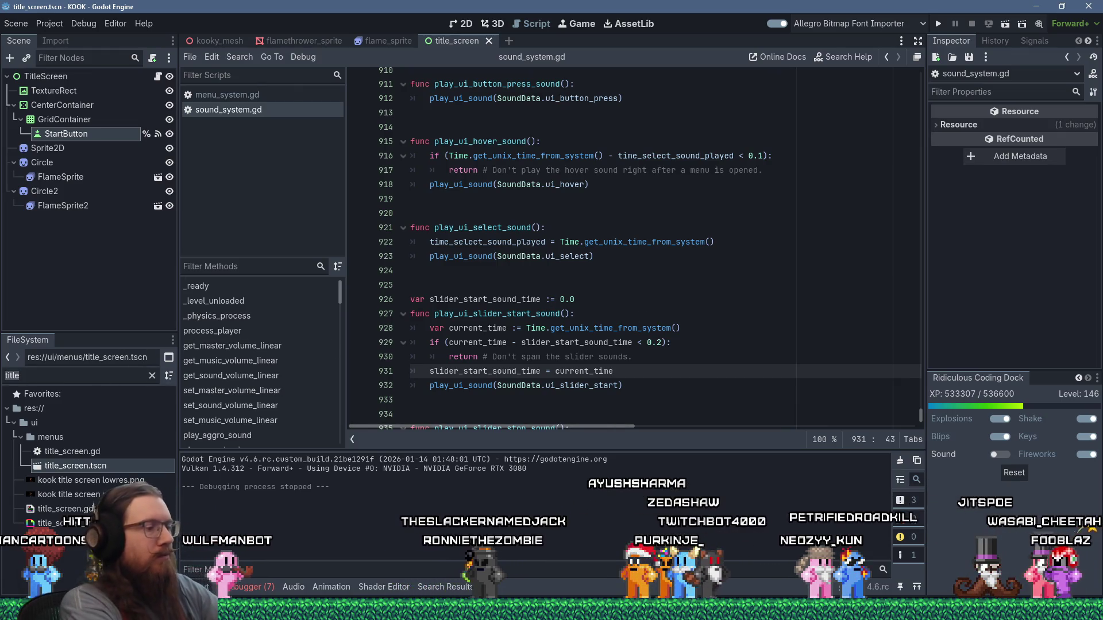
Filter for 'sound set', open the sound_settings scene and inspect its BackButton node
type("sound set")
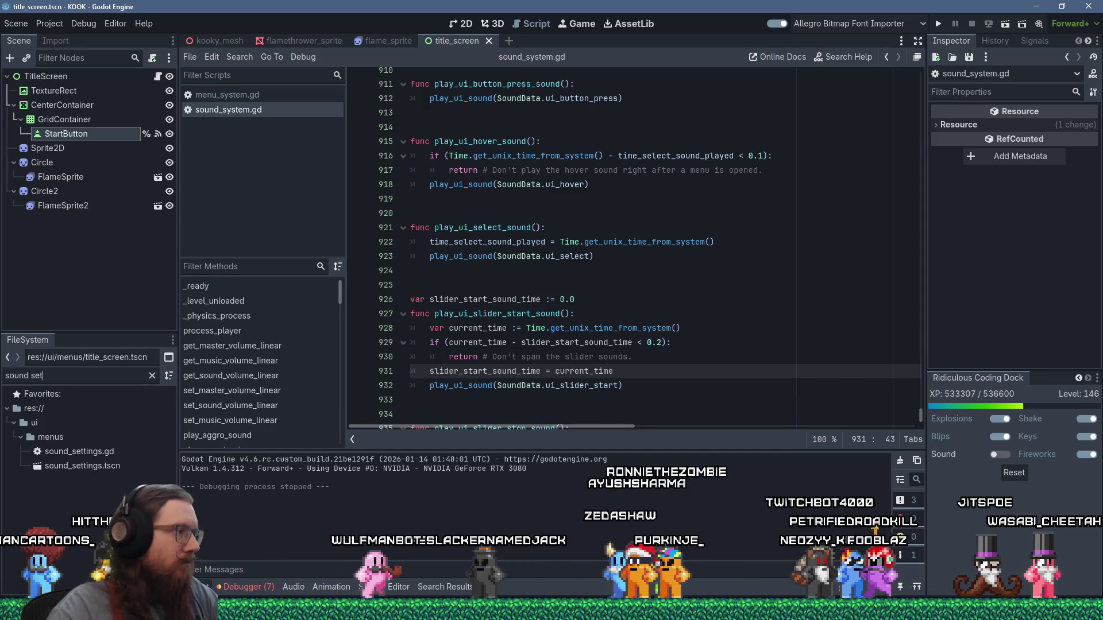
double_click(102, 466)
left_click(66, 220)
left_click(499, 27)
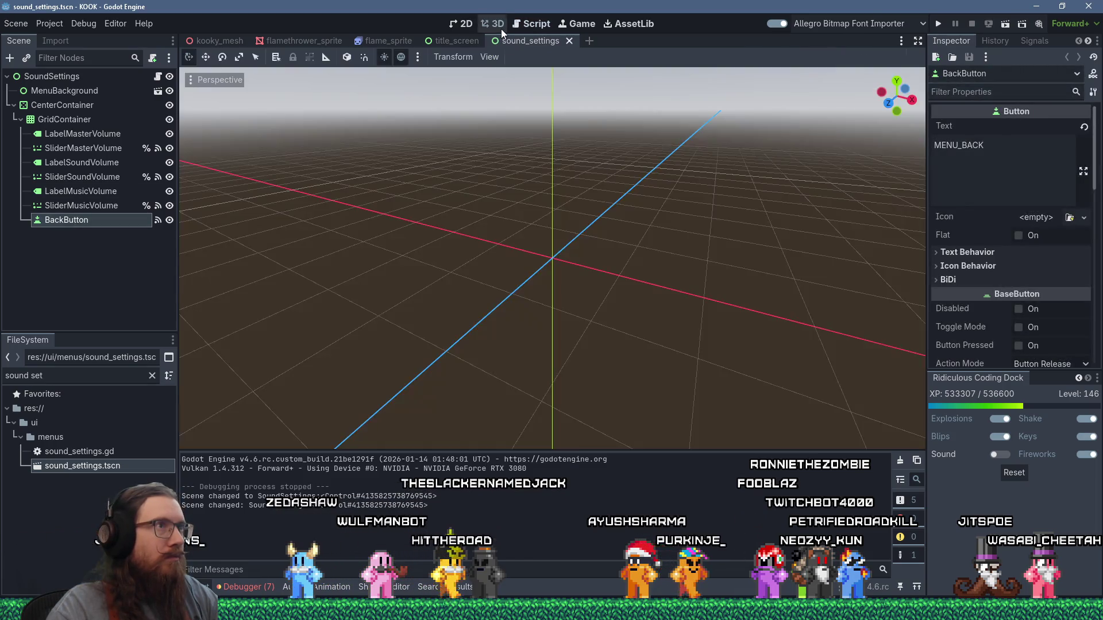
left_click_drag(594, 240, 546, 264)
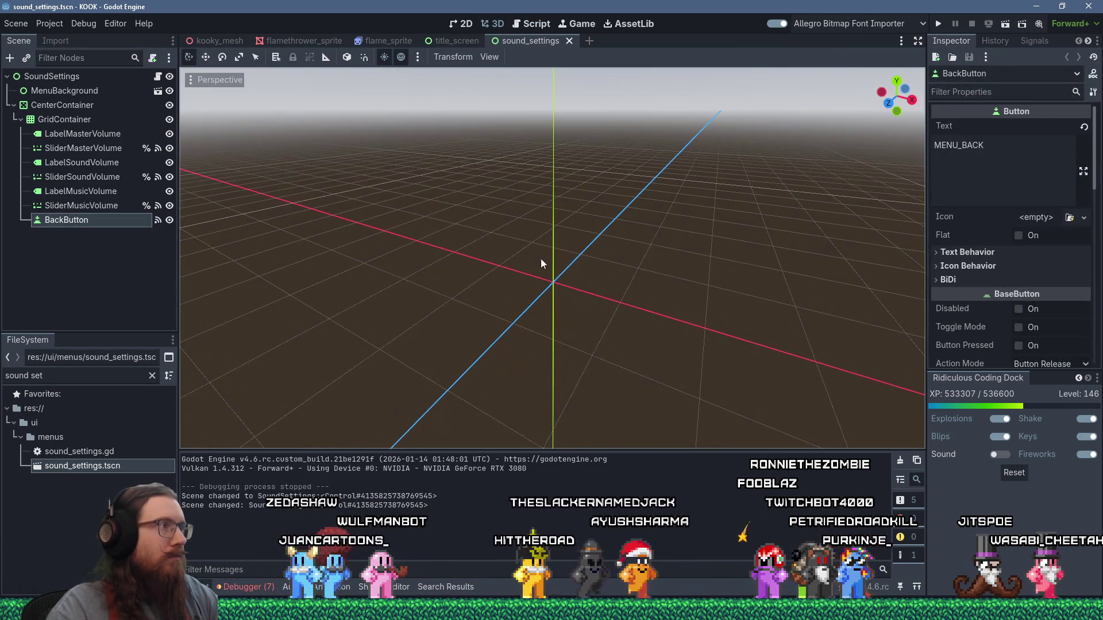
scroll(551, 225, "down", 3)
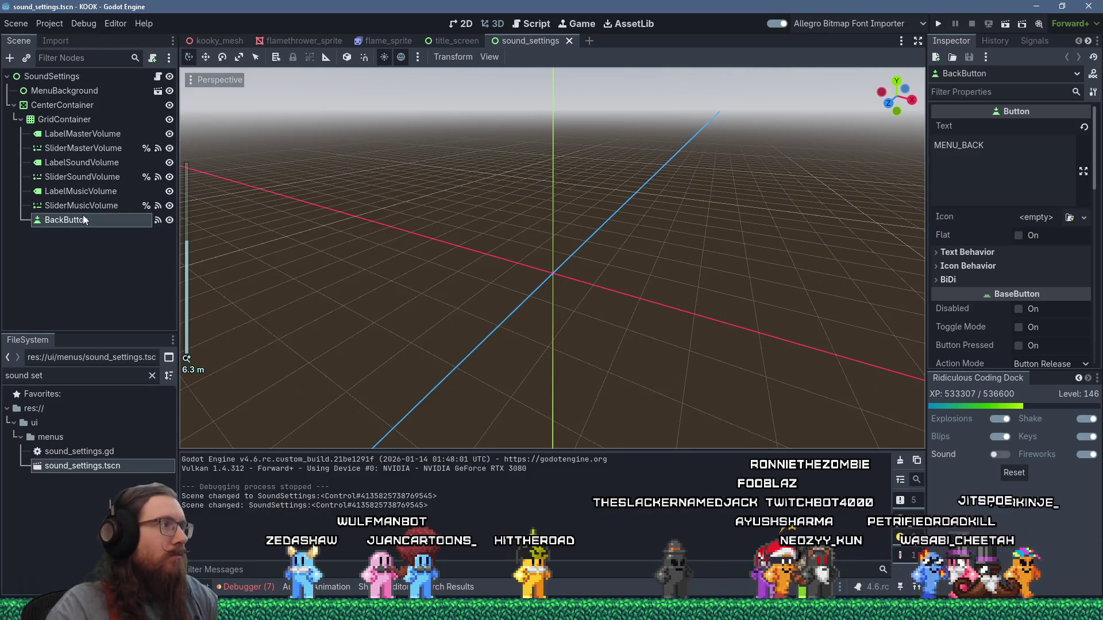
right_click(82, 215)
left_click(50, 232)
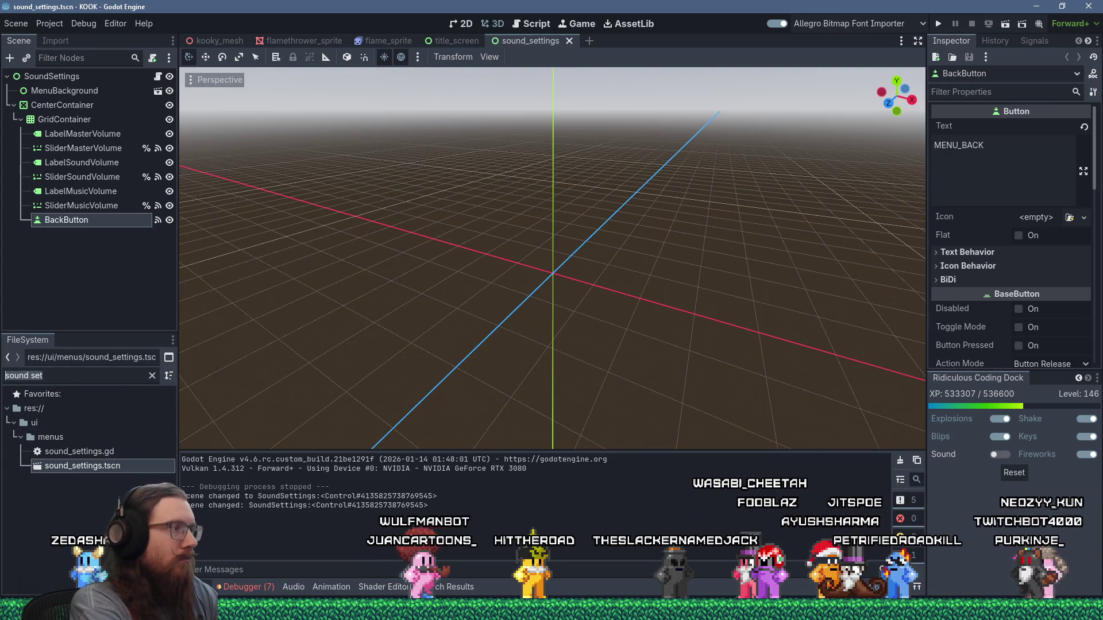
Open the main menu and brass plate button scenes, comparing them with sound settings
key("ctrl+a")
type("main menu")
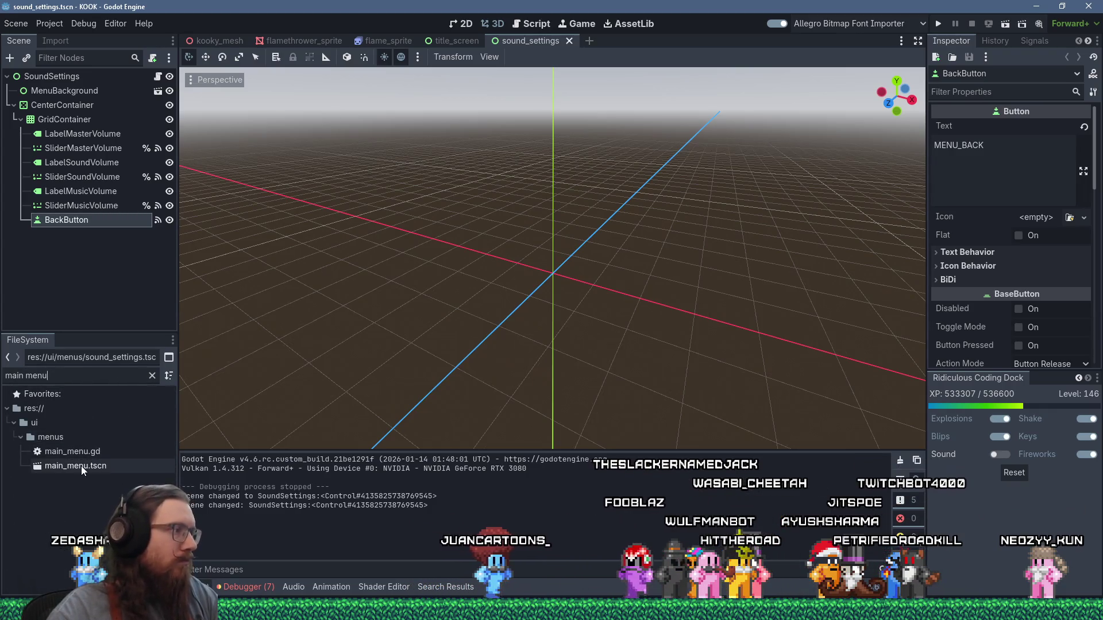
double_click(81, 466)
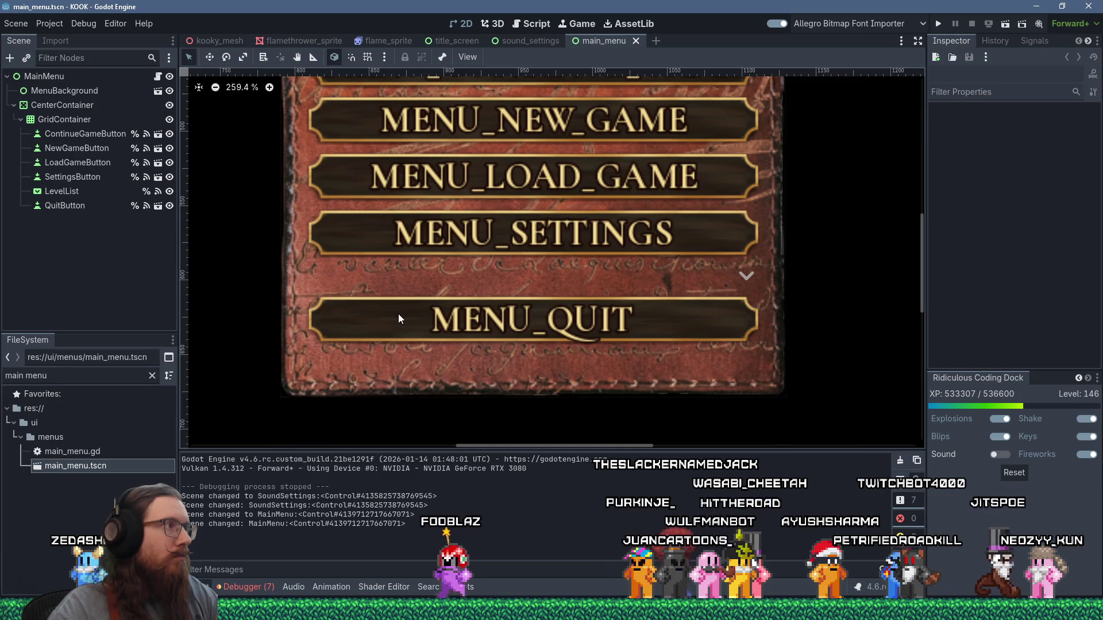
left_click(158, 178)
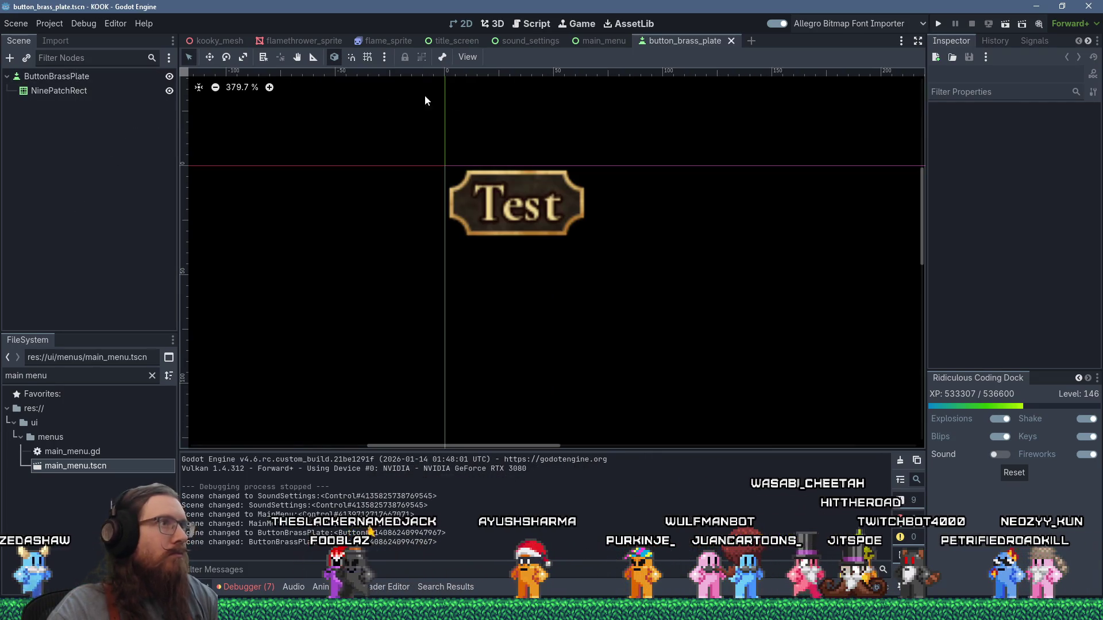
left_click(530, 43)
scroll(652, 246, "down", 4)
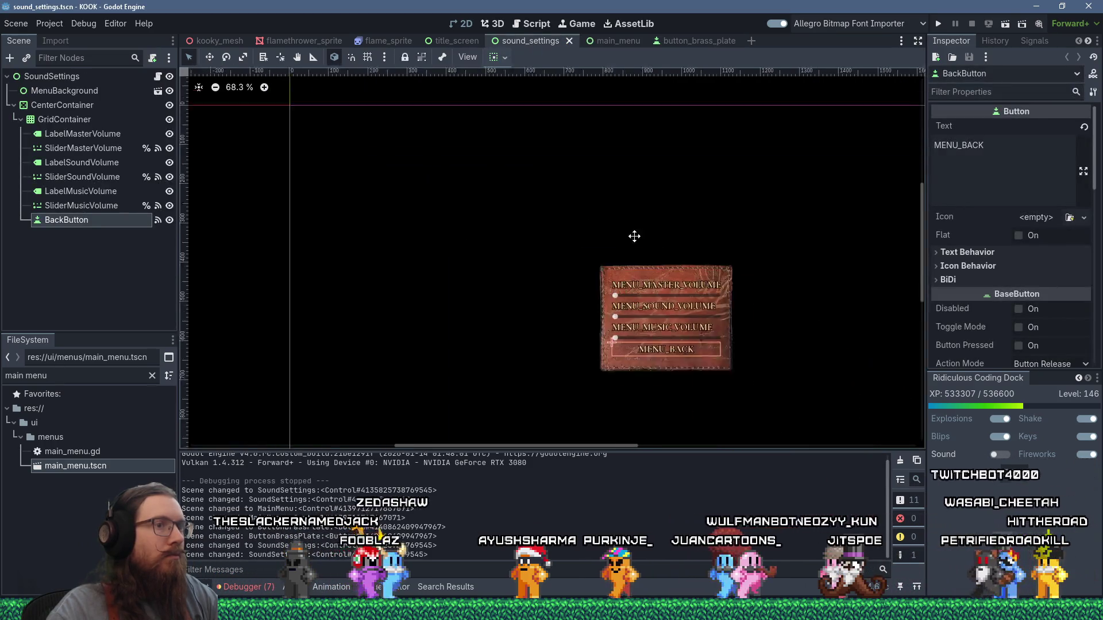
scroll(633, 318, "up", 5)
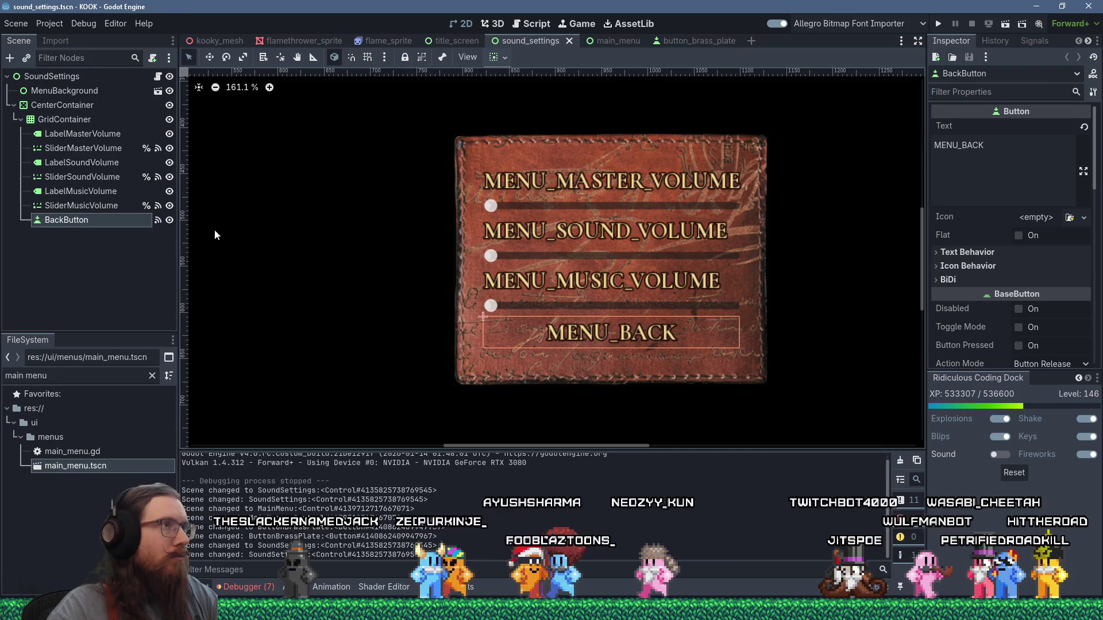
left_click(610, 40)
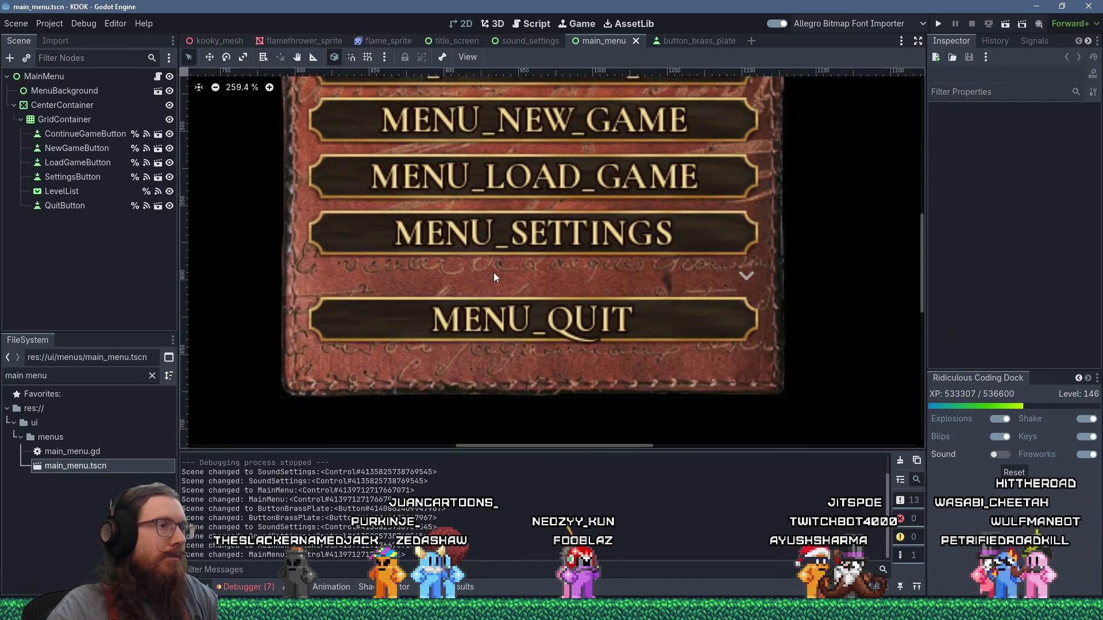
Filter for 'menu sett', open the settings menu script, clear the filter and open settings.tscn
type("menu set")
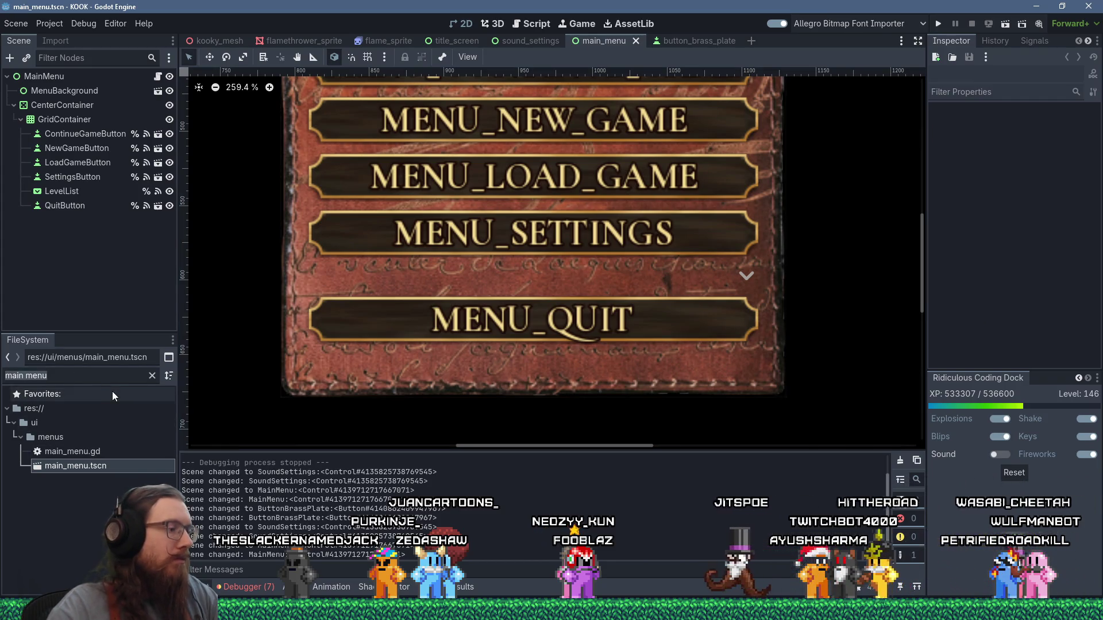
type("t")
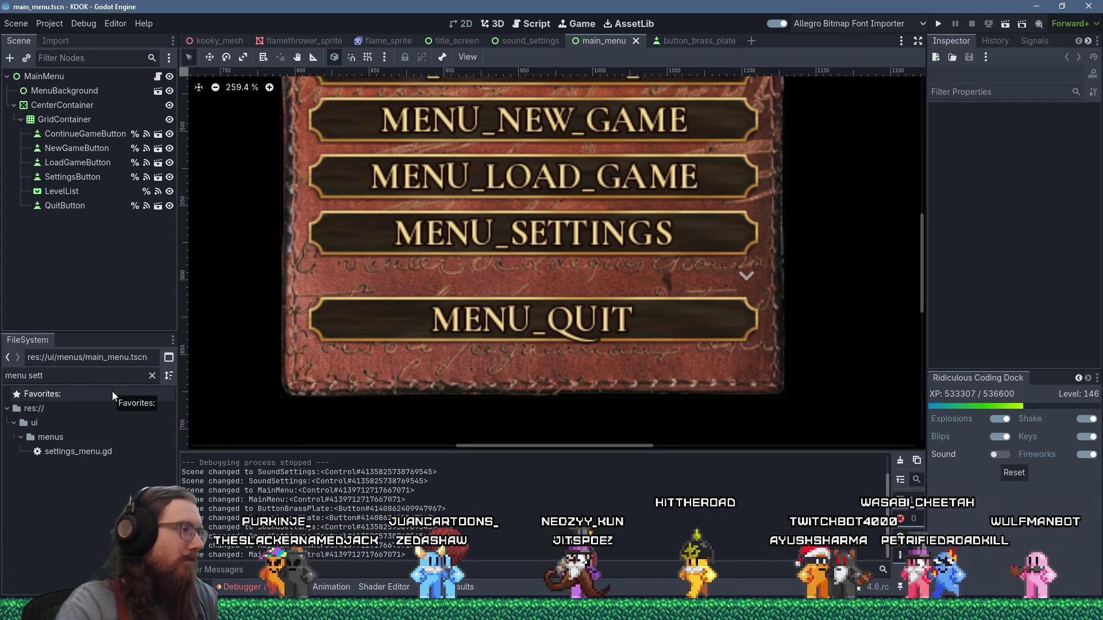
double_click(115, 451)
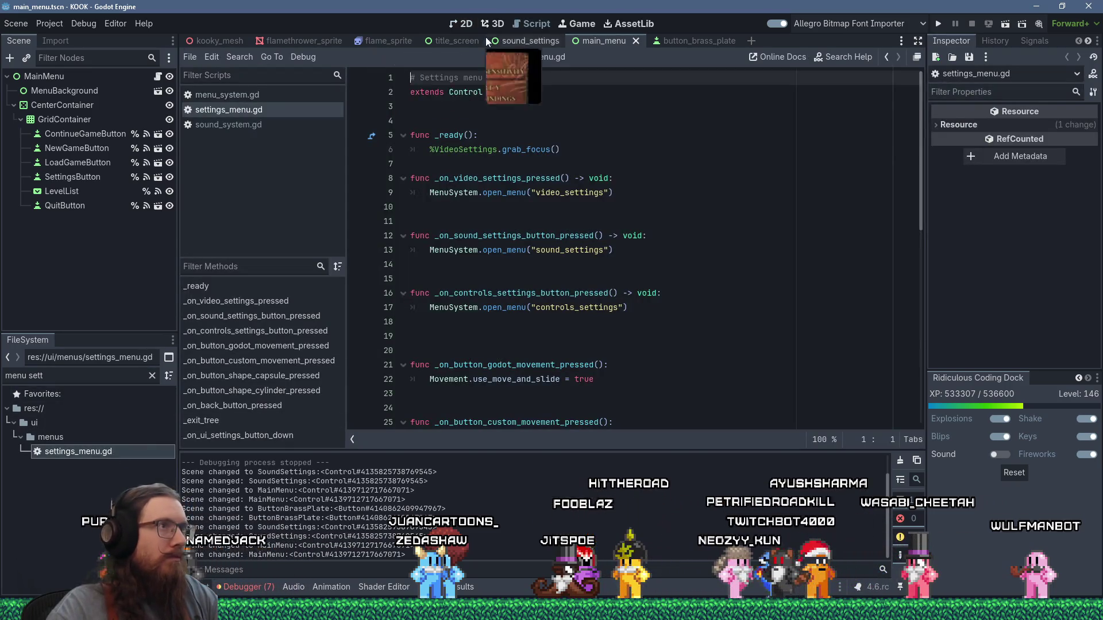
left_click(132, 374)
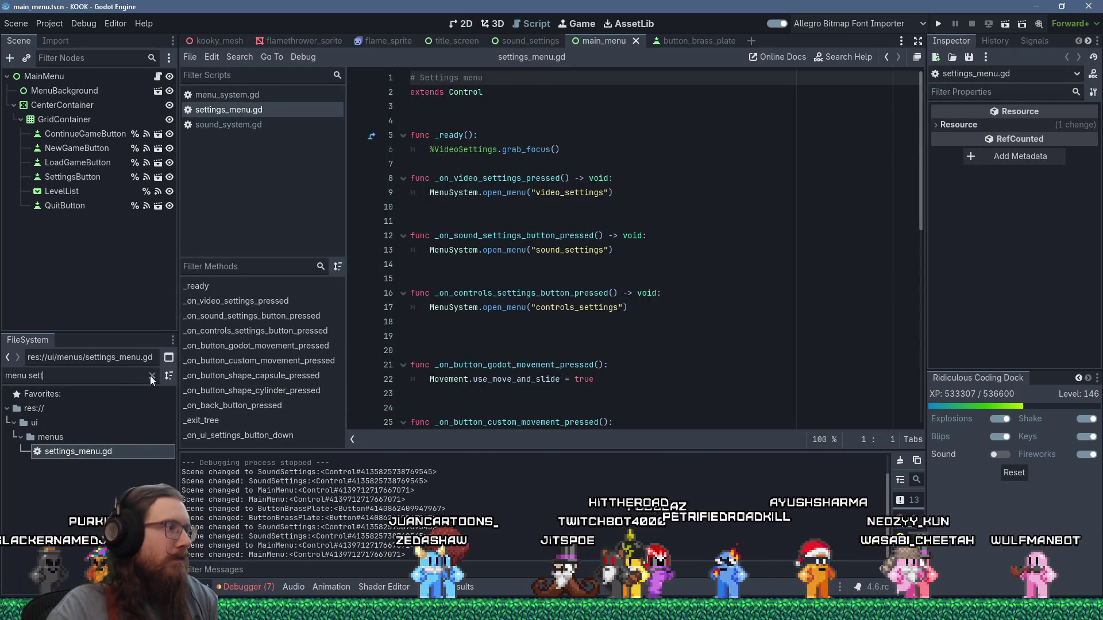
left_click(152, 375)
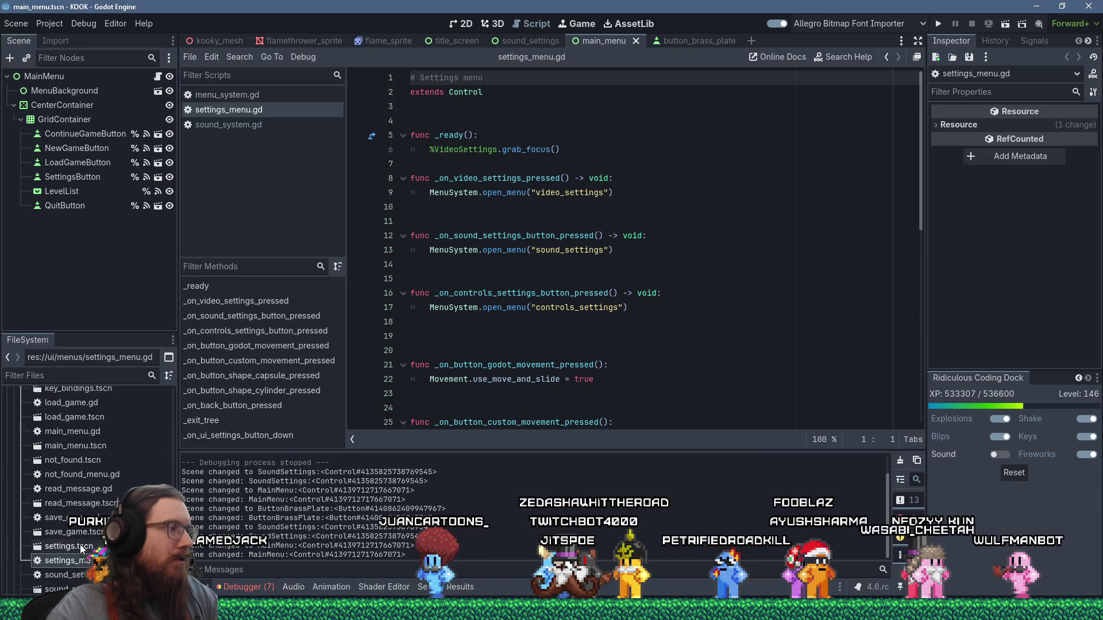
double_click(80, 545)
left_click(466, 26)
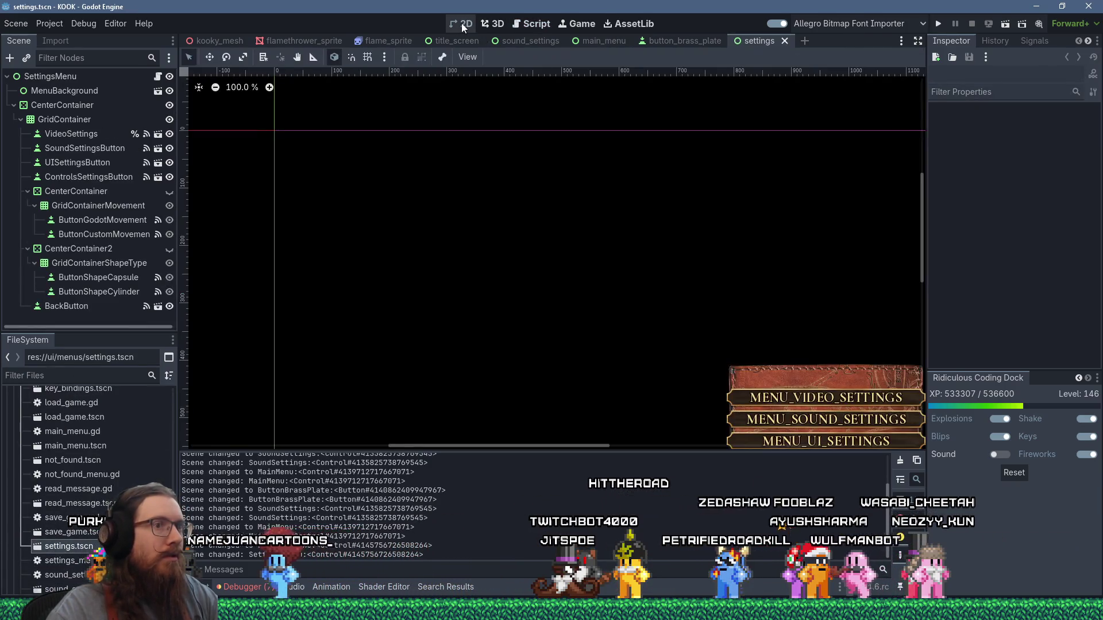
Delete sound_settings' old BackButton and paste the settings menu's BackButton into GridContainer
left_click(637, 292)
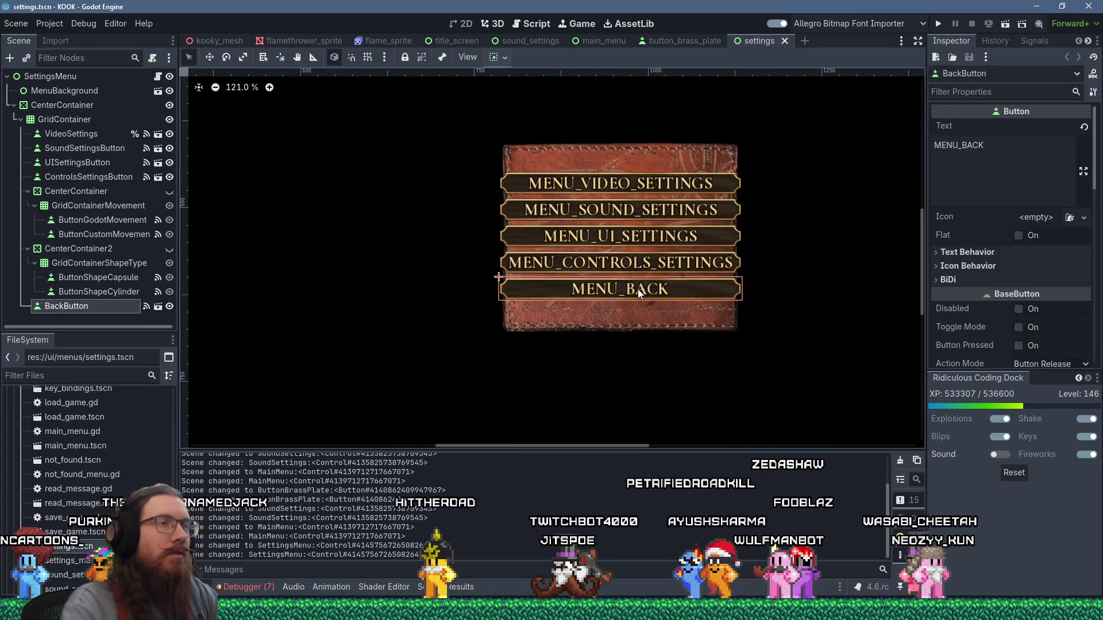
left_click(509, 39)
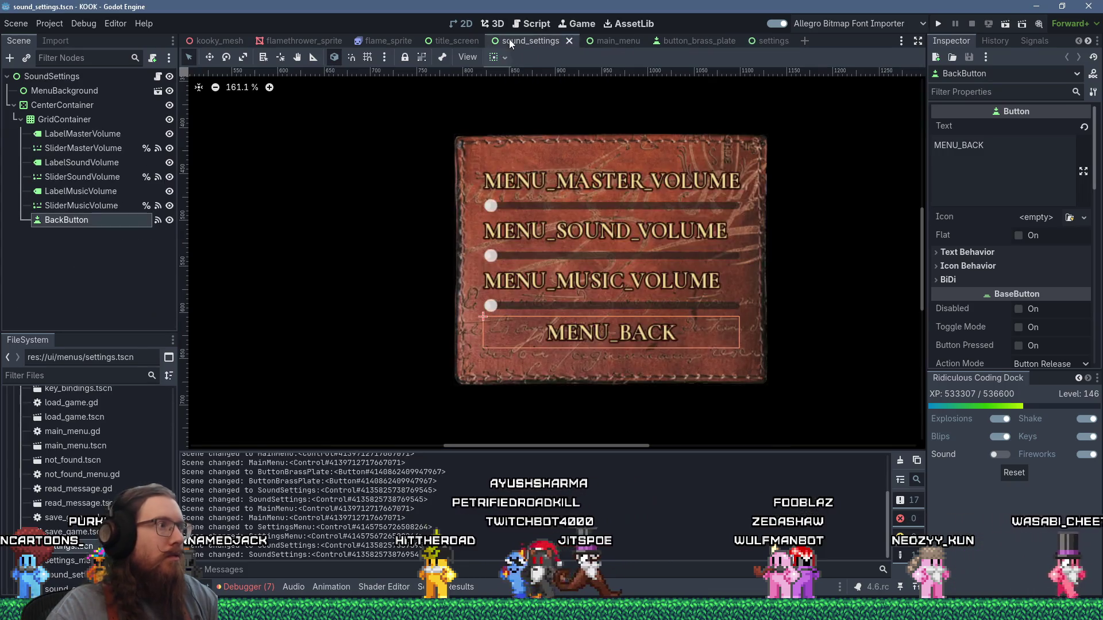
right_click(71, 224)
left_click(172, 582)
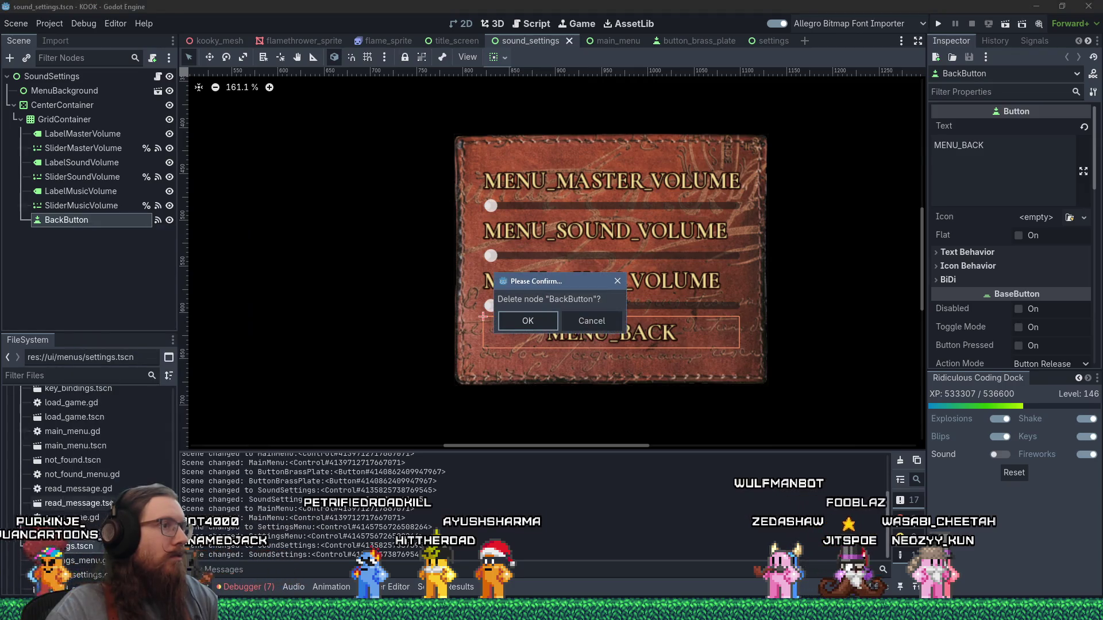
left_click(516, 323)
right_click(70, 123)
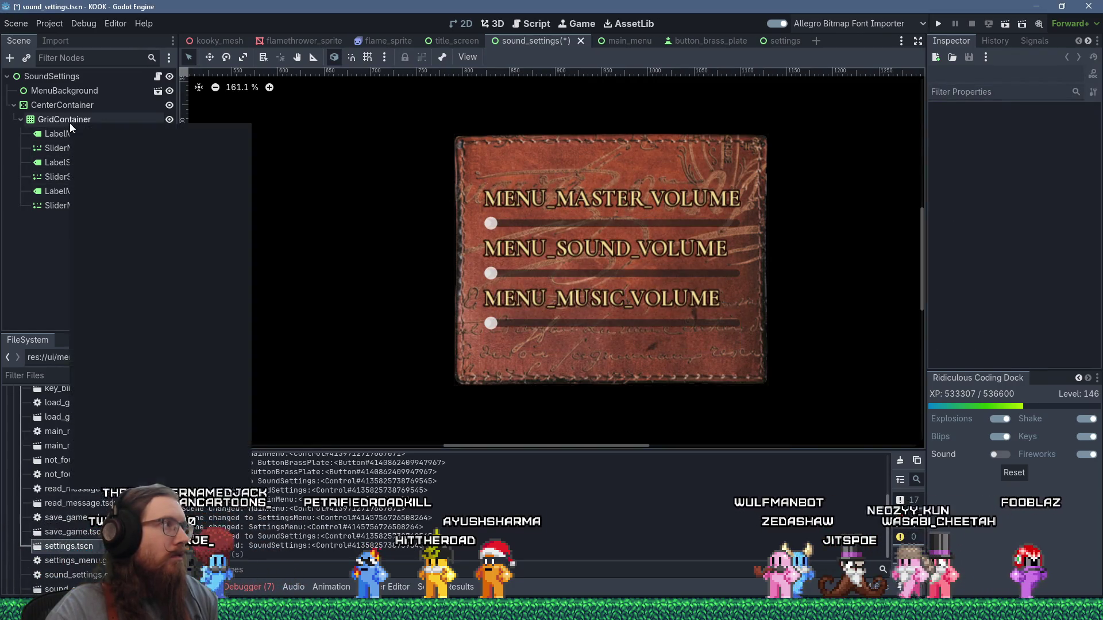
left_click(113, 214)
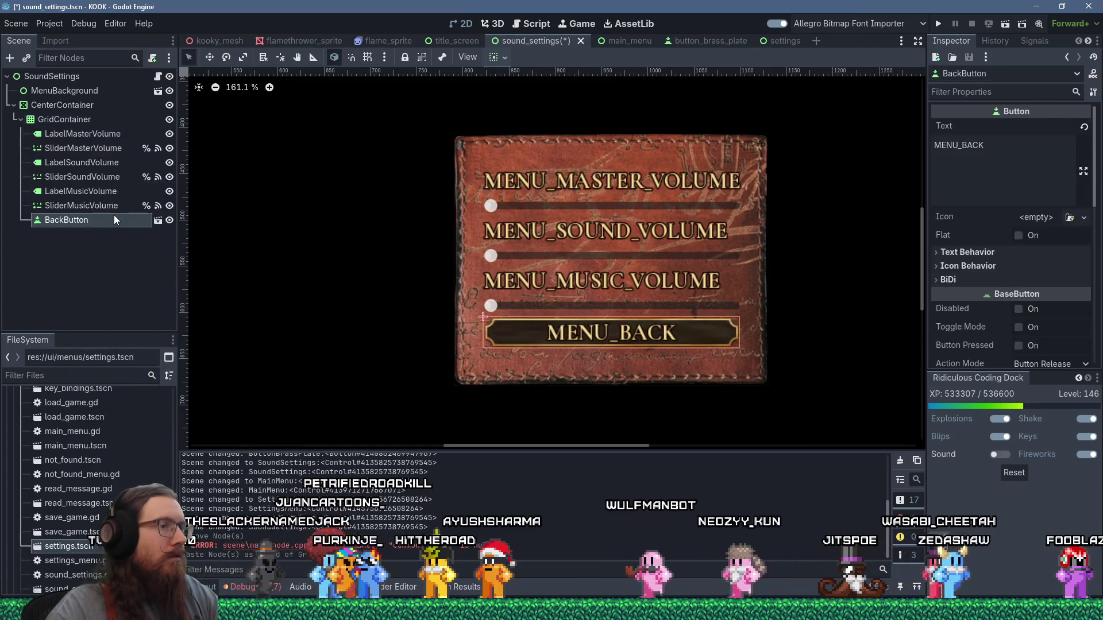
Connect the new BackButton's button_down signal to _on_back_button_pressed in sound_settings.gd
left_click(1034, 40)
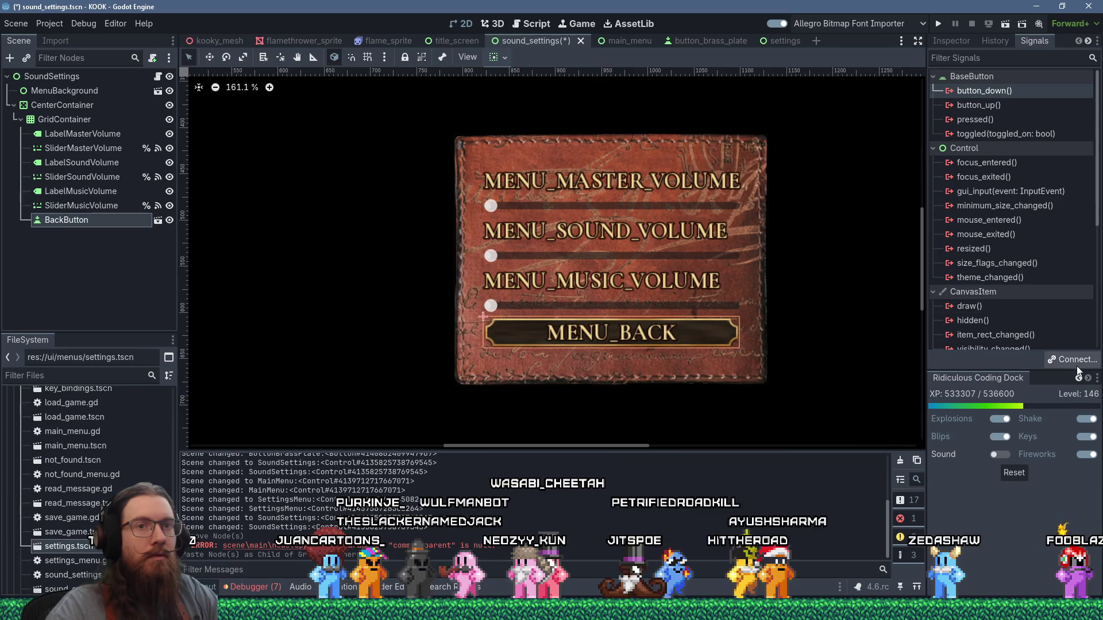
left_click(1074, 360)
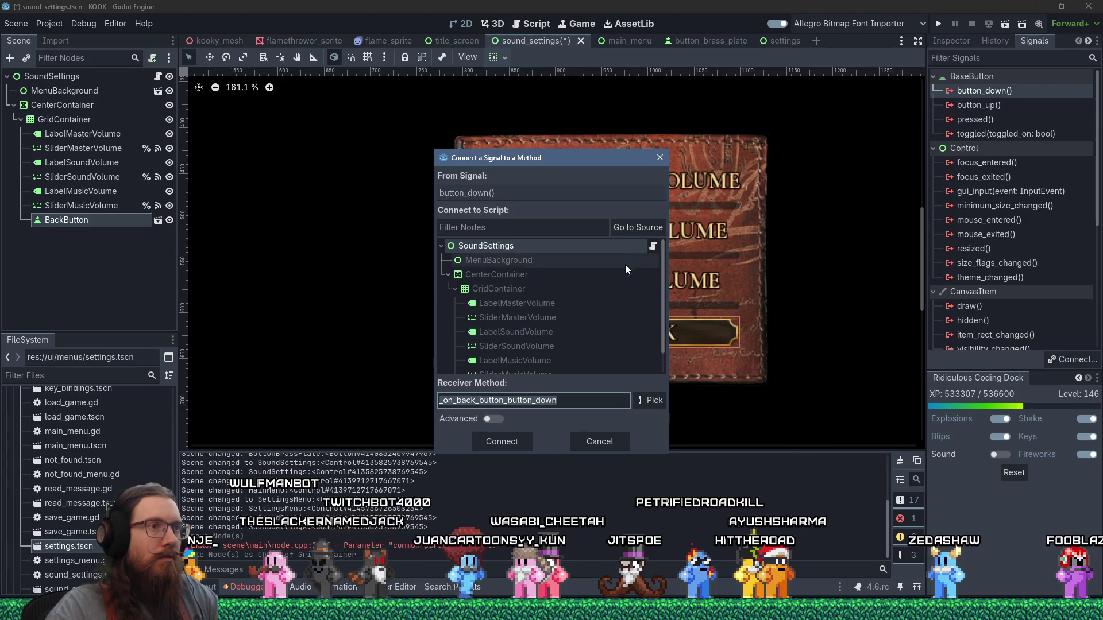
scroll(609, 340, "down", 1)
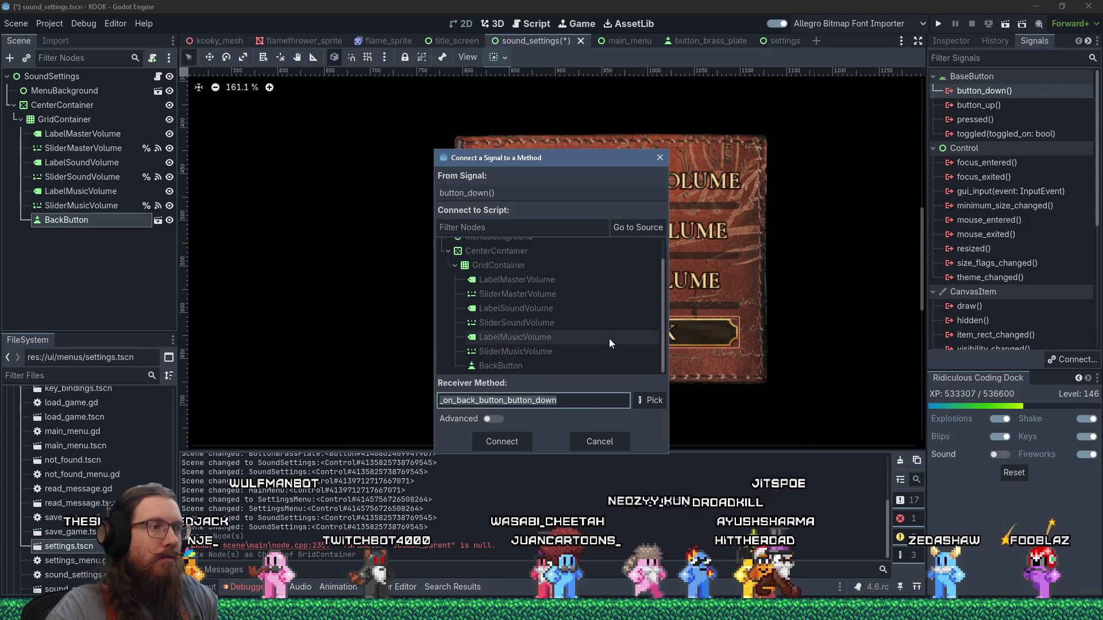
left_click(649, 400)
left_click(540, 210)
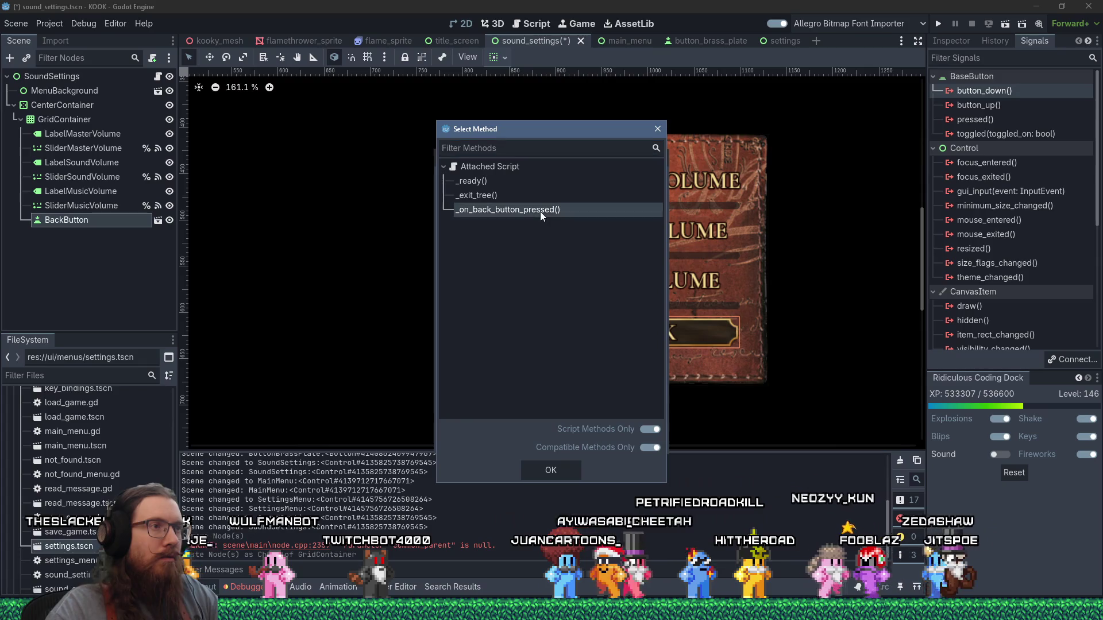
left_click(565, 466)
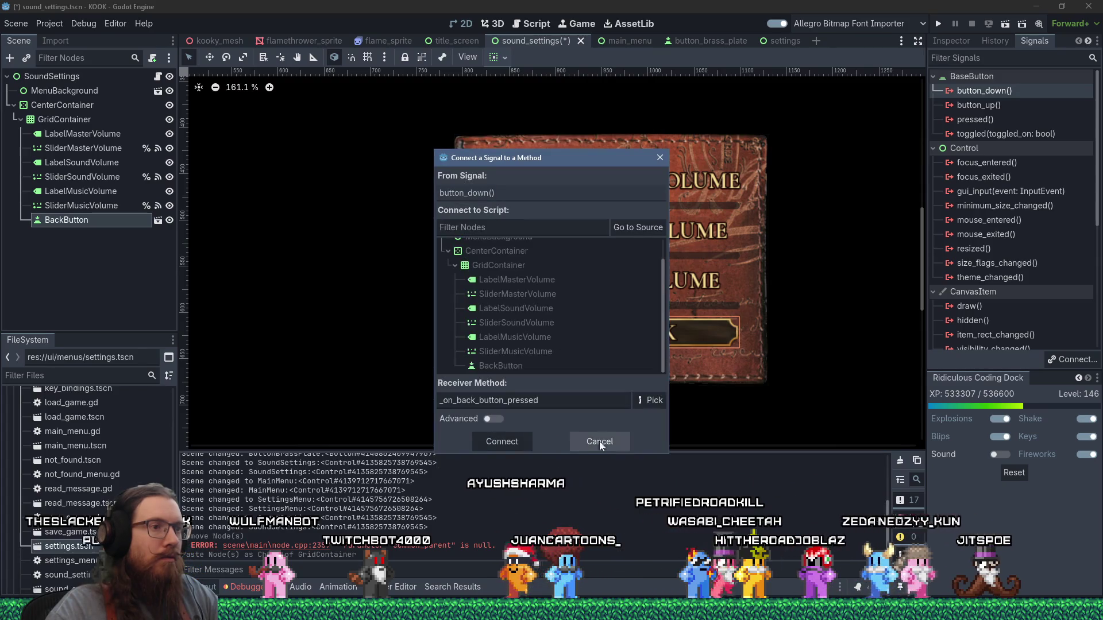
left_click(522, 448)
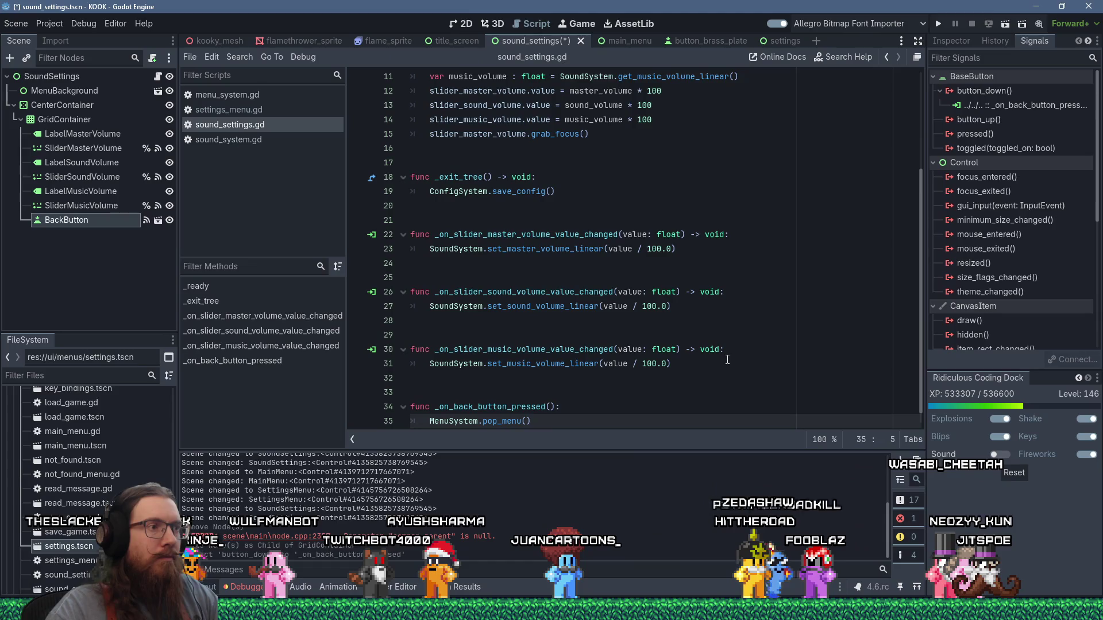
Fix the blank-line spacing around _on_back_button_pressed, save sound_settings.gd and run the game
left_click(573, 392)
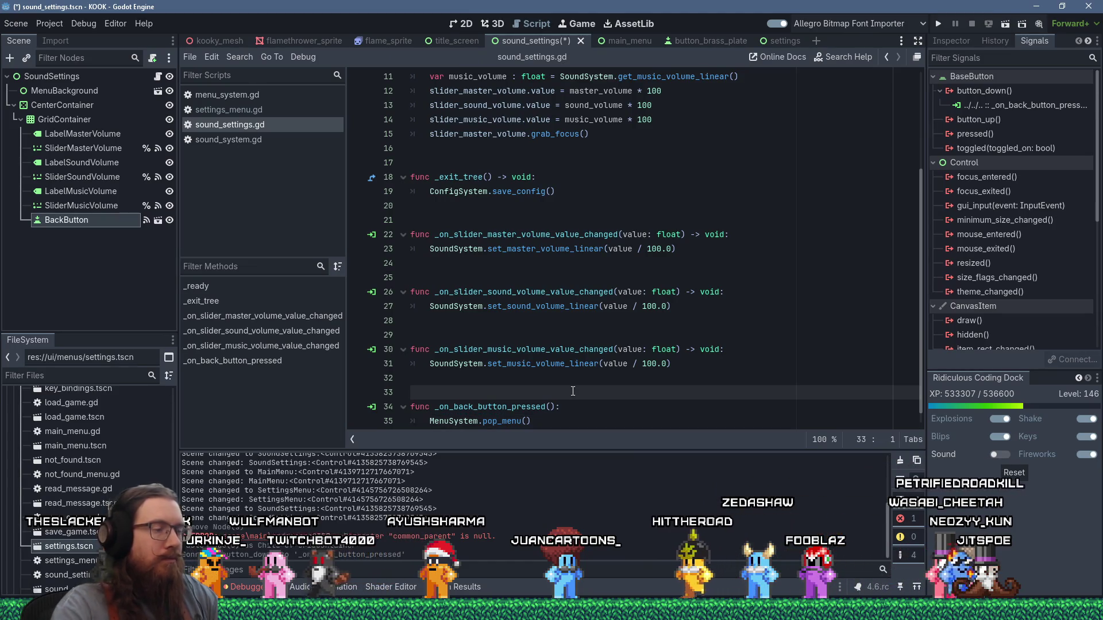
key("Delete")
key("Return")
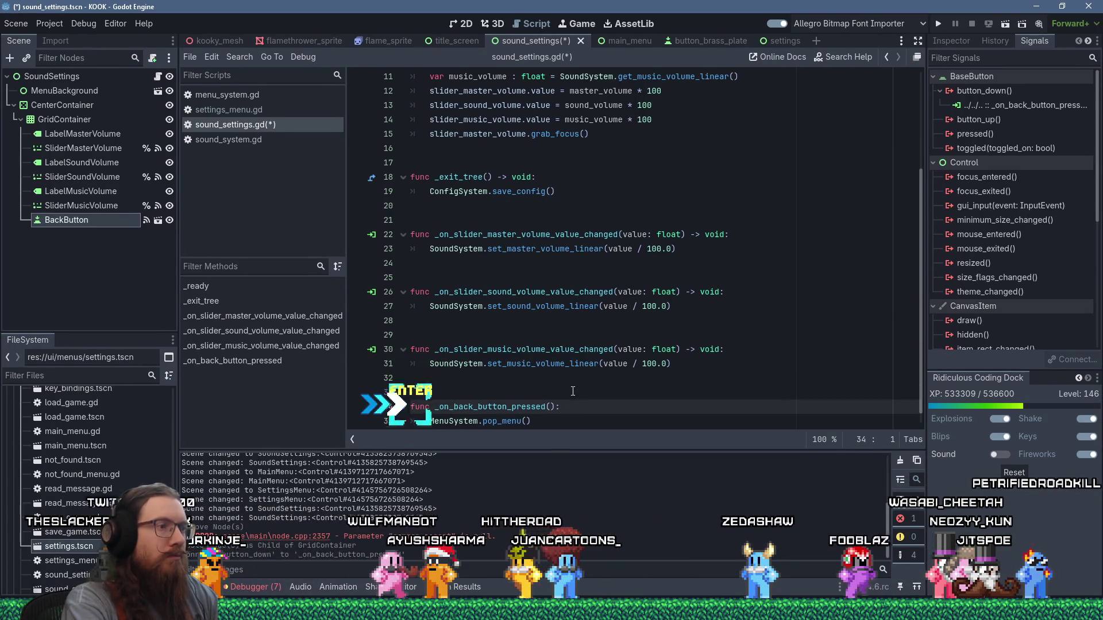
key("Down")
key("Down")
key("ctrl+s")
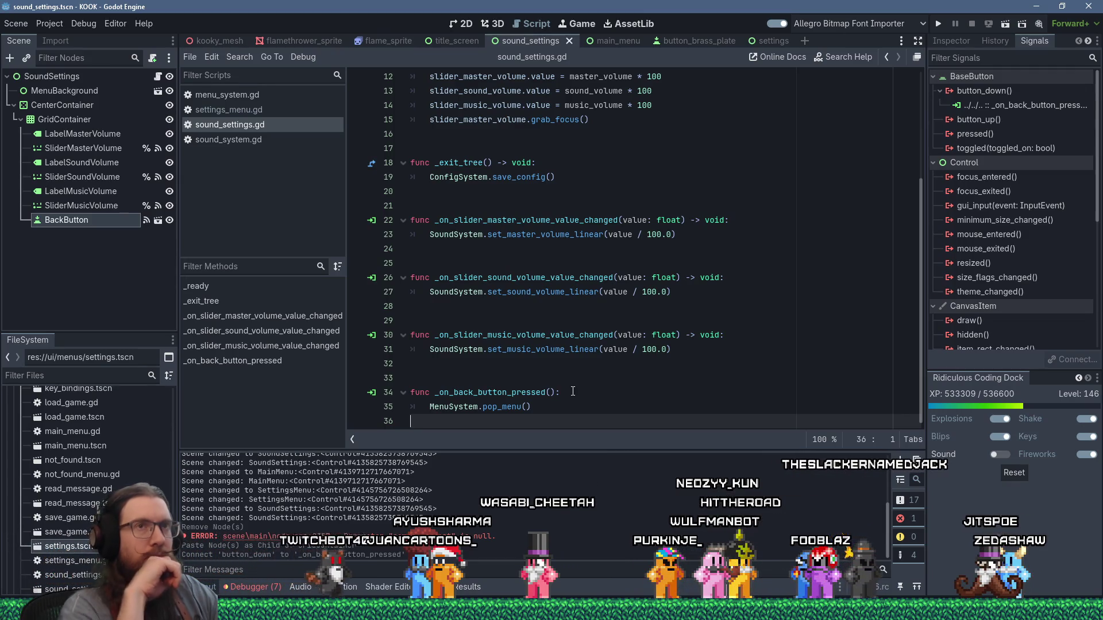
left_click(936, 29)
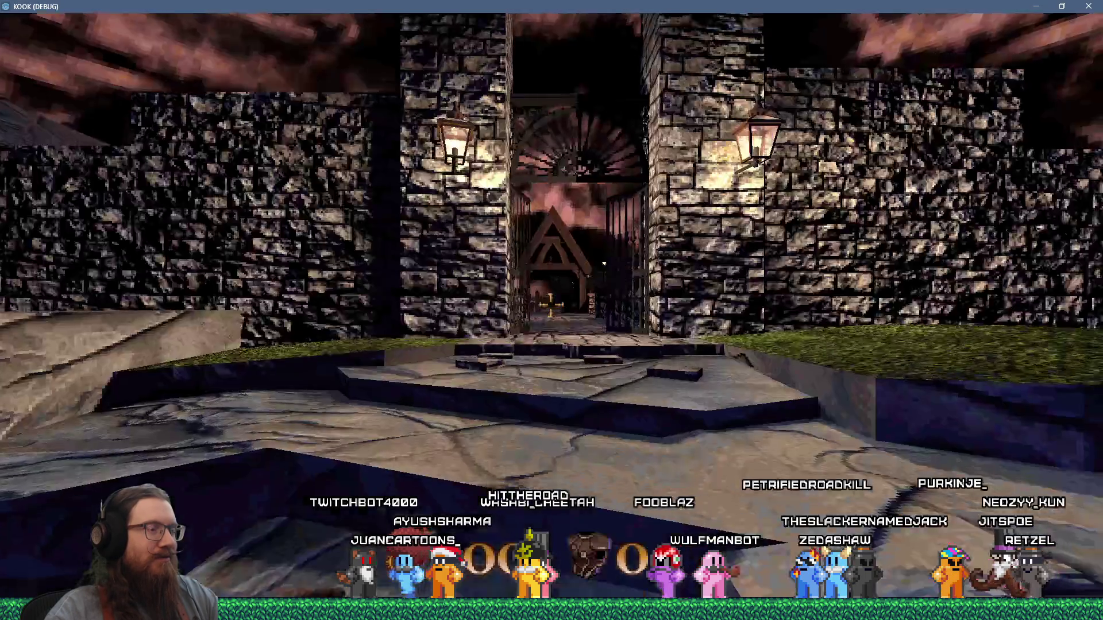
Check that Sound Settings and UI Settings both return to the pause menu via Back
key("Escape")
left_click(552, 372)
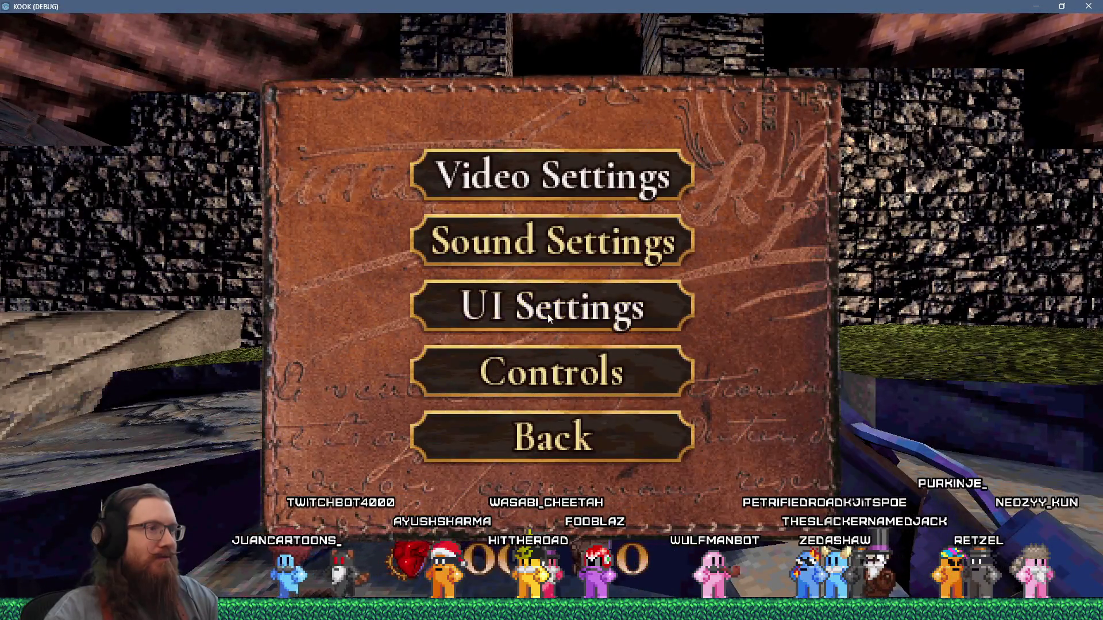
left_click(568, 256)
left_click(549, 446)
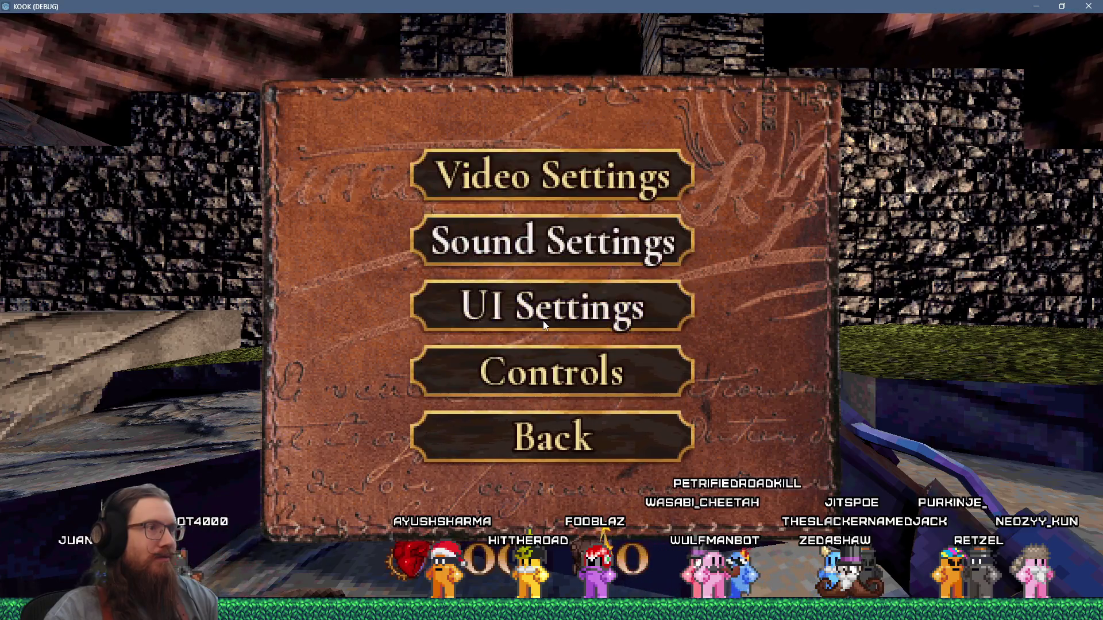
left_click(543, 313)
left_click(551, 398)
left_click(548, 446)
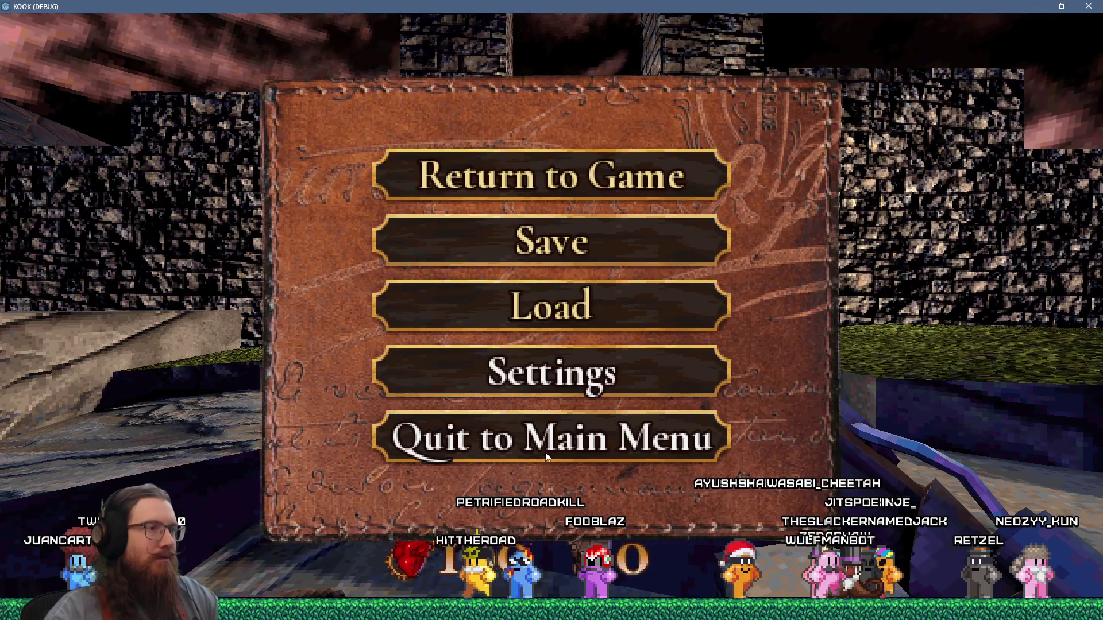
Open the Load list and delete the london1 Level Start 6 and 7 saves
left_click(598, 302)
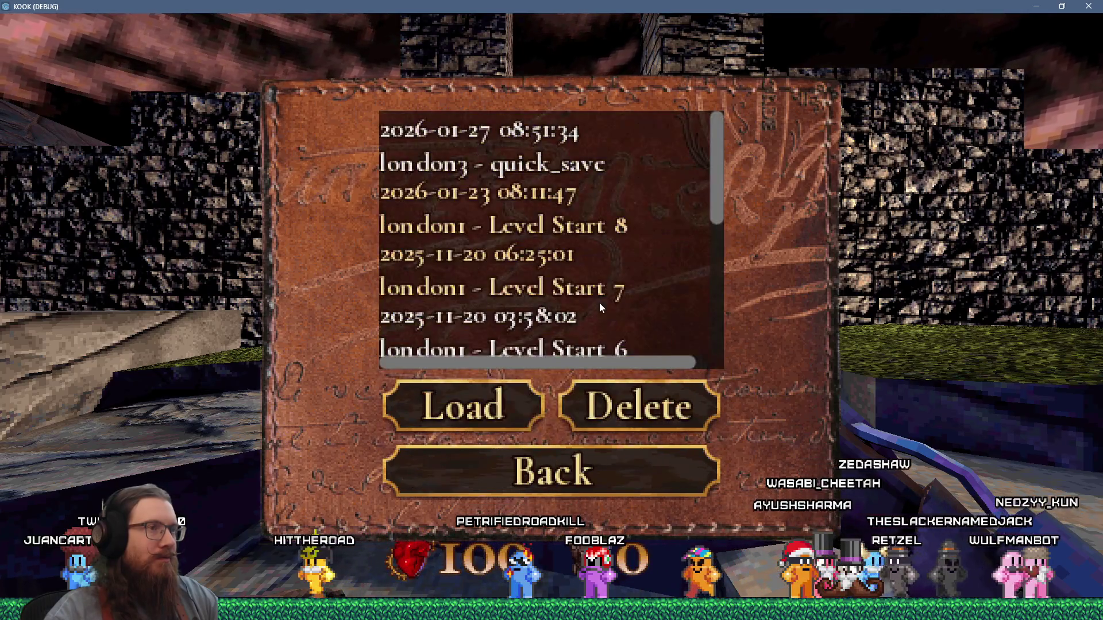
scroll(601, 298, "down", 5)
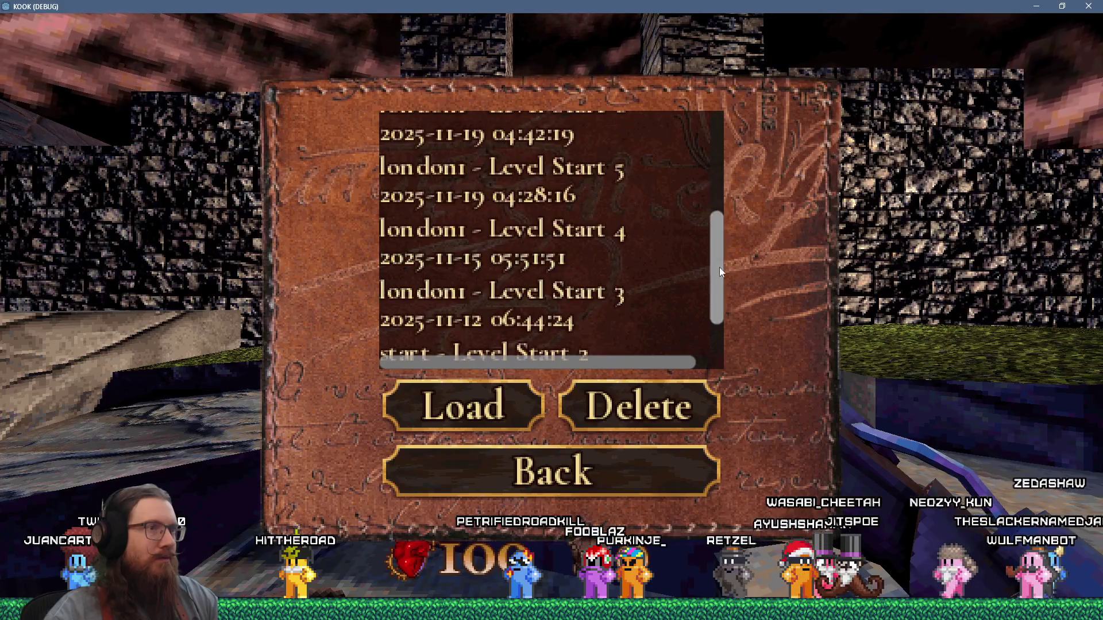
left_click_drag(717, 267, 725, 170)
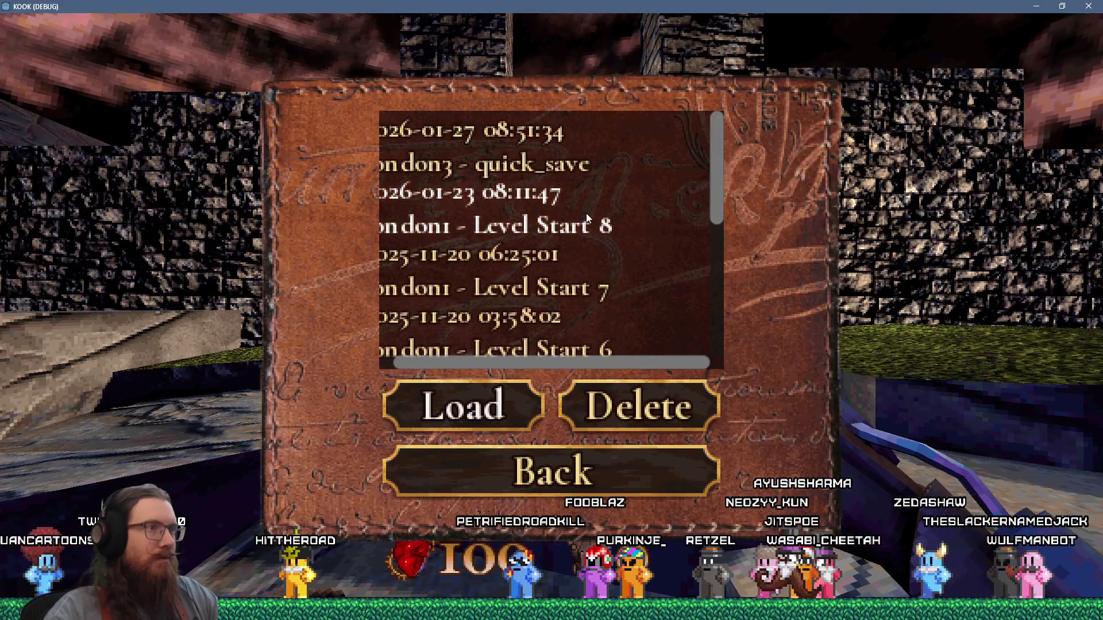
scroll(531, 235, "down", 1)
scroll(512, 165, "up", 1)
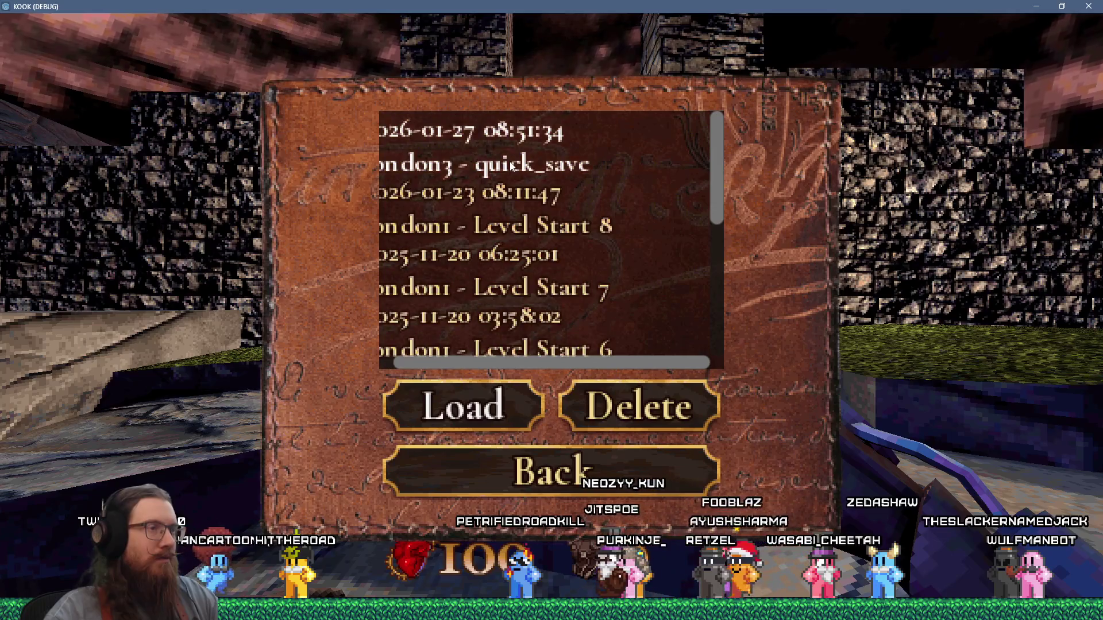
mouse_move(469, 362)
left_mouse_down()
mouse_move(454, 360)
mouse_move(471, 363)
left_mouse_up()
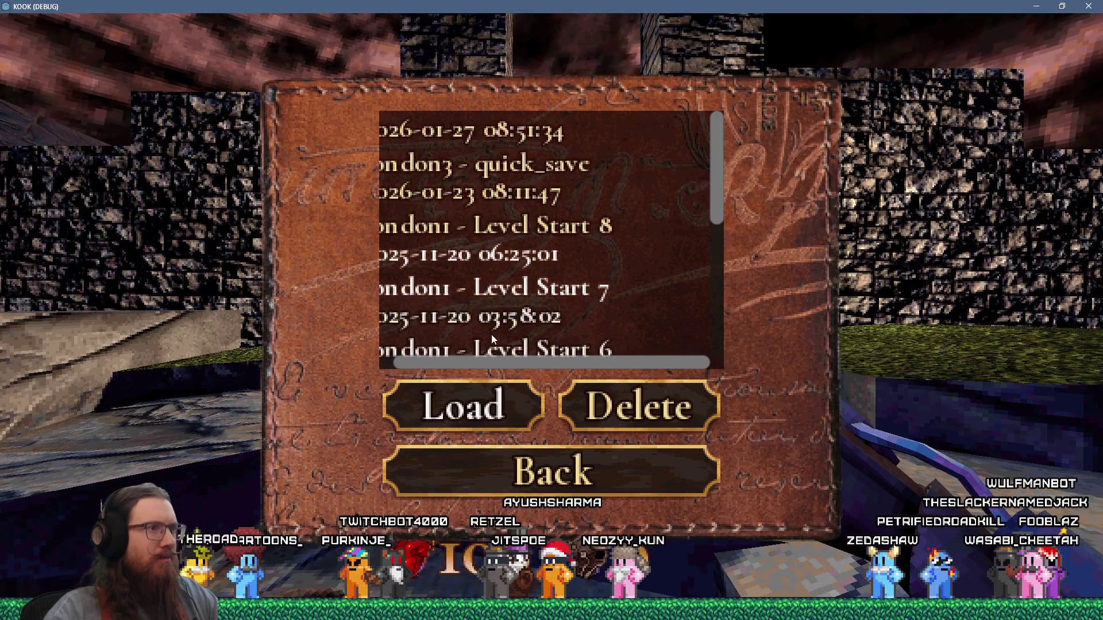
scroll(491, 335, "down", 1)
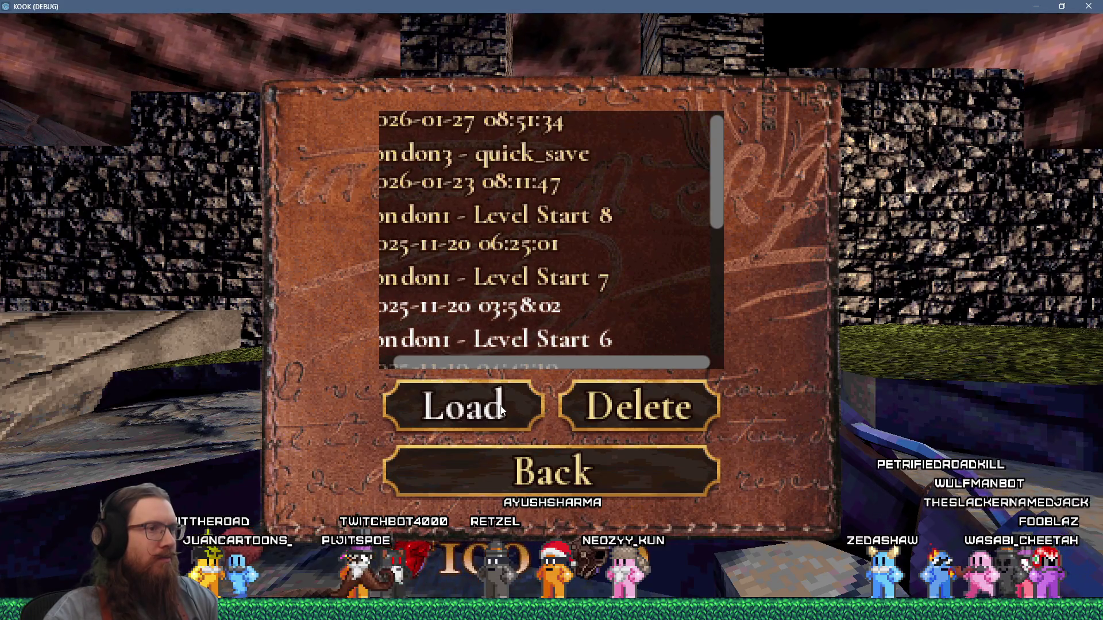
left_click(615, 412)
left_click_drag(571, 362, 556, 362)
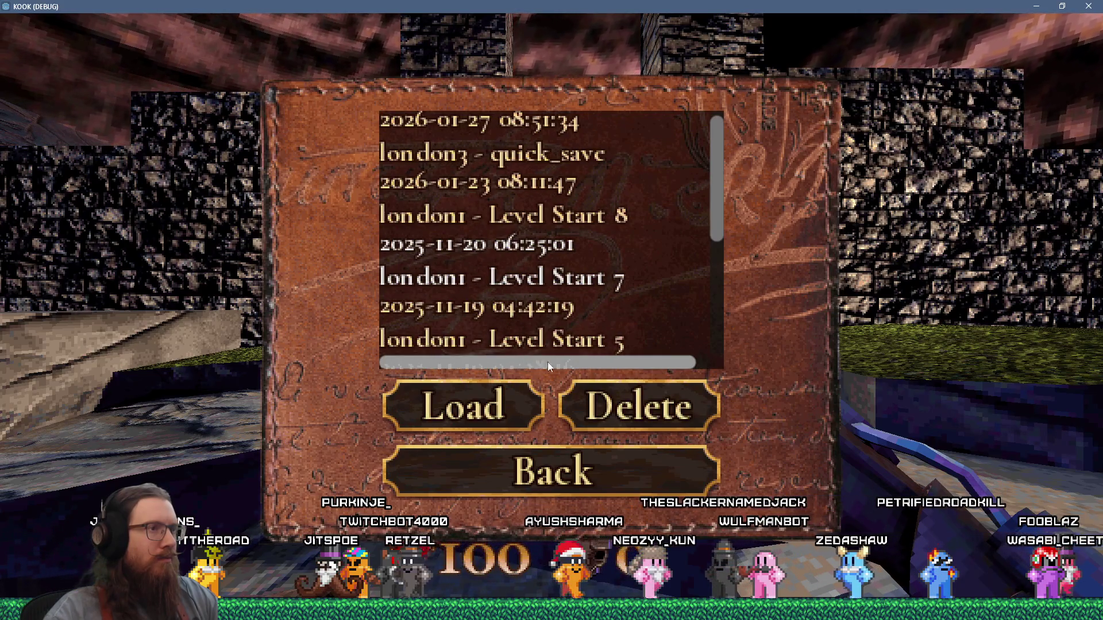
left_click(602, 405)
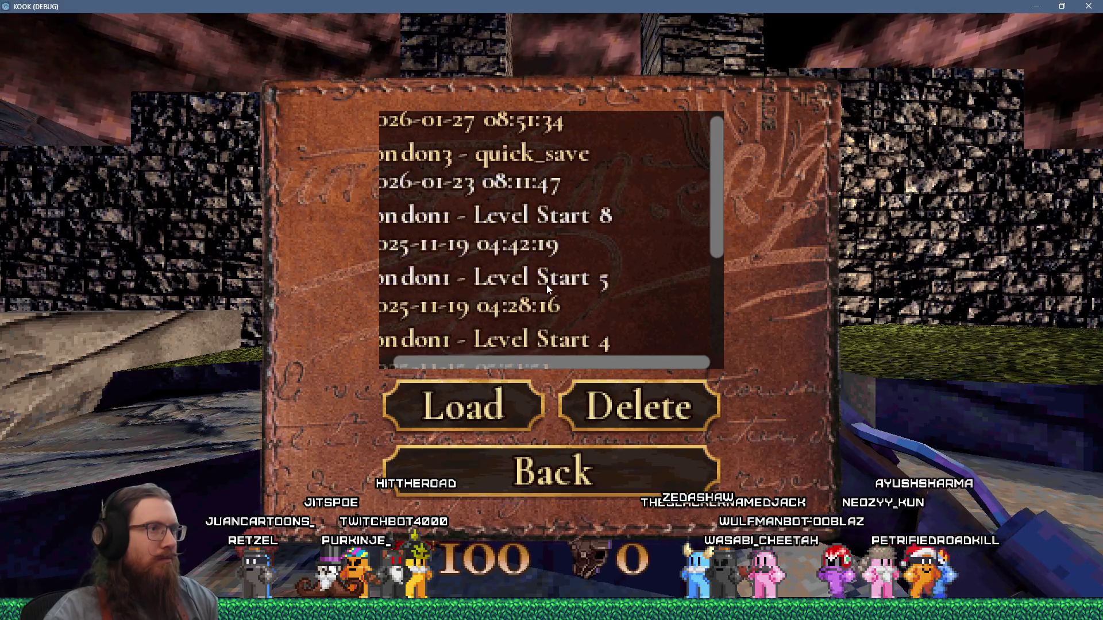
Delete the london1 Level Start 5 and 8 saves from the list
left_click(611, 392)
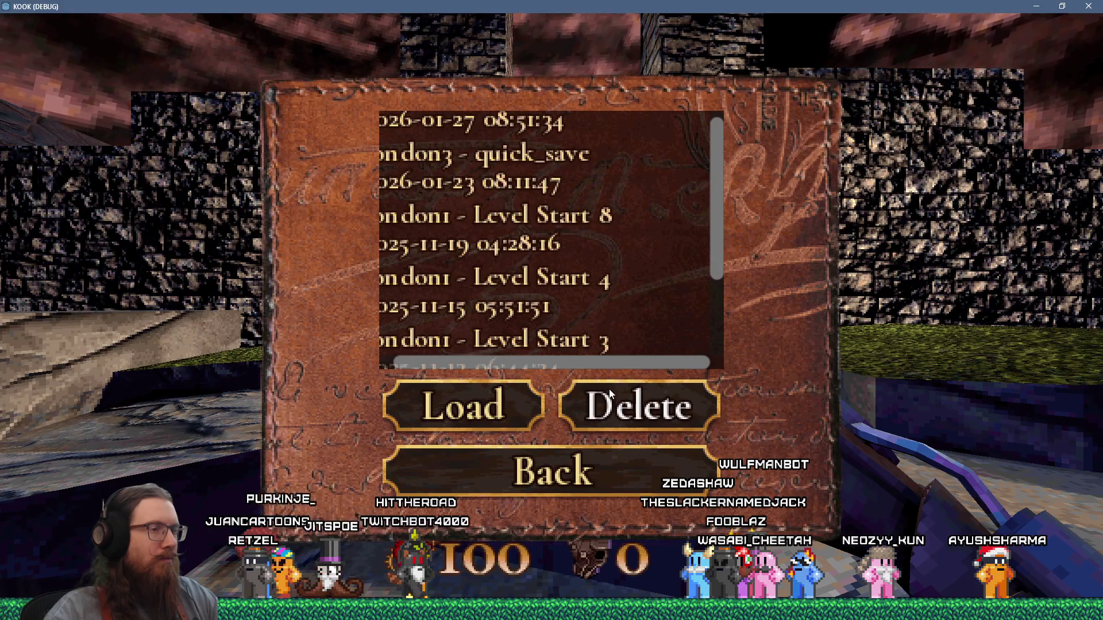
left_click_drag(613, 361, 549, 357)
mouse_move(718, 250)
left_mouse_down()
mouse_move(718, 216)
mouse_move(712, 364)
mouse_move(718, 210)
left_mouse_up()
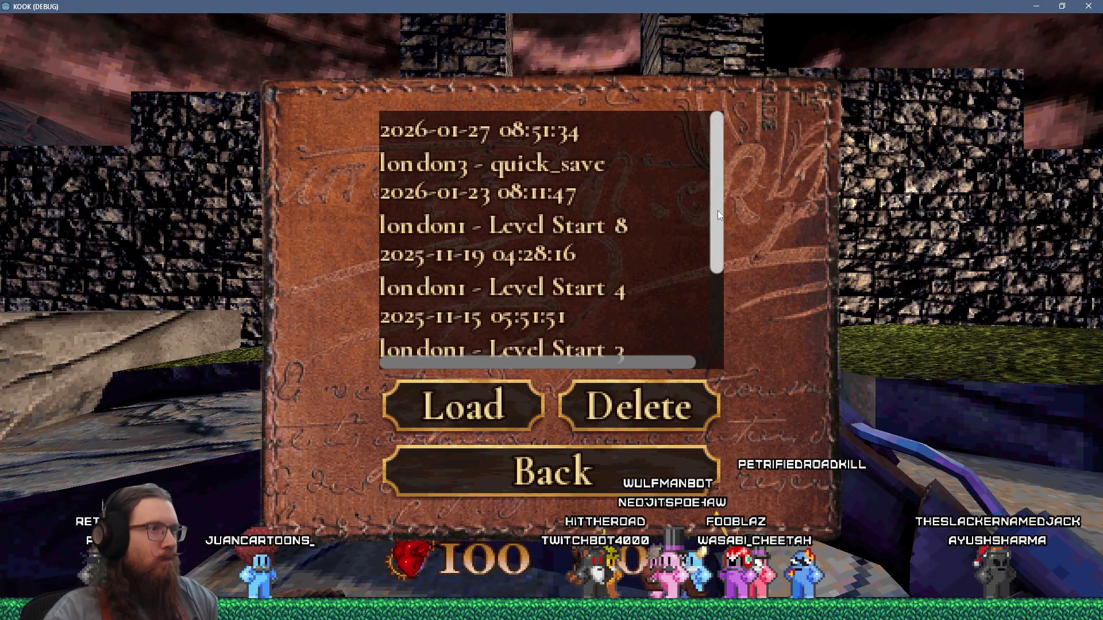
scroll(559, 210, "right", 1)
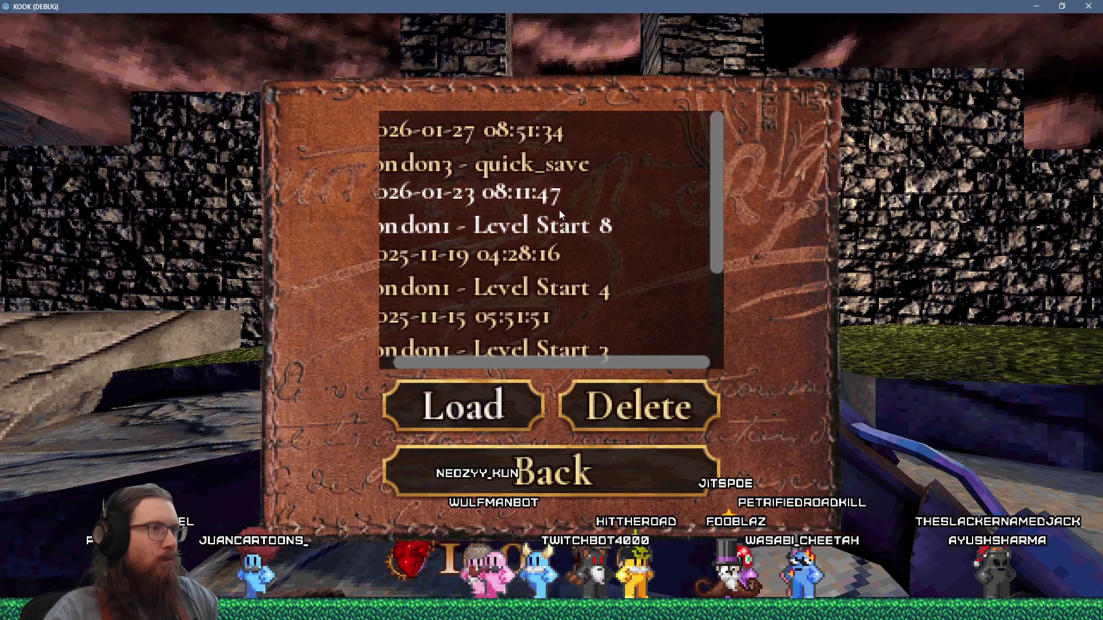
left_click(631, 408)
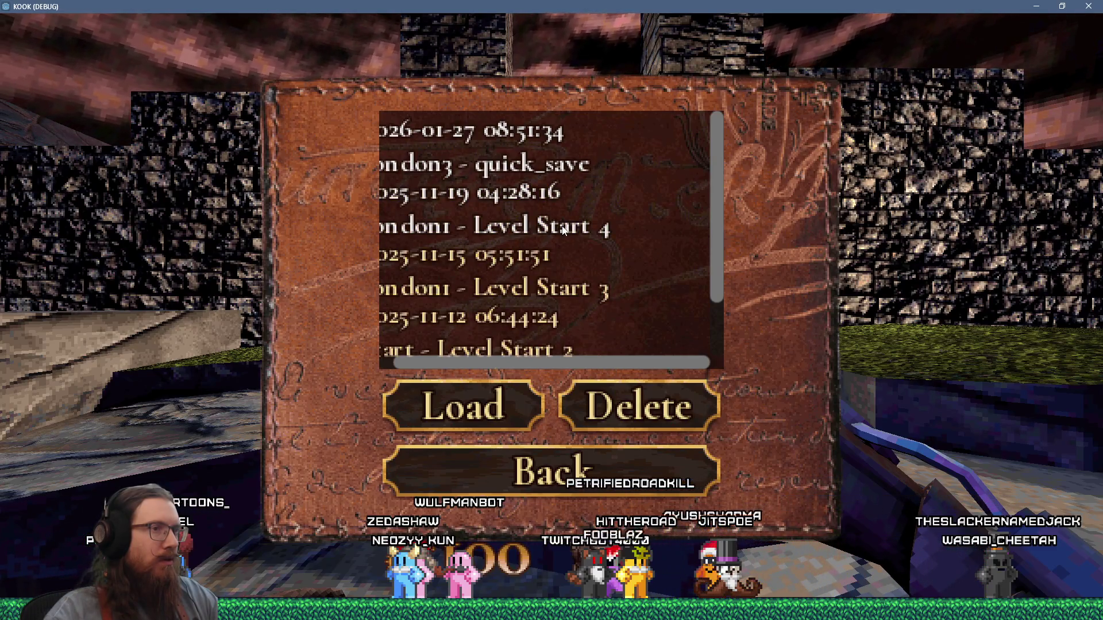
scroll(416, 368, "left", 1)
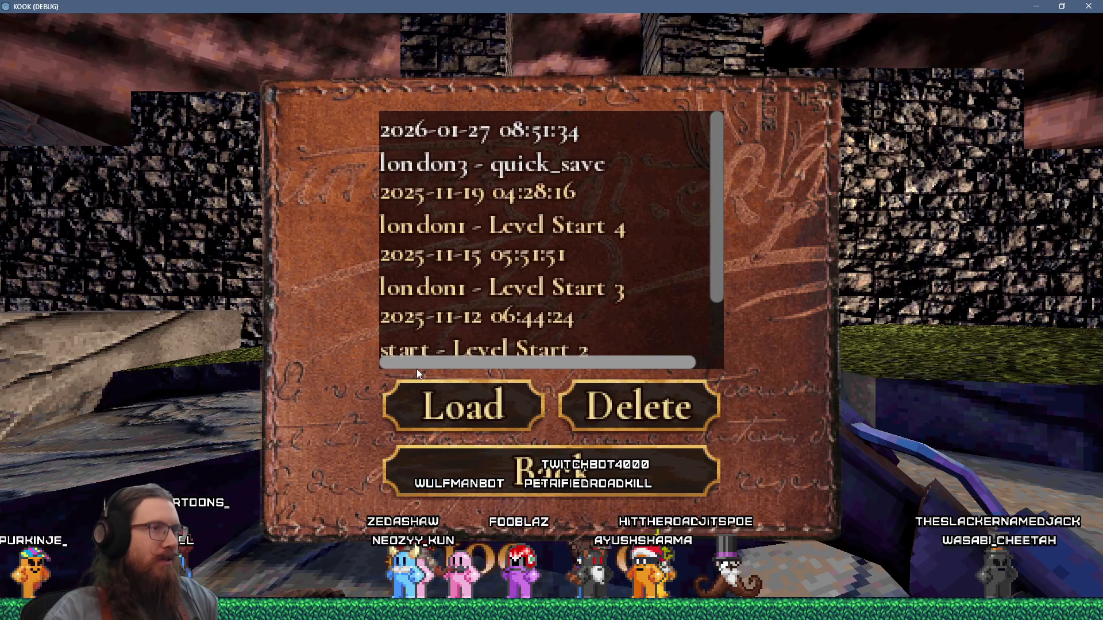
mouse_move(715, 259)
left_mouse_down()
mouse_move(722, 341)
mouse_move(701, 229)
mouse_move(696, 347)
left_mouse_up()
mouse_move(595, 357)
left_mouse_down()
mouse_move(667, 363)
mouse_move(513, 365)
left_mouse_up()
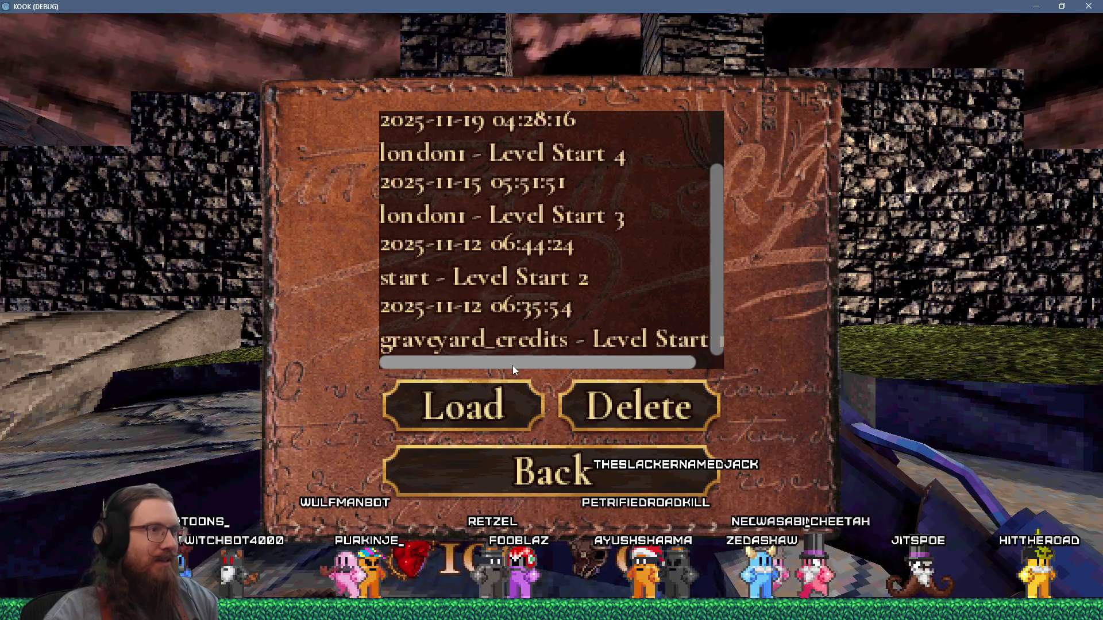
left_click_drag(711, 304, 726, 232)
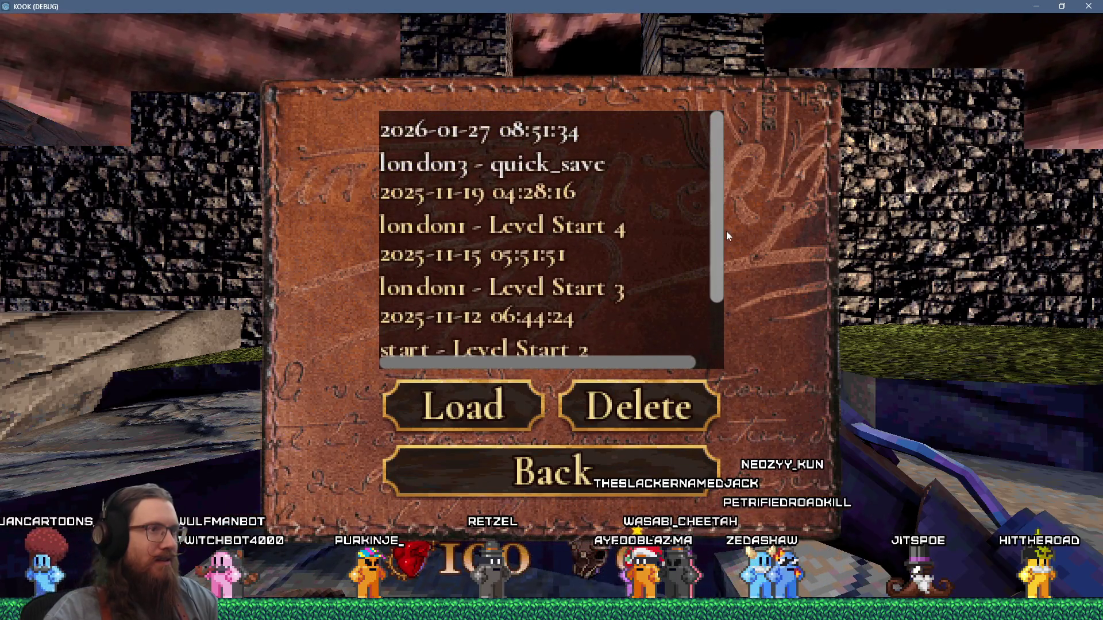
Return to the pause menu, resume play and walk forward through the gate
left_click(637, 466)
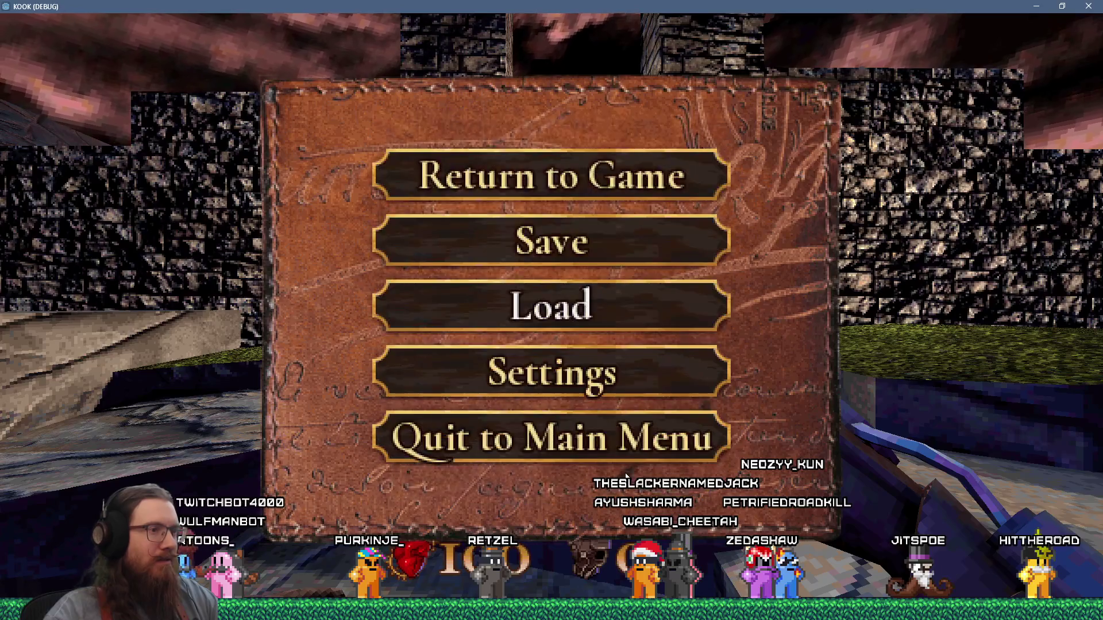
key("Escape")
key("w")
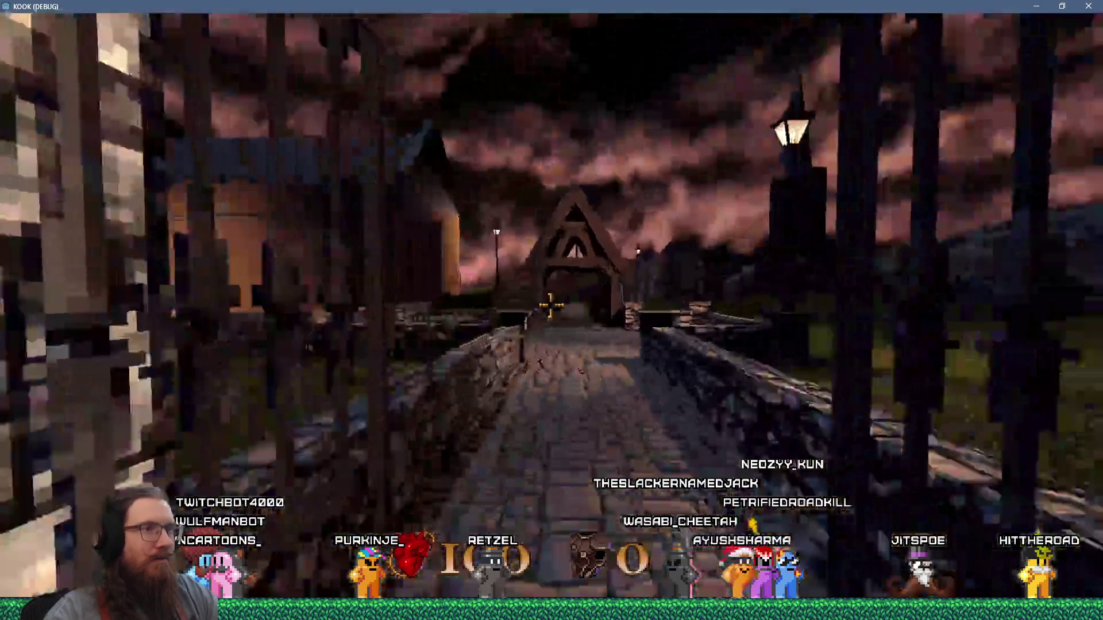
key("w")
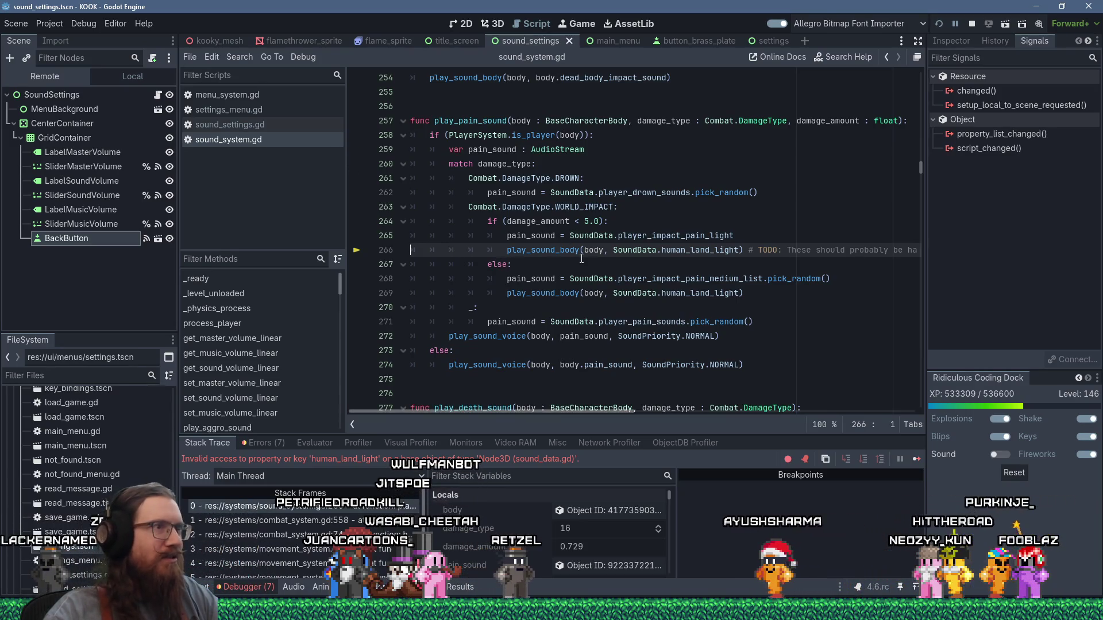
Go to the failing human_land_light line and open sound_data.gd
left_click(620, 265)
left_click(686, 251)
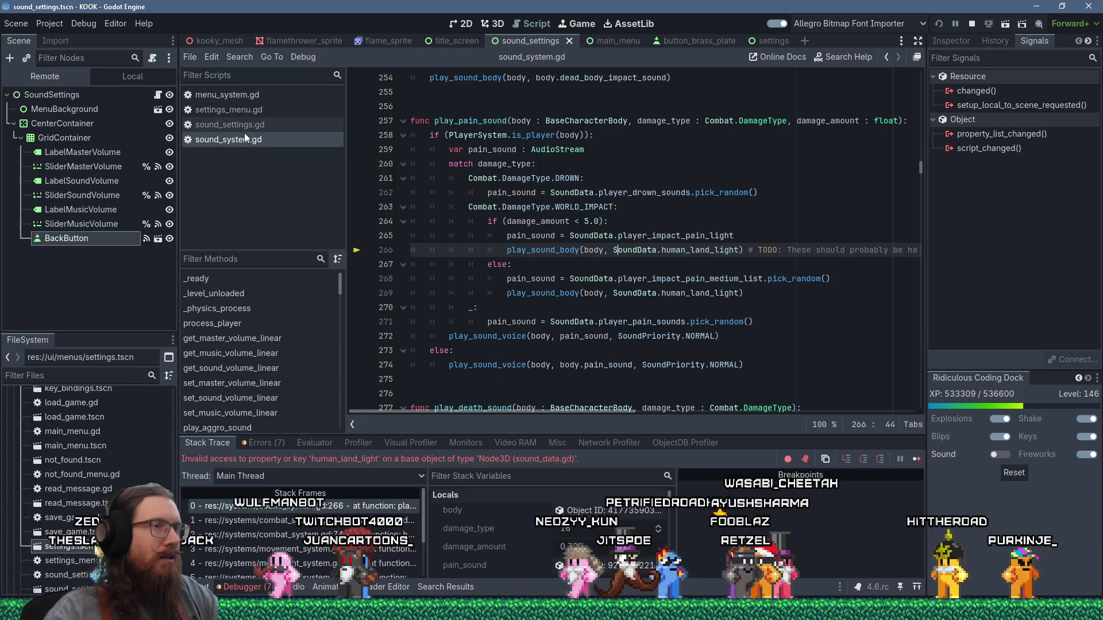
left_click(631, 251, "ctrl")
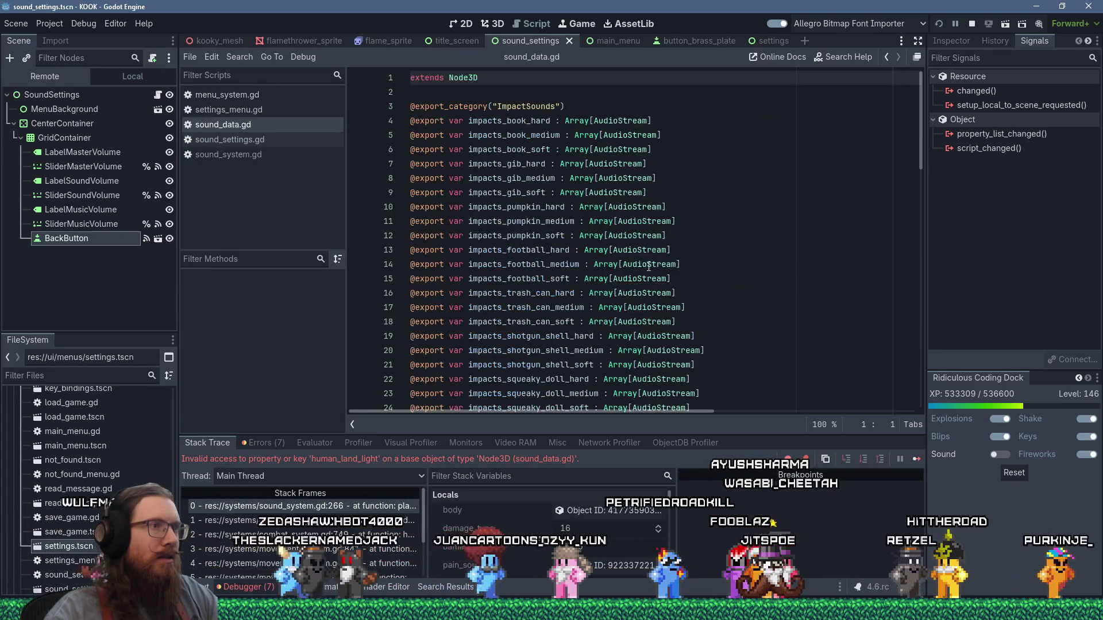
scroll(909, 316, "down", 15)
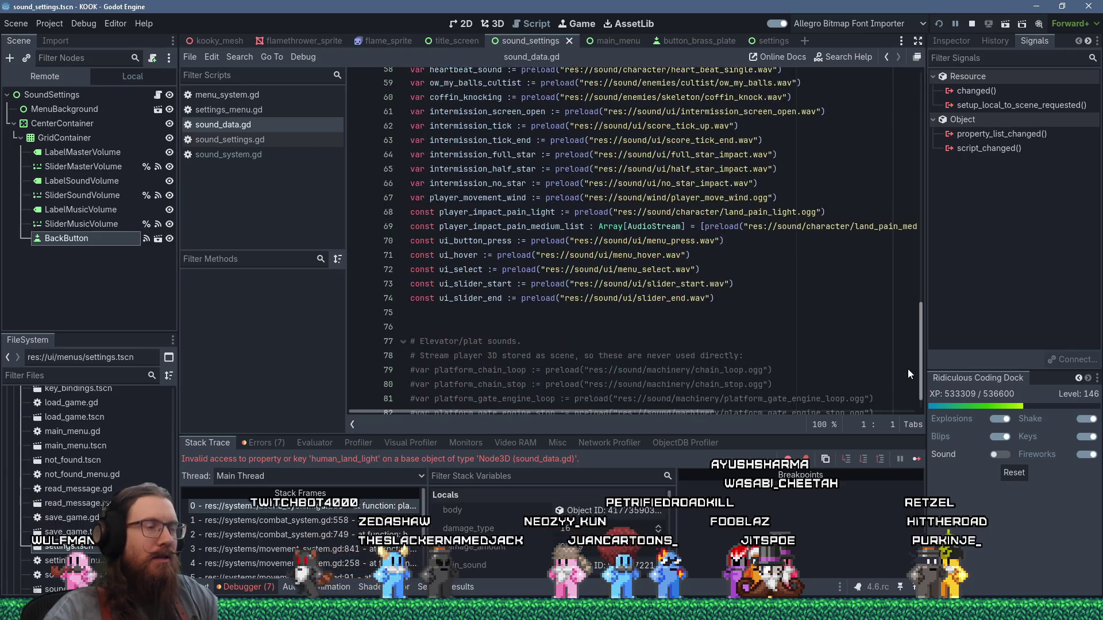
scroll(908, 368, "up", 8)
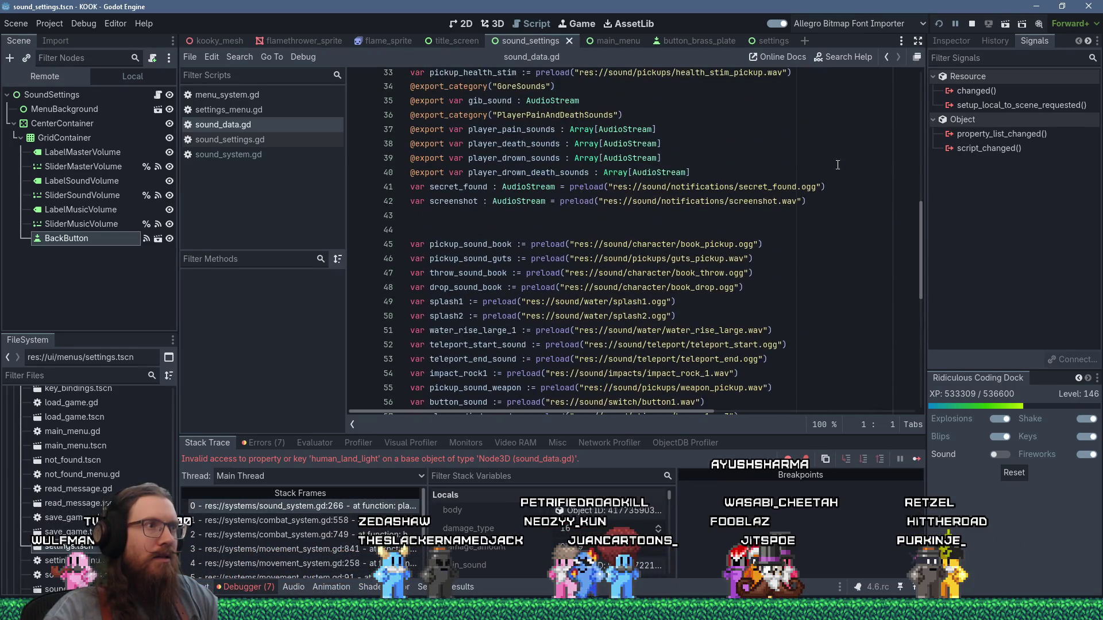
Search sound_data.gd for 'land_li', then switch to menu_system.gd
left_click(841, 158)
key("ctrl+f")
type("land_li")
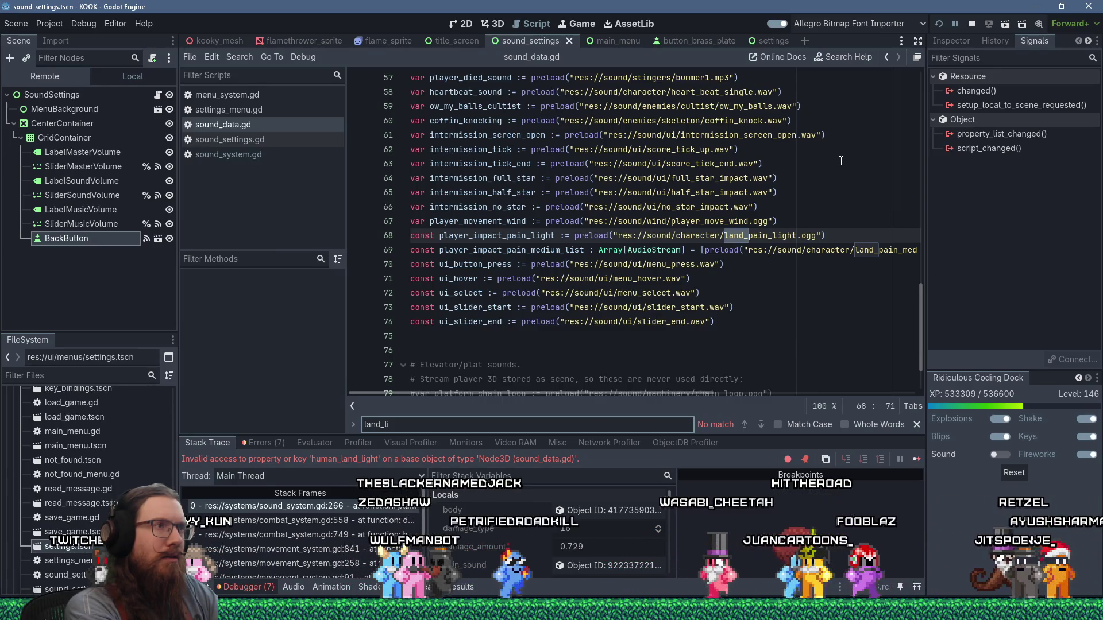
left_click(746, 178)
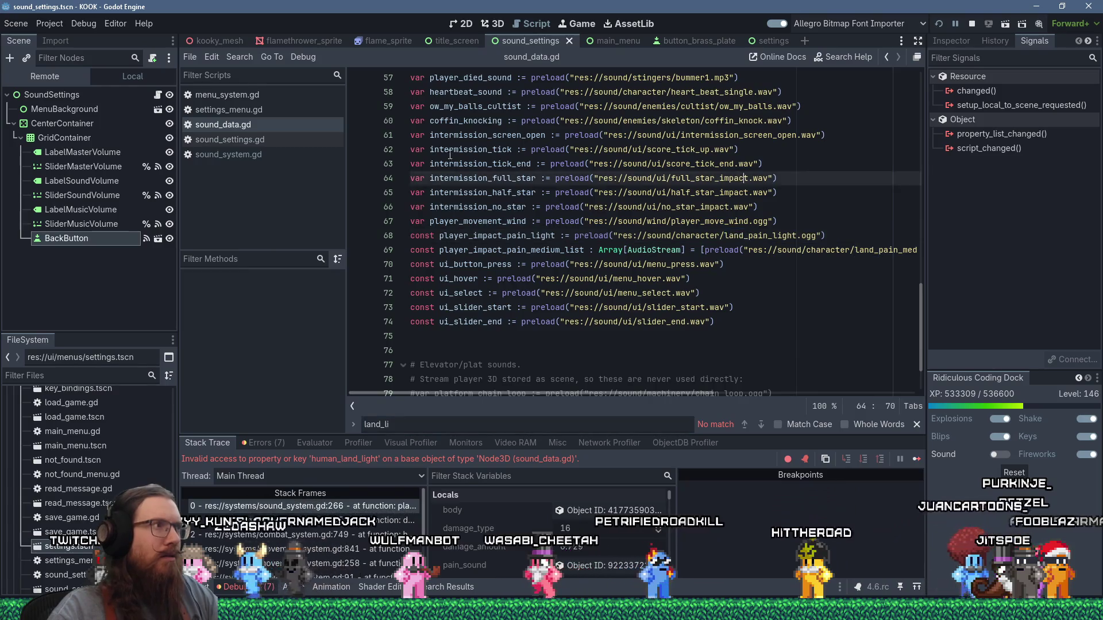
left_click(265, 96)
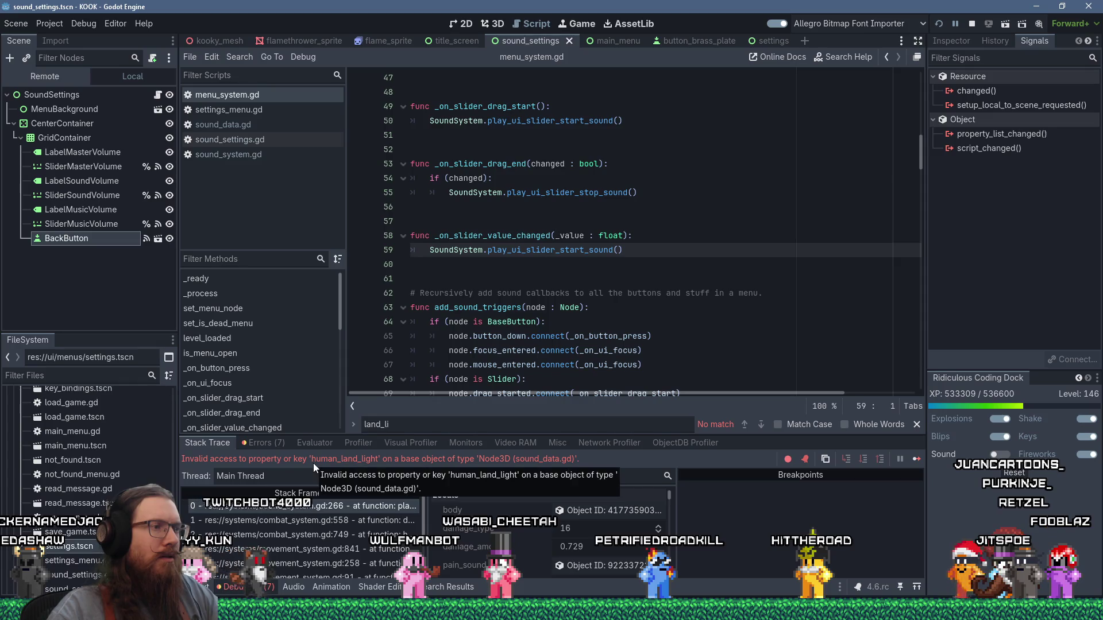
Search all project files for human_land_light with Find in Files
left_click(242, 58)
left_click(263, 138)
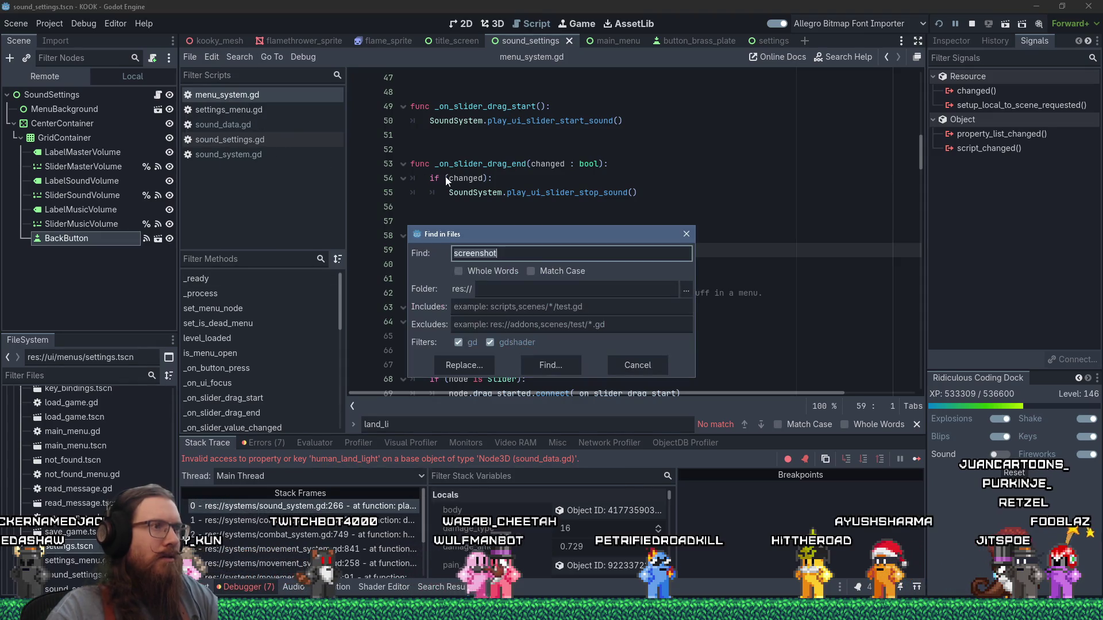
type("human_land_light")
key("Return")
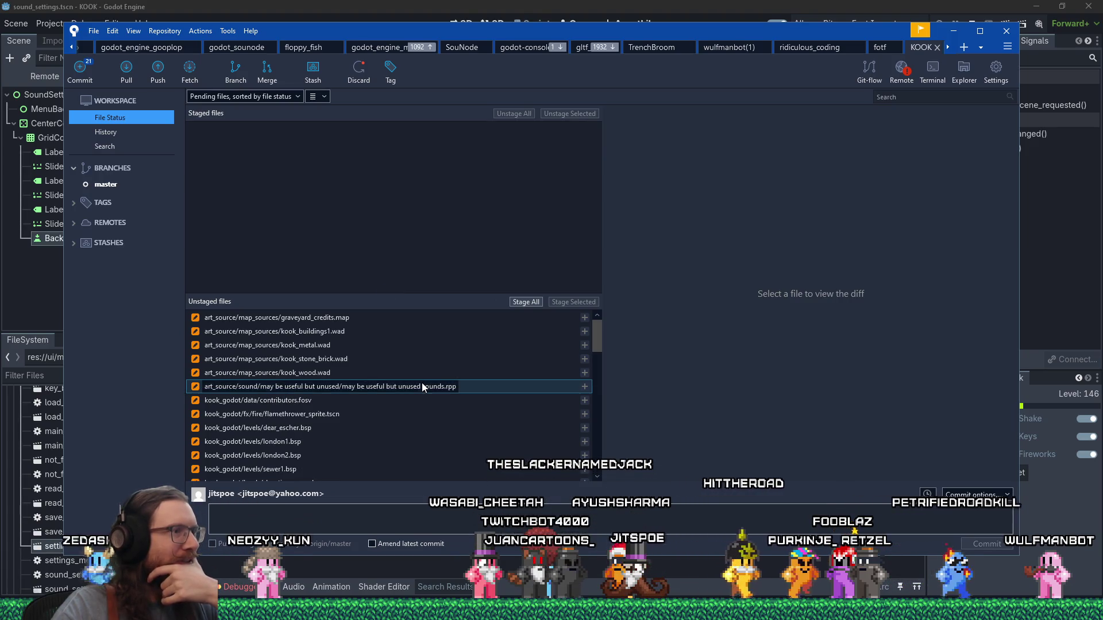
Review the pending changes to flamethrower_sprite.tscn
left_click(373, 412)
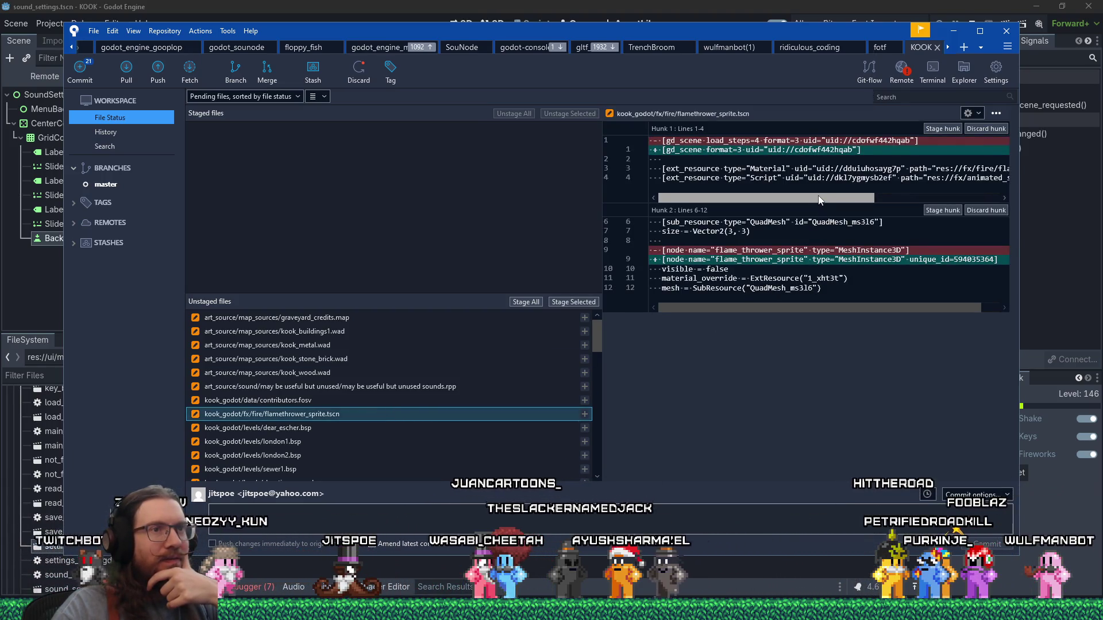
mouse_move(726, 197)
left_mouse_down()
mouse_move(834, 208)
mouse_move(505, 316)
left_mouse_up()
scroll(423, 377, "down", 1)
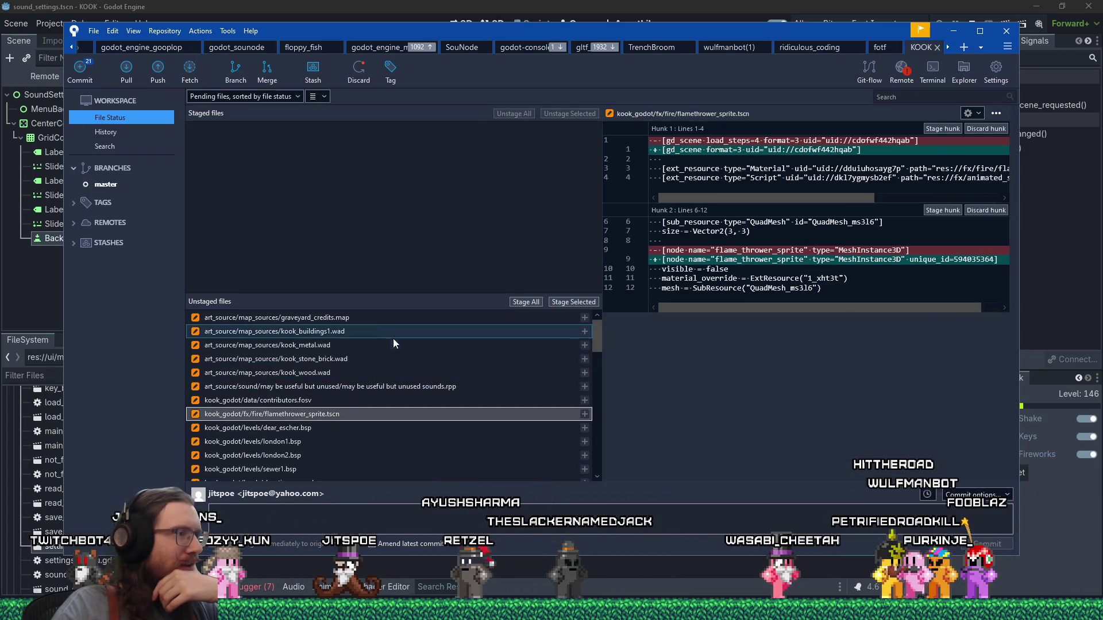
scroll(402, 373, "down", 2)
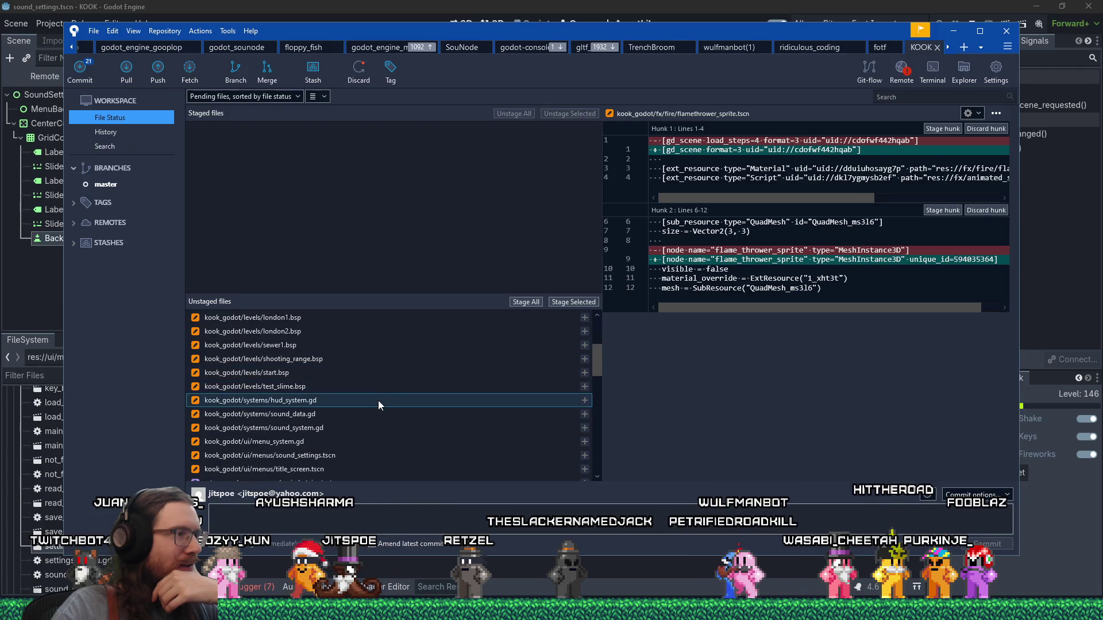
Discard the removal of the human_land_light and human_land_medium lines in sound_data.gd
left_click(366, 413)
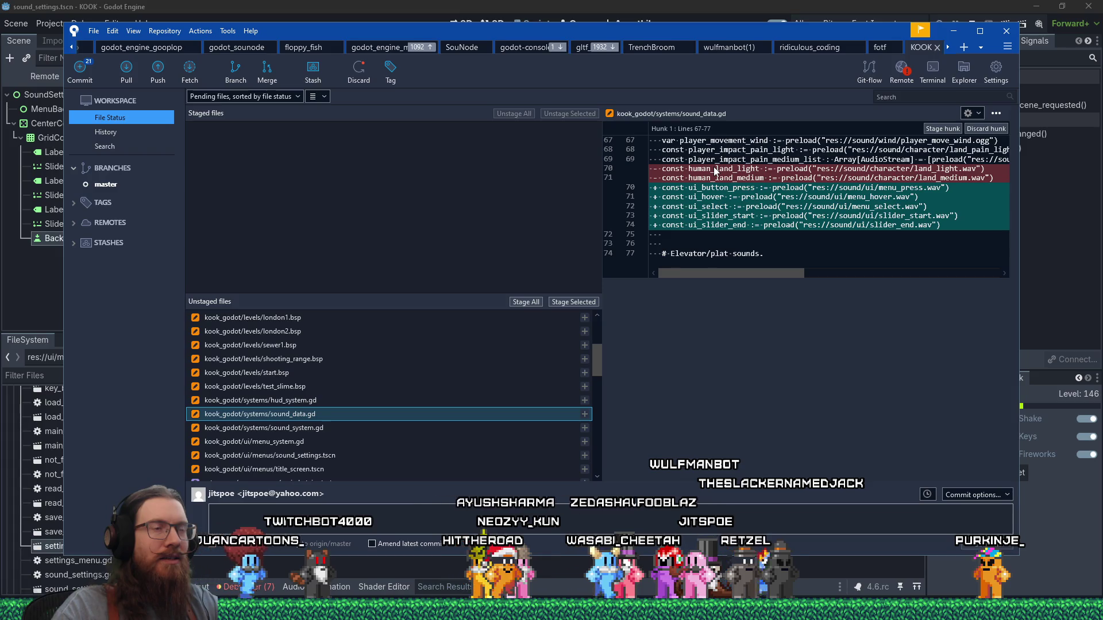
left_click(716, 170)
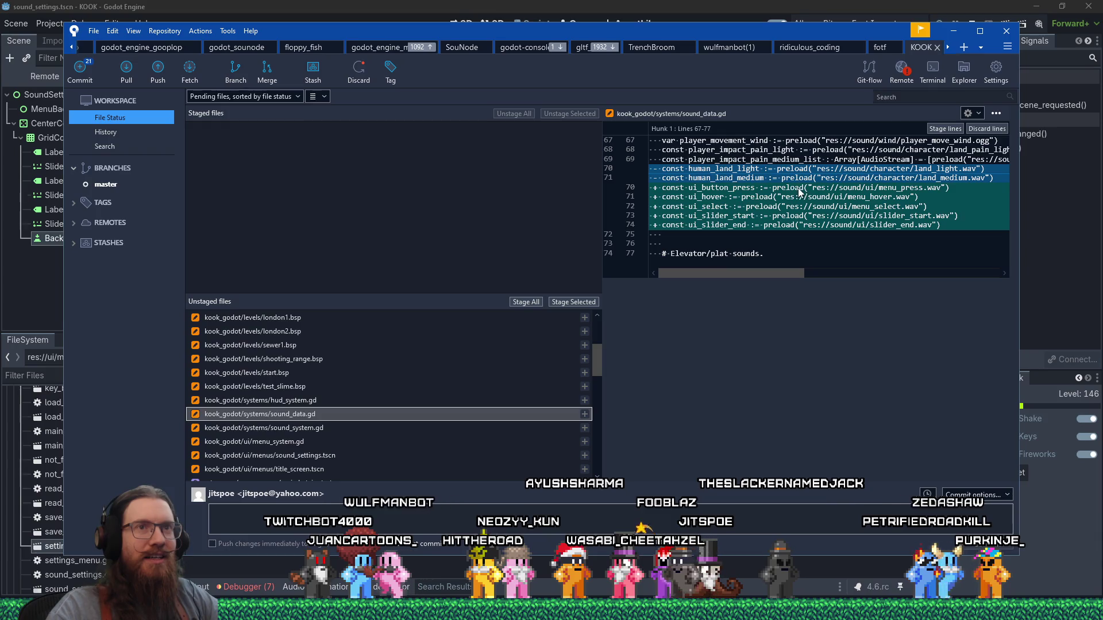
left_click(980, 129)
left_click(601, 134)
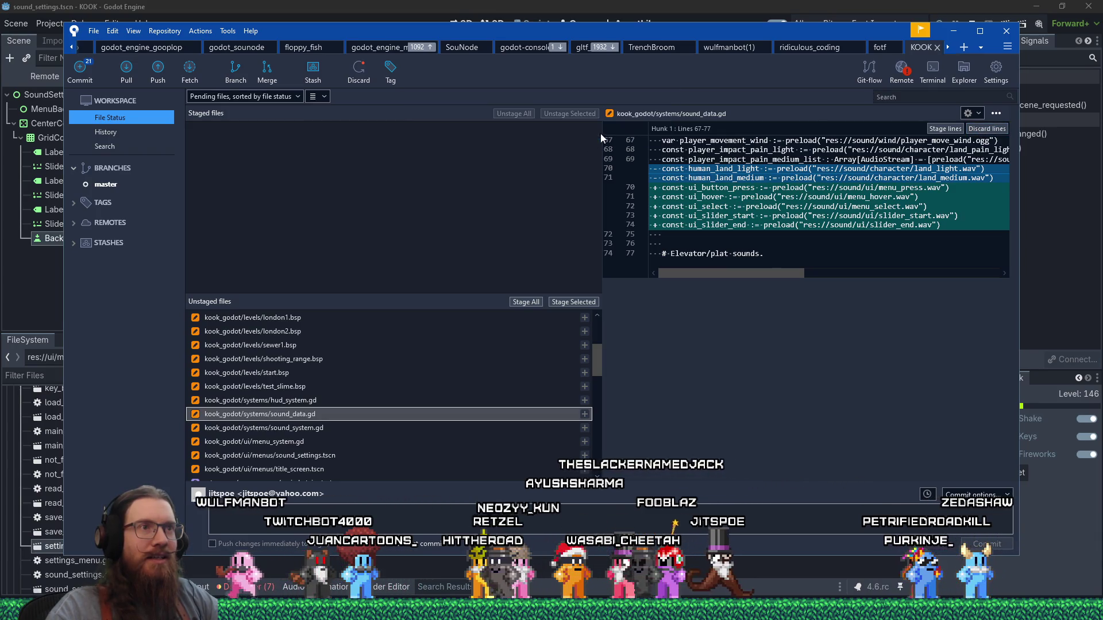
Review sound_system.gd's diff with the new UI sound players and functions
left_click(313, 429)
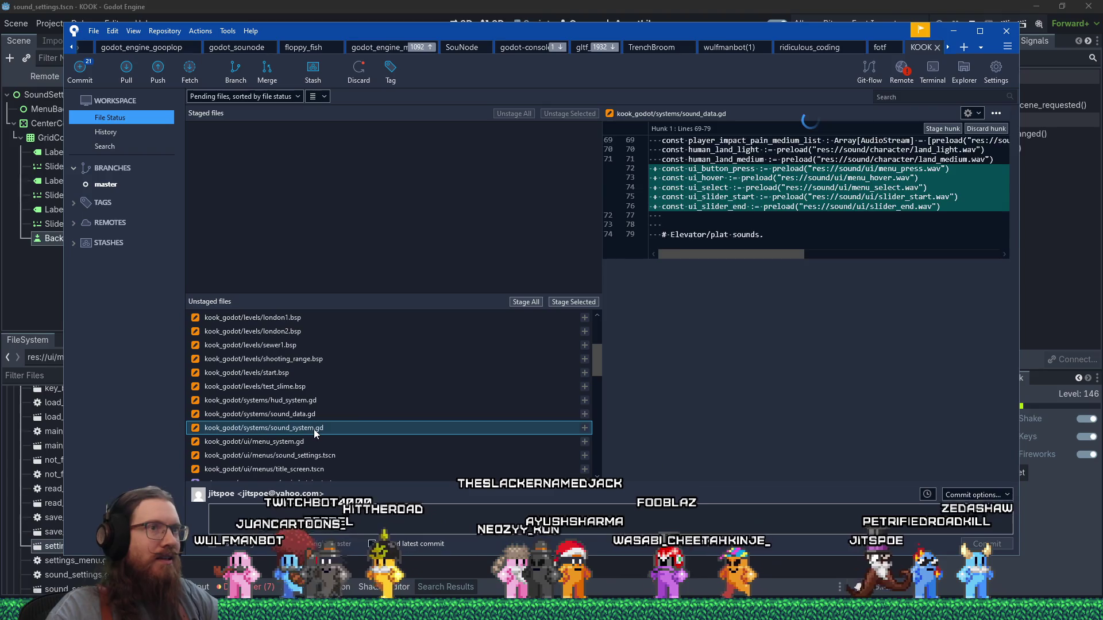
left_click_drag(1014, 215, 1014, 425)
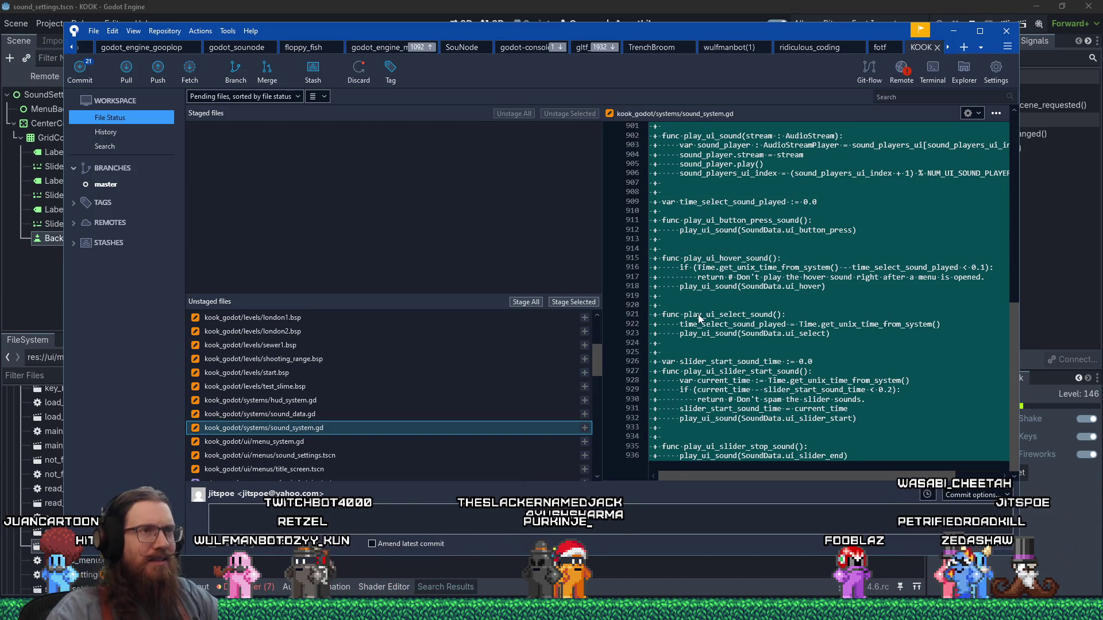
scroll(692, 307, "up", 5)
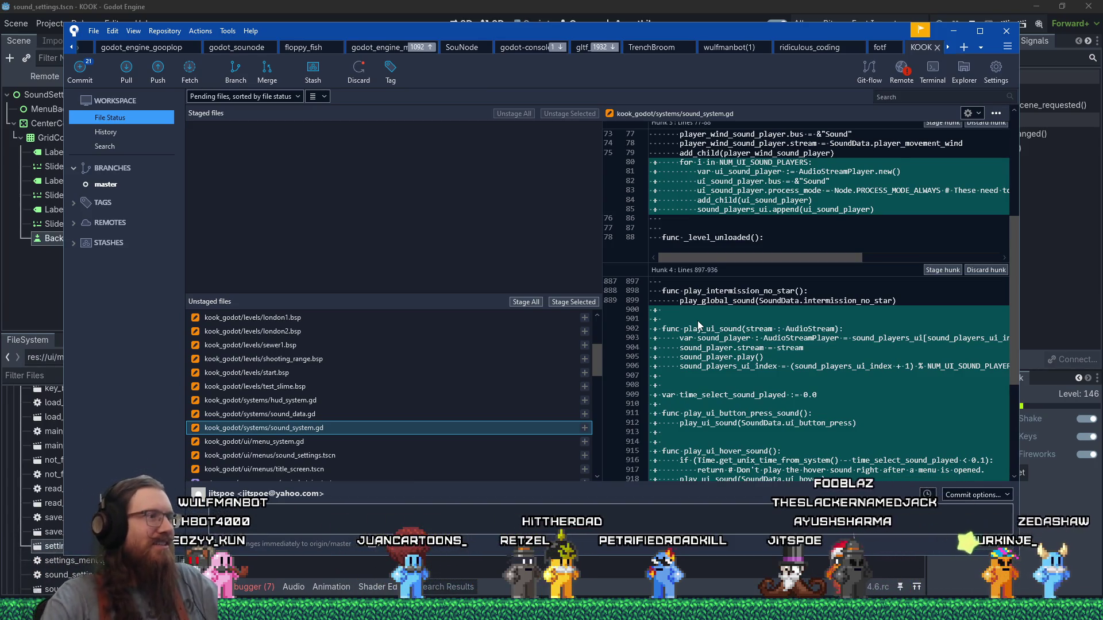
scroll(444, 399, "down", 2)
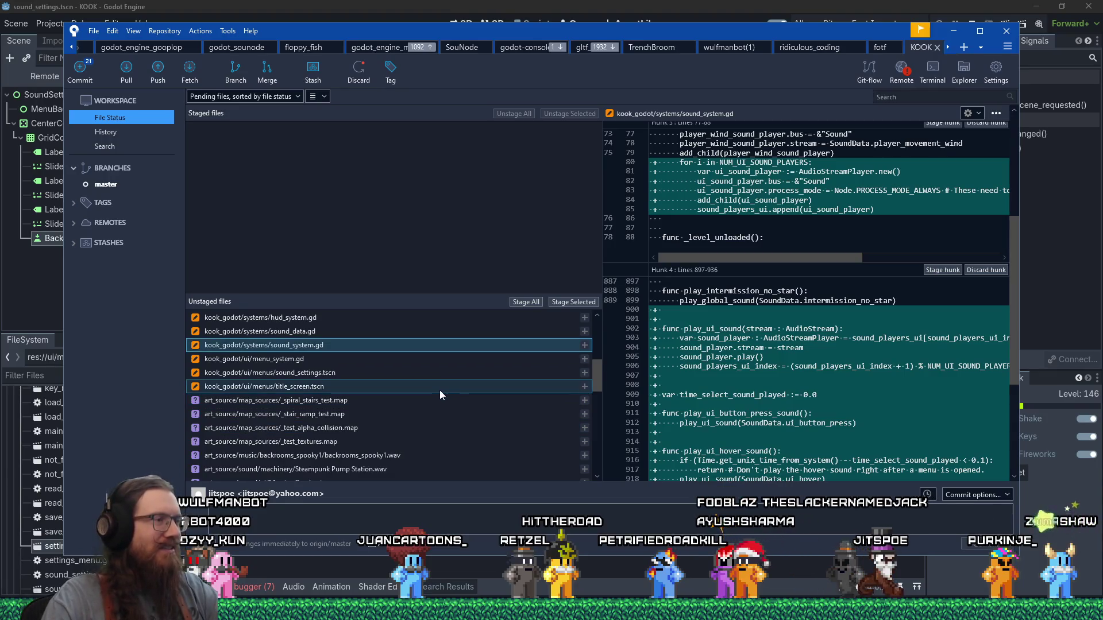
key("alt+Tab")
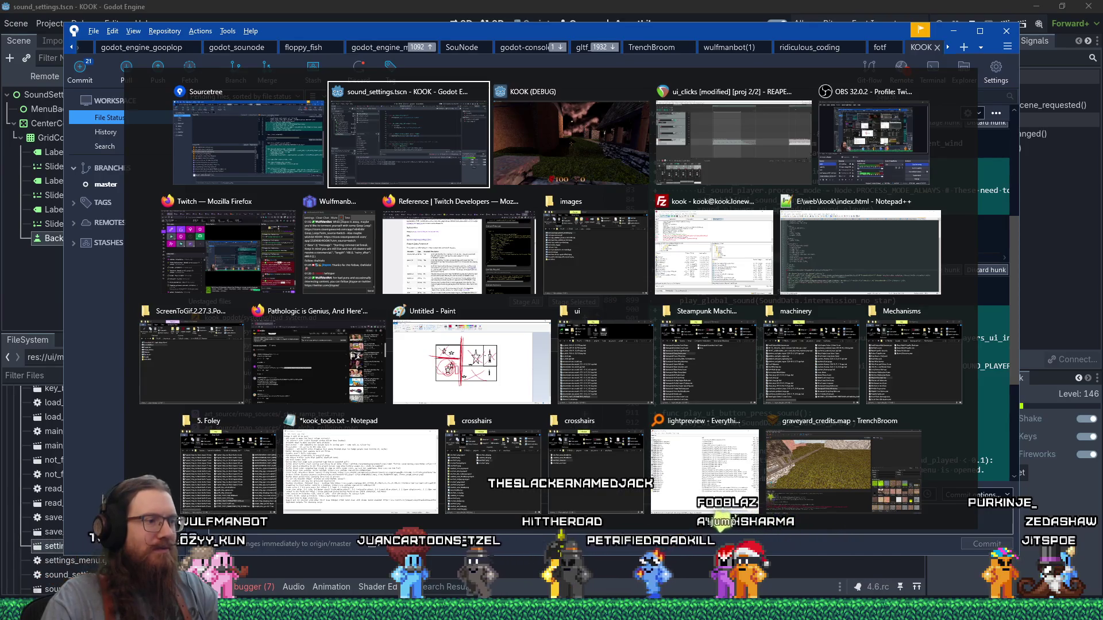
Move the 'Add sound to menu' task line to the end of kook_todo.txt
left_click(361, 471)
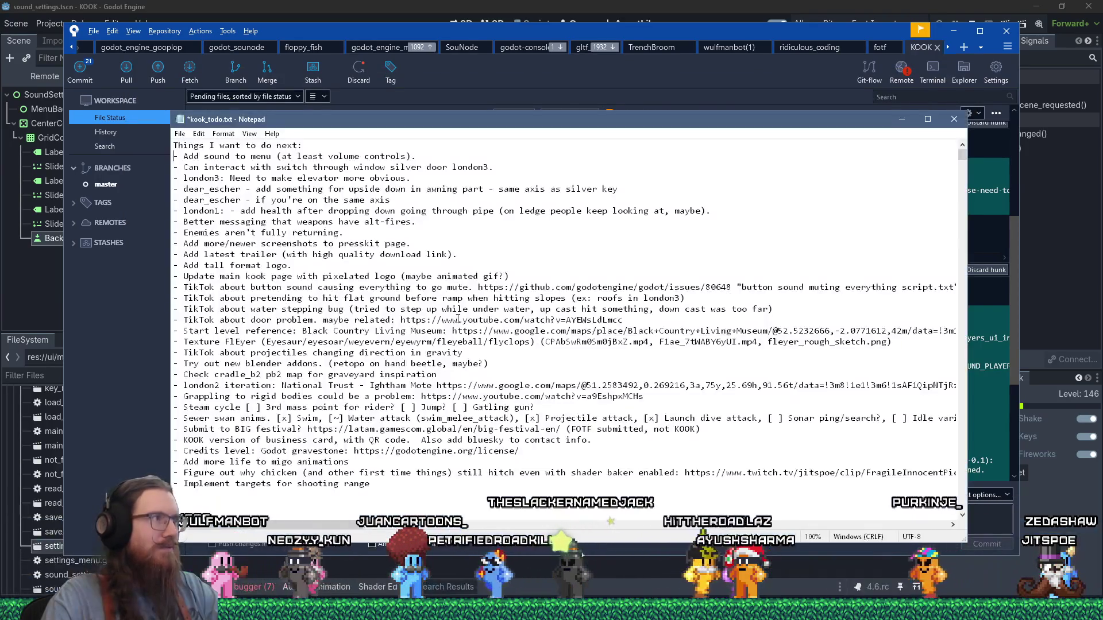
key("shift+Down")
key("ctrl+x")
key("ctrl+End")
key("ctrl+v")
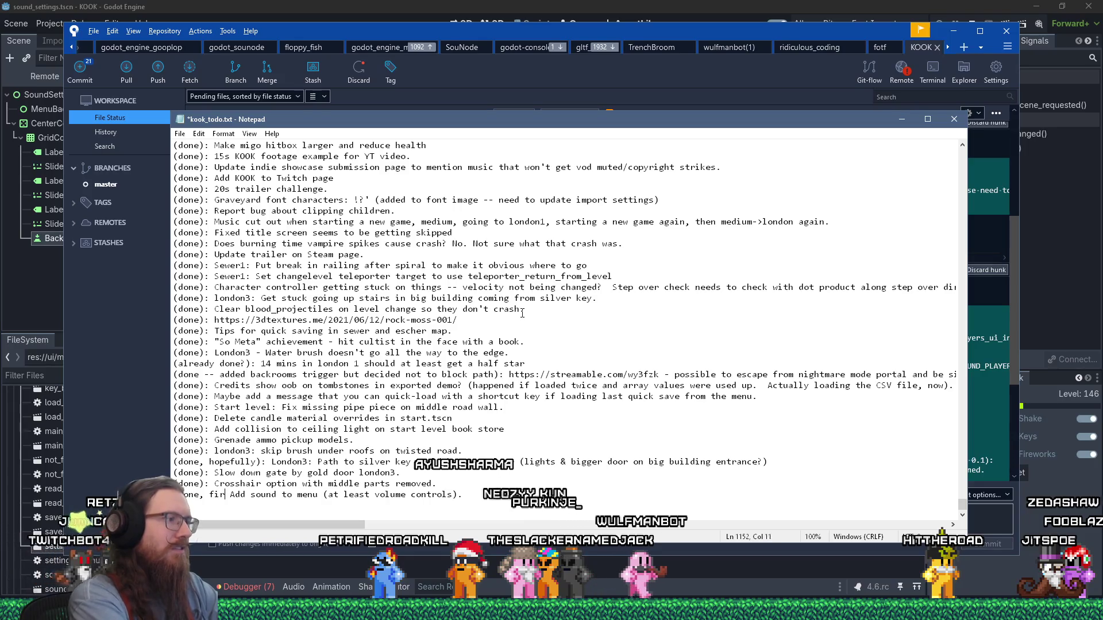
key("ctrl+Home")
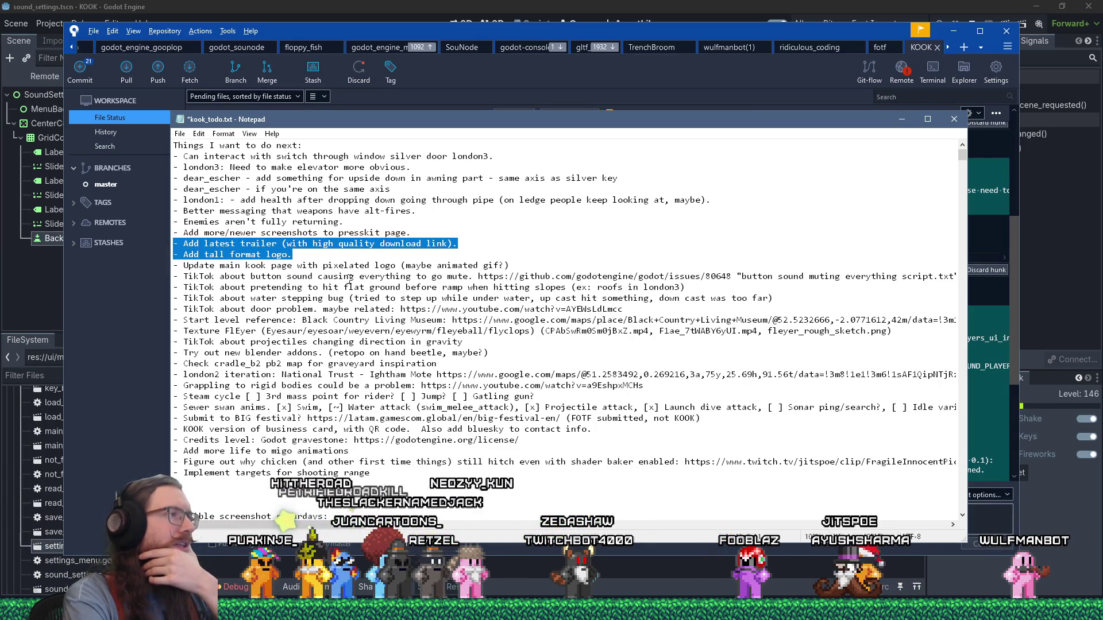
Move the trailer and tall format logo tasks to the end, prefixing each with '(done):'
key("ctrl+x")
key("ctrl+End")
key("ctrl+v")
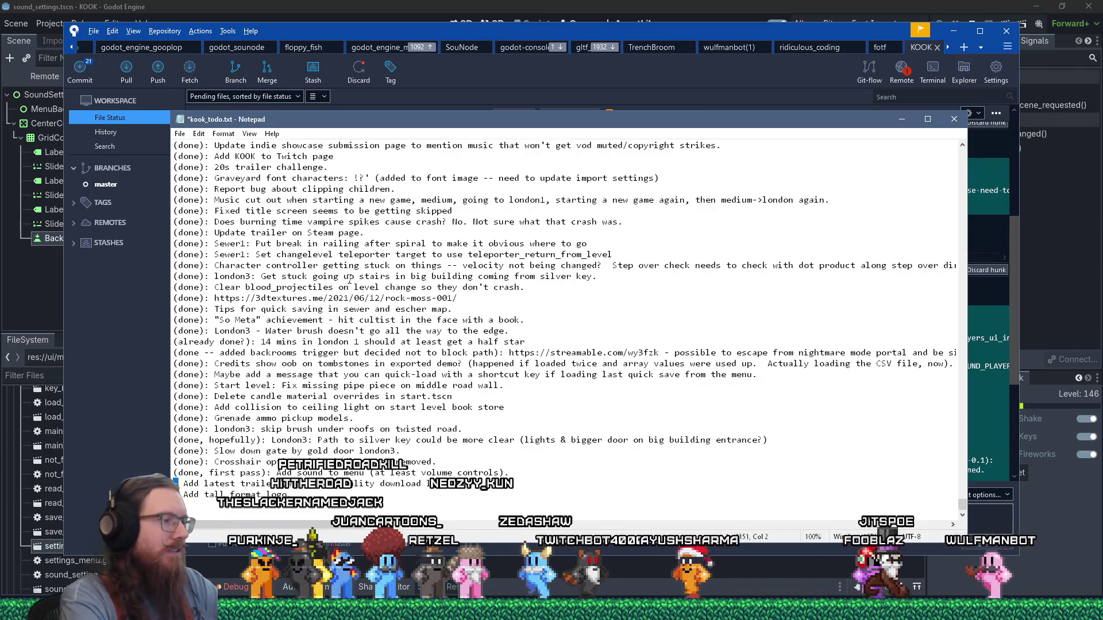
type("(done):")
key("Down")
type("(done):")
key("End")
key("BackSpace")
type("to")
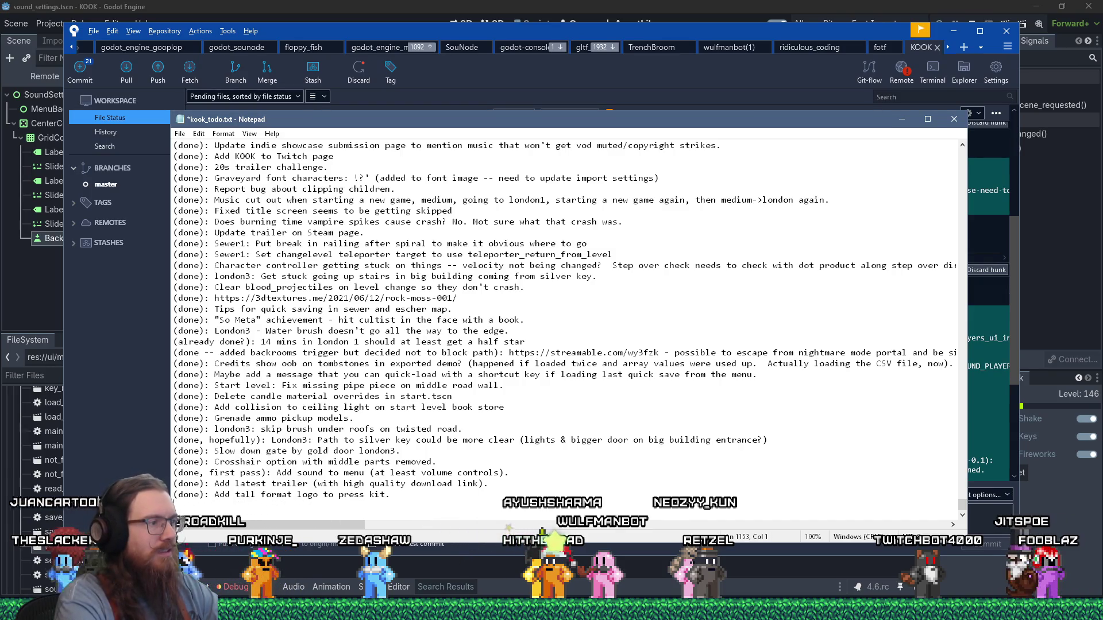
key("ctrl+Home")
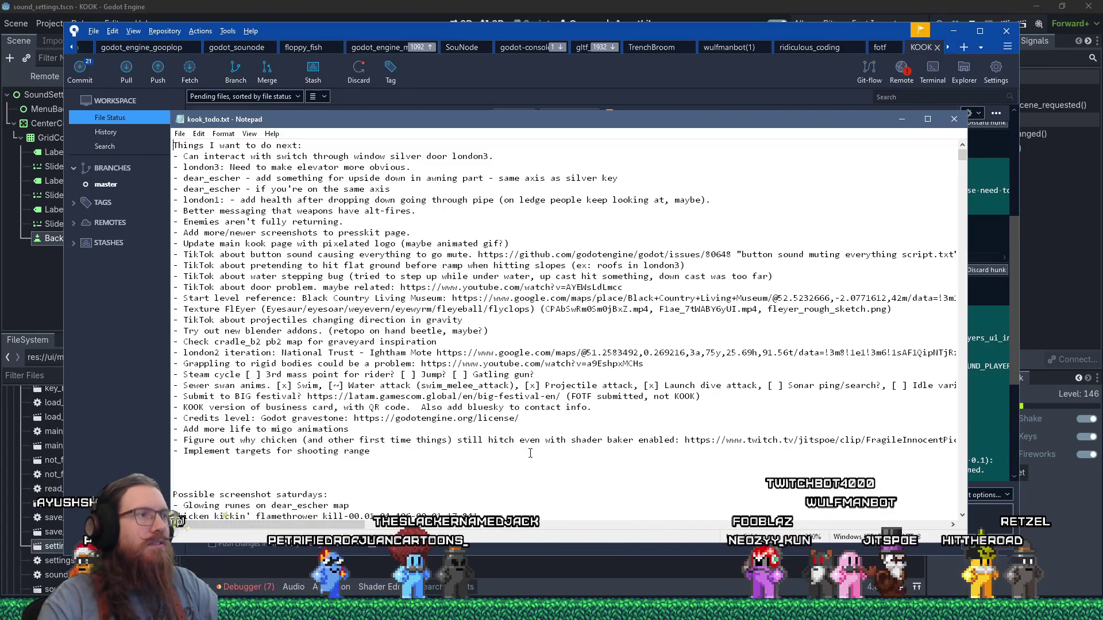
key("alt+Tab")
key("alt+Tab")
key("alt+Tab")
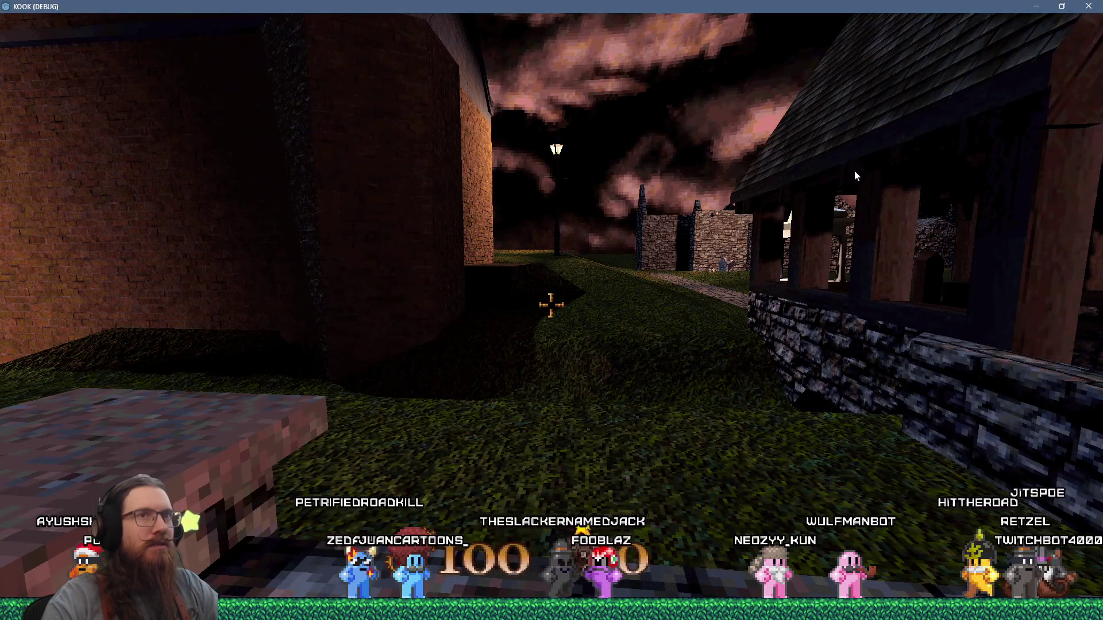
Filter FileSystem for 'londo' and open the london1.tscn level scene
key("alt+Tab")
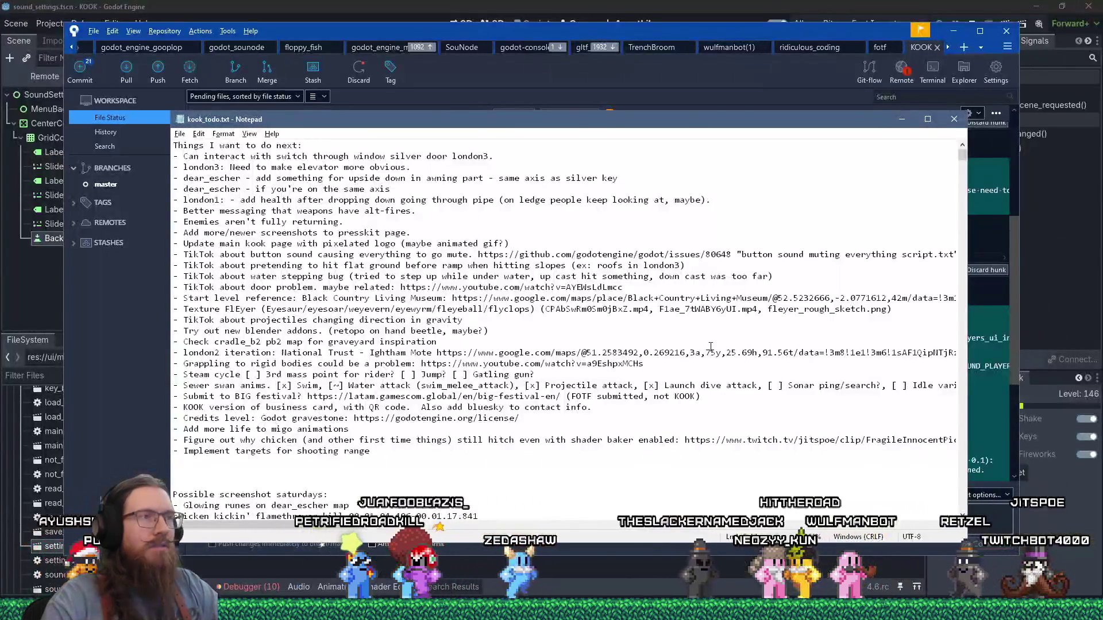
key("alt+Tab")
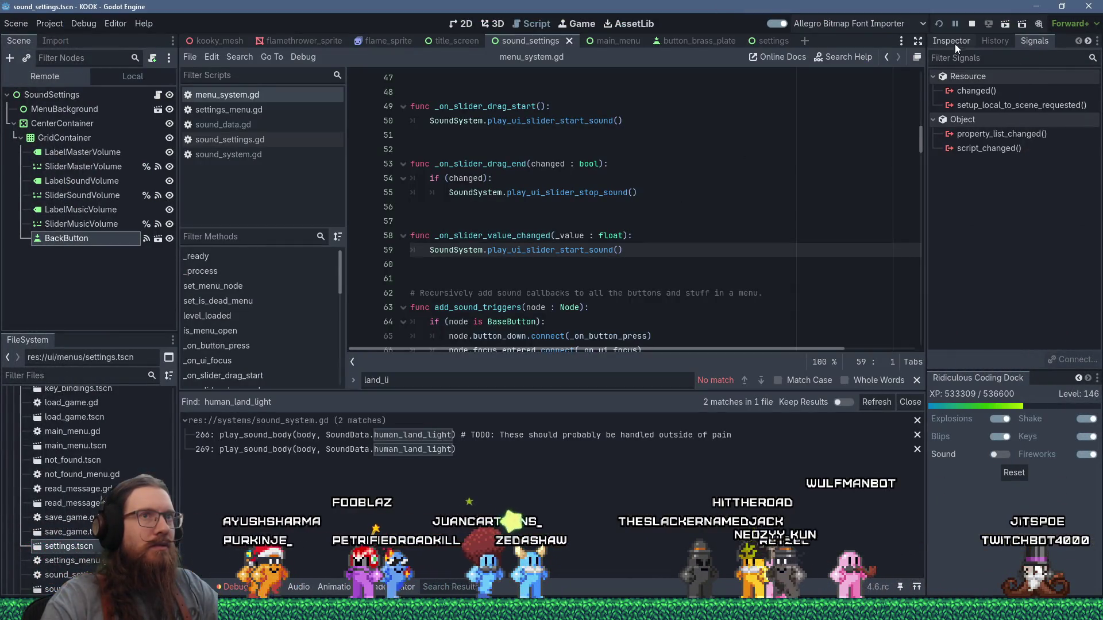
left_click(106, 379)
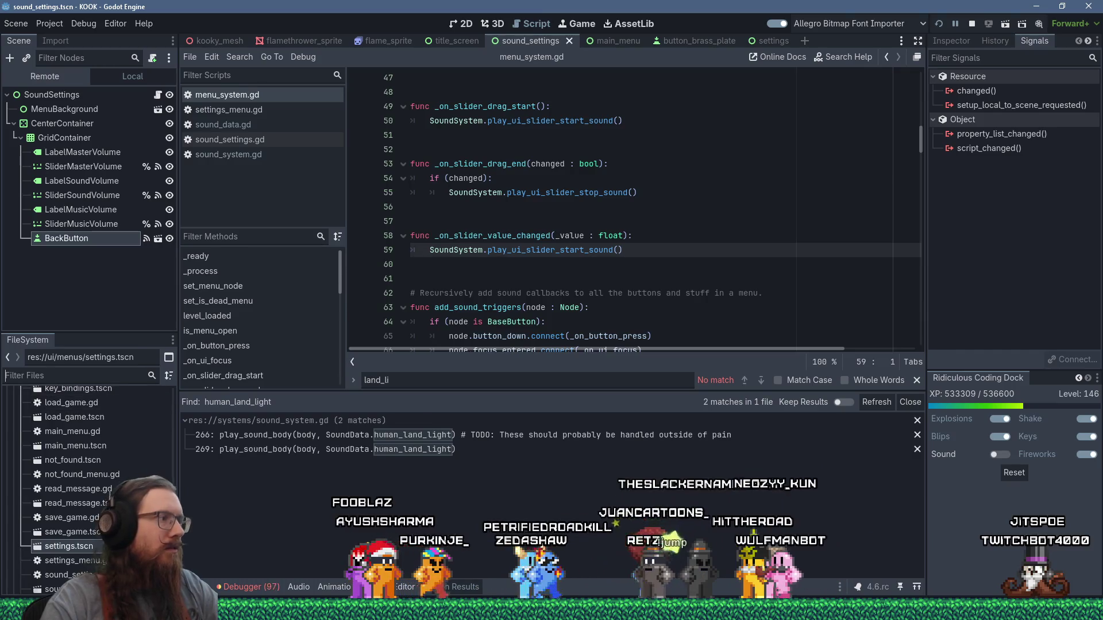
type("london1.tsc")
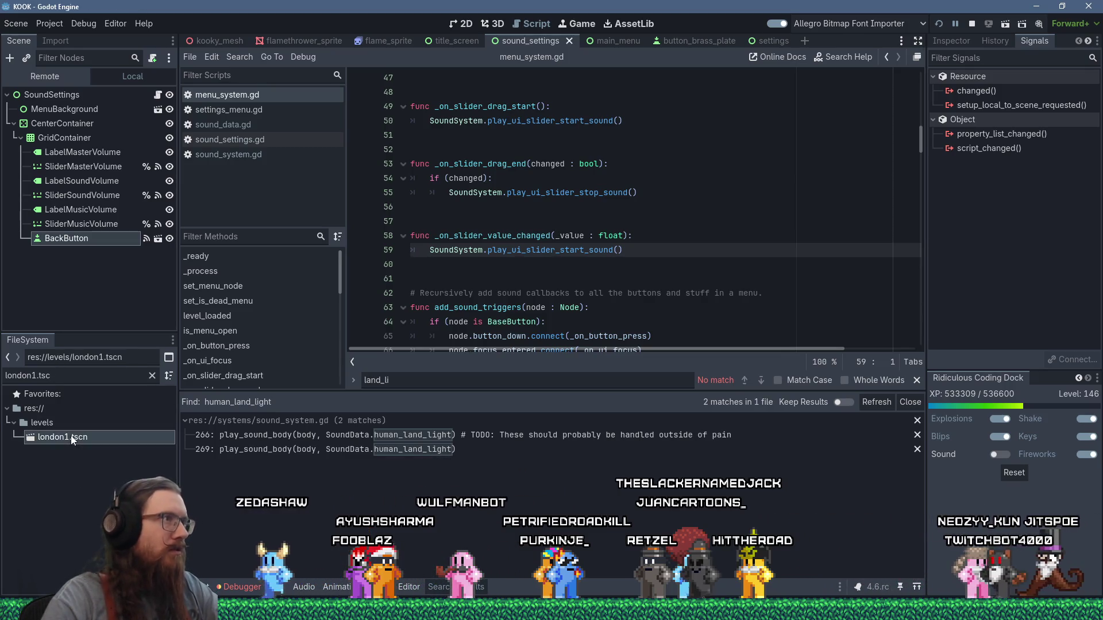
left_click(63, 438)
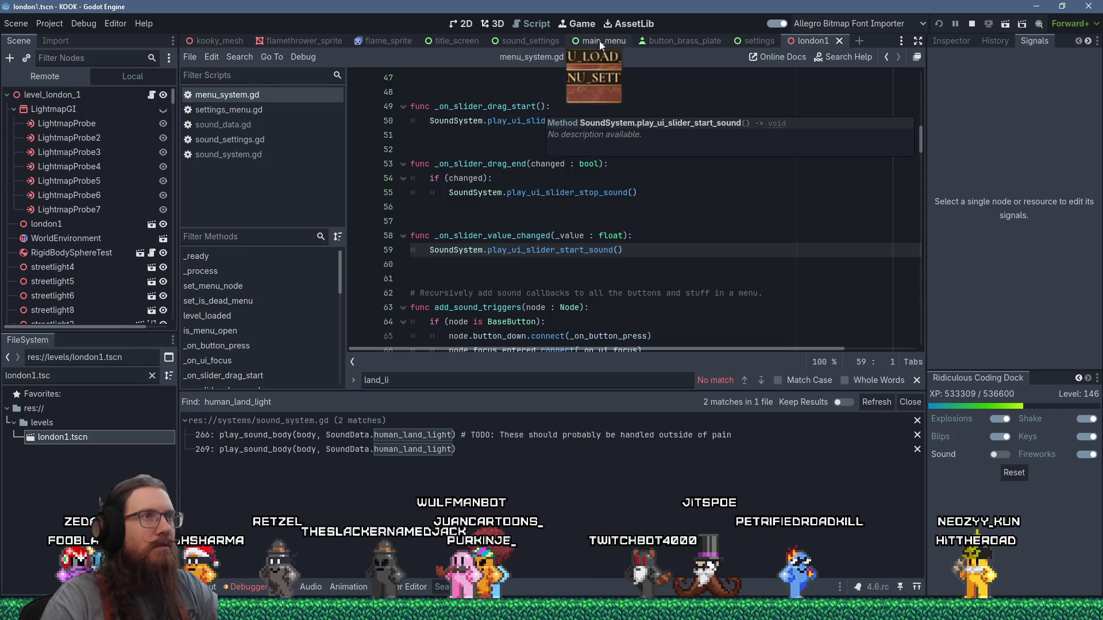
Close the main_menu, button_brass_plate and other scene tabs, keeping kooky_mesh
middle_click(597, 41)
middle_click(598, 41)
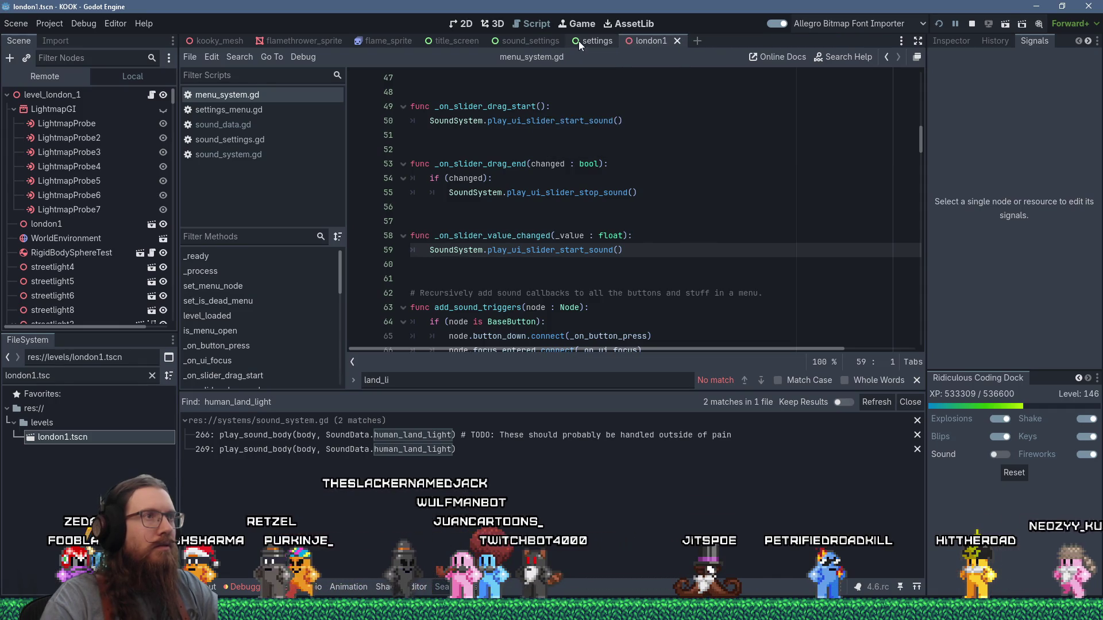
middle_click(578, 41)
middle_click(518, 44)
middle_click(458, 43)
middle_click(382, 41)
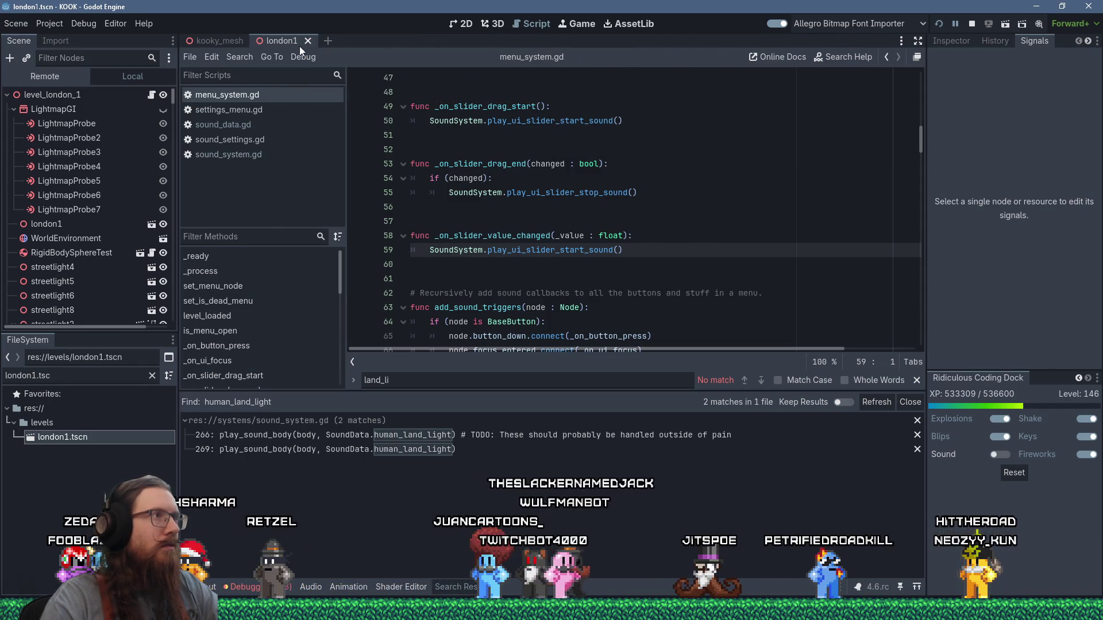
View london1 in 3D, fly close to the brick-walled floor, and filter files for 'amm spa'
left_click(281, 40)
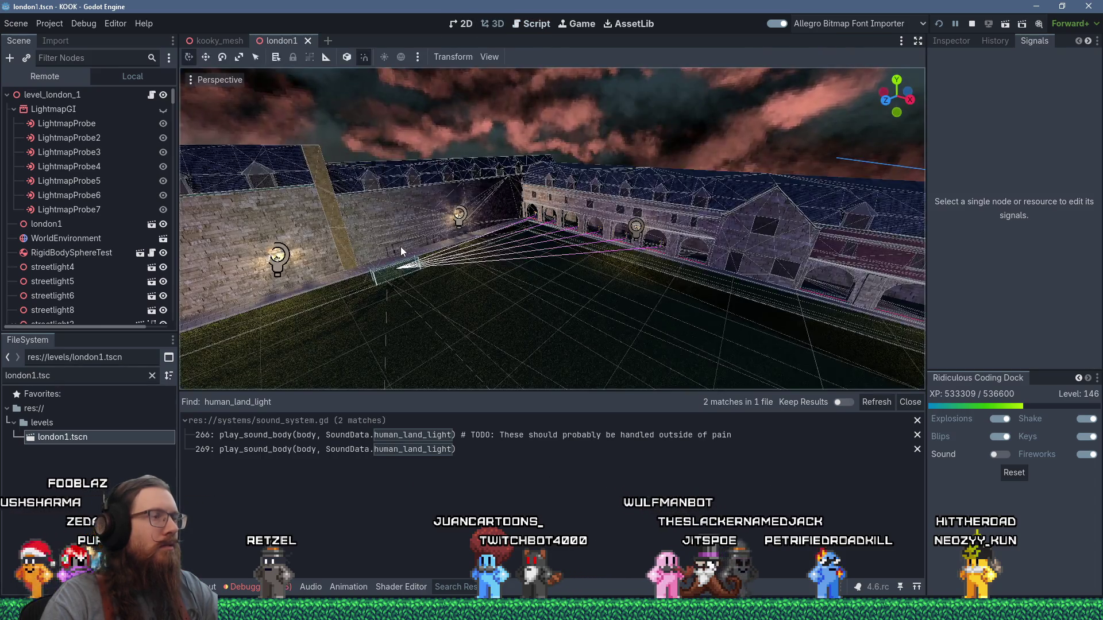
scroll(407, 251, "down", 5)
mouse_move(413, 256)
left_mouse_down()
mouse_move(516, 254)
mouse_move(478, 240)
left_mouse_up()
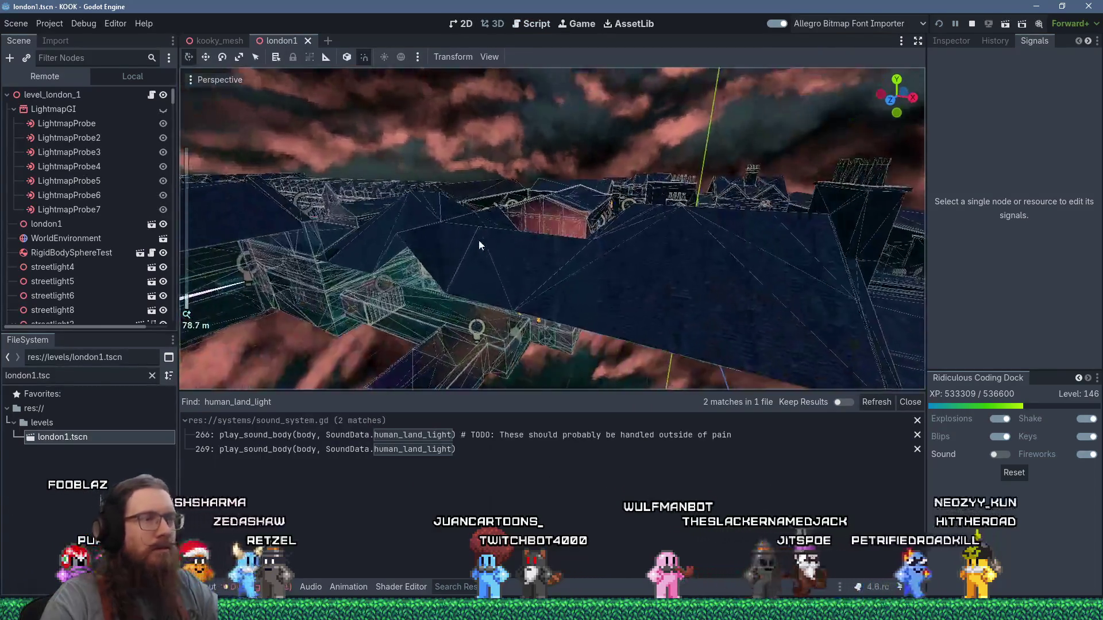
scroll(479, 242, "up", 8)
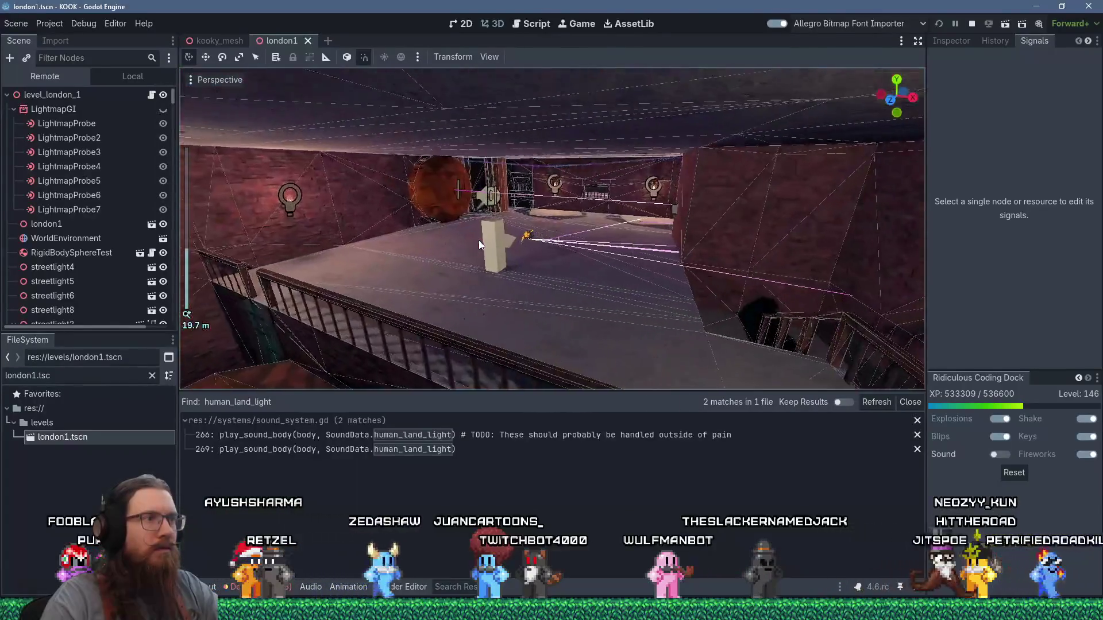
scroll(478, 240, "up", 8)
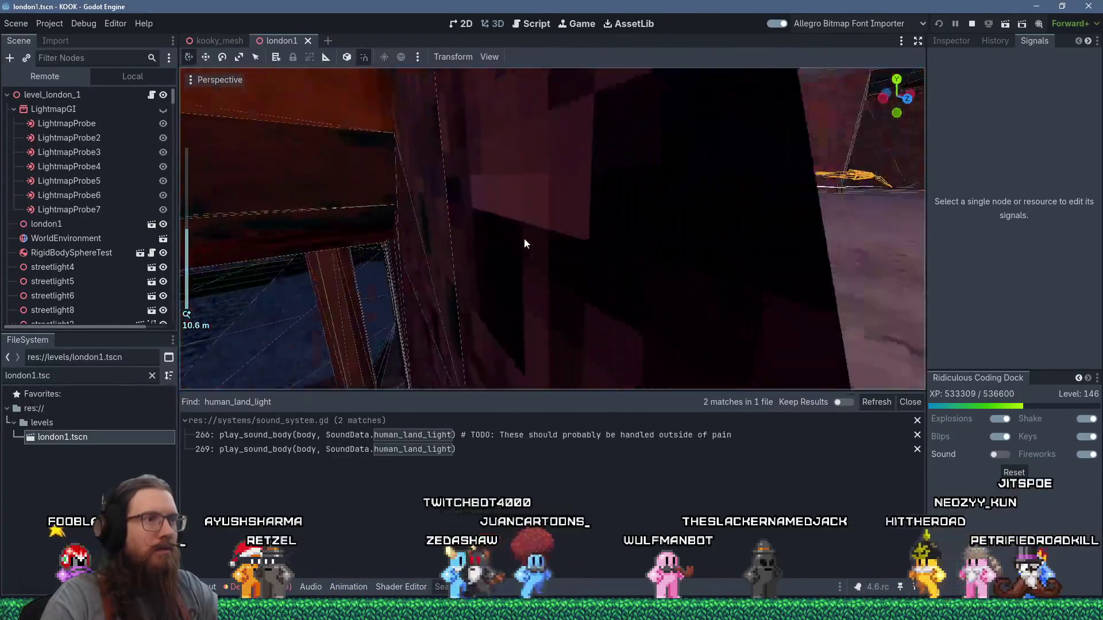
scroll(524, 244, "up", 4)
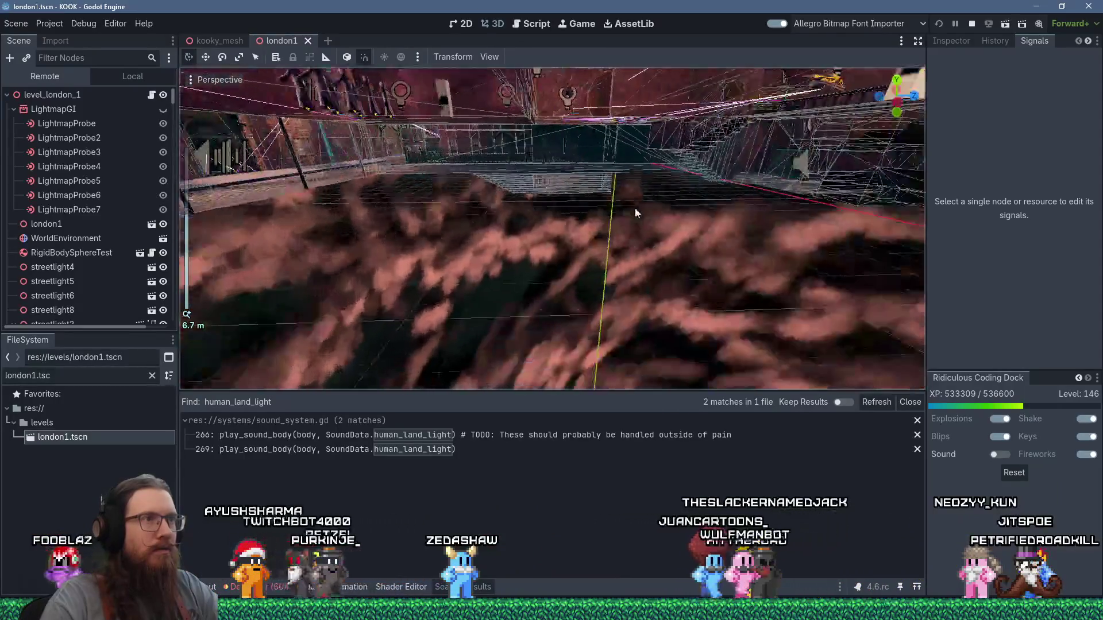
scroll(630, 210, "down", 10)
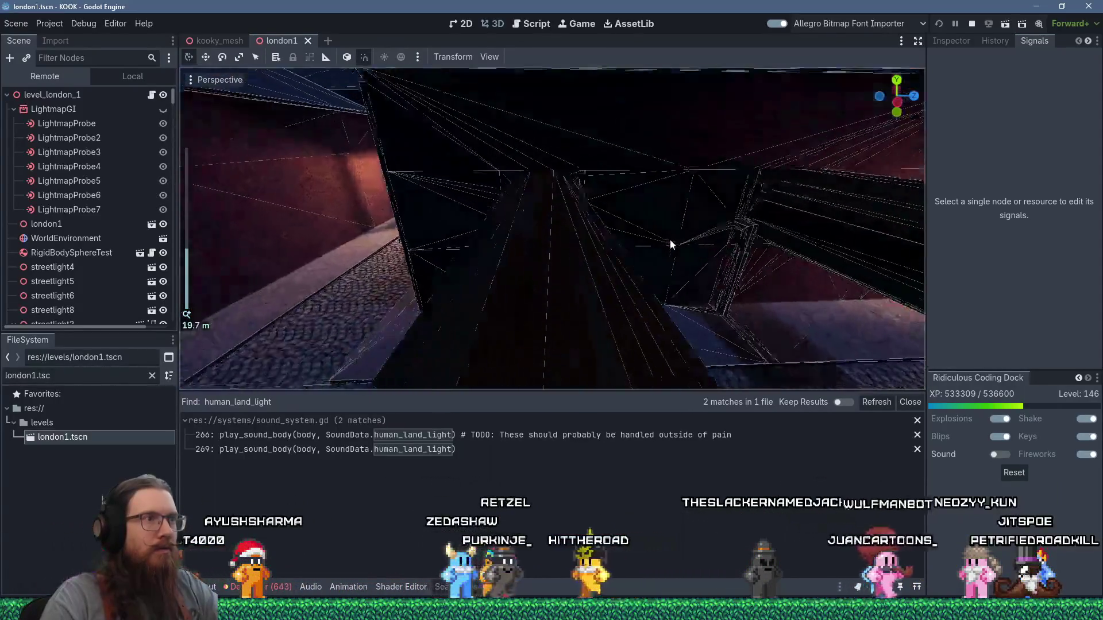
mouse_move(670, 240)
left_mouse_down()
mouse_move(501, 231)
mouse_move(598, 239)
mouse_move(446, 212)
mouse_move(549, 207)
mouse_move(500, 199)
mouse_move(618, 221)
mouse_move(561, 246)
mouse_move(508, 251)
left_mouse_up()
mouse_move(435, 207)
left_mouse_down()
mouse_move(552, 265)
mouse_move(600, 243)
mouse_move(491, 189)
mouse_move(678, 229)
mouse_move(748, 183)
mouse_move(731, 192)
left_mouse_up()
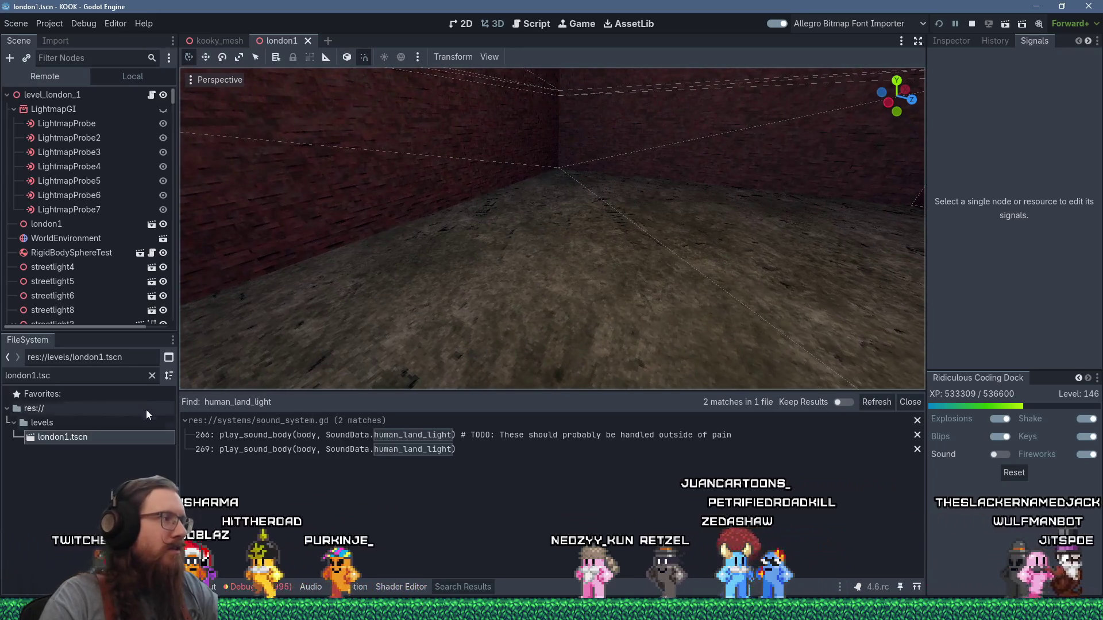
type("amm spa")
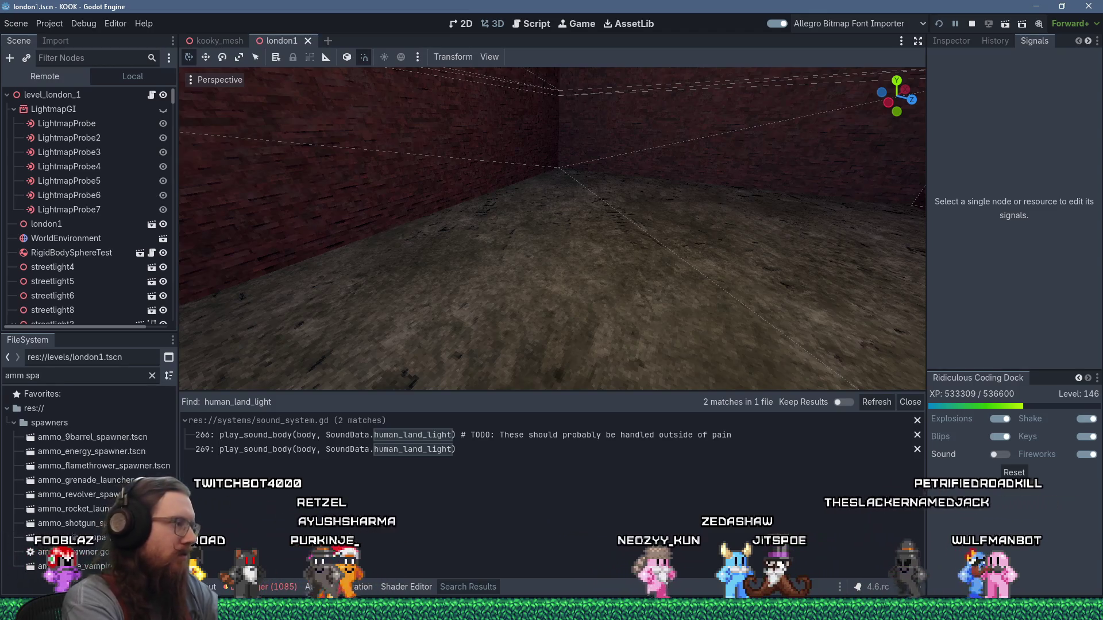
Drop ammo_shotgun_spawner.tscn onto the brick corridor floor, creating AmmoShotgunSpawner4, and inspect it
mouse_move(119, 525)
left_mouse_down()
mouse_move(440, 273)
mouse_move(393, 262)
mouse_move(415, 273)
mouse_move(388, 283)
left_mouse_up()
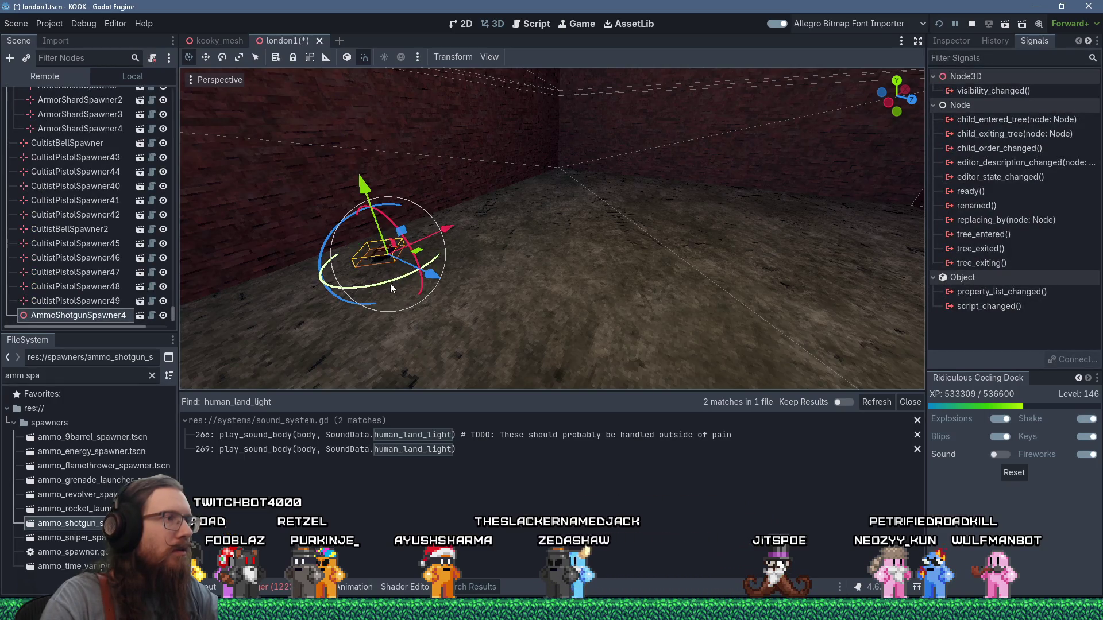
scroll(418, 287, "up", 3)
scroll(494, 296, "down", 2)
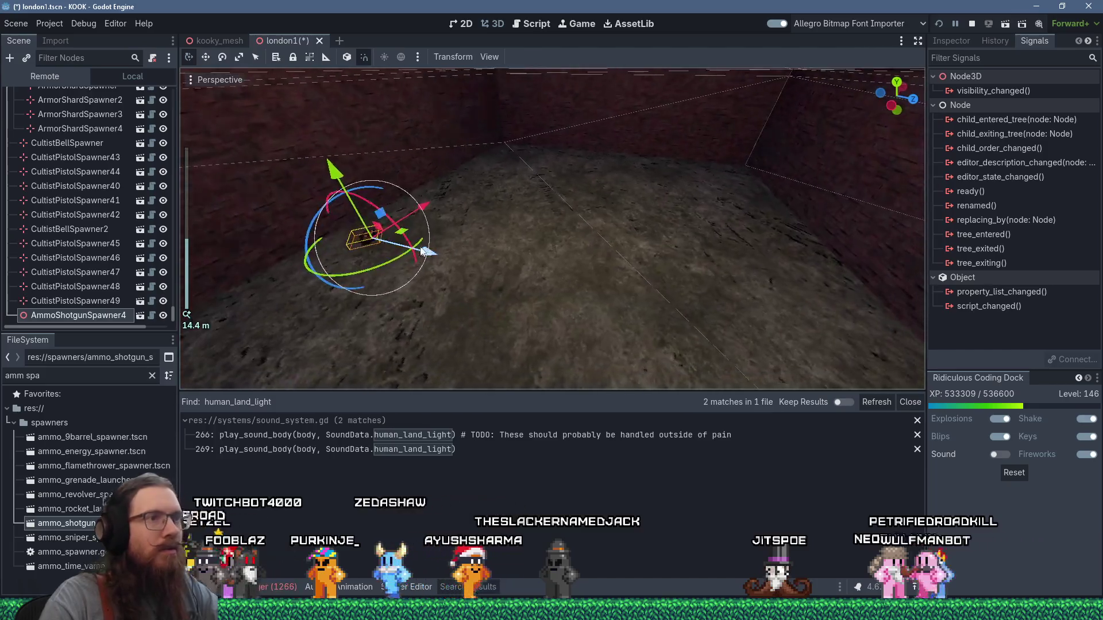
mouse_move(477, 287)
left_mouse_down()
mouse_move(463, 282)
mouse_move(489, 233)
mouse_move(475, 258)
left_mouse_up()
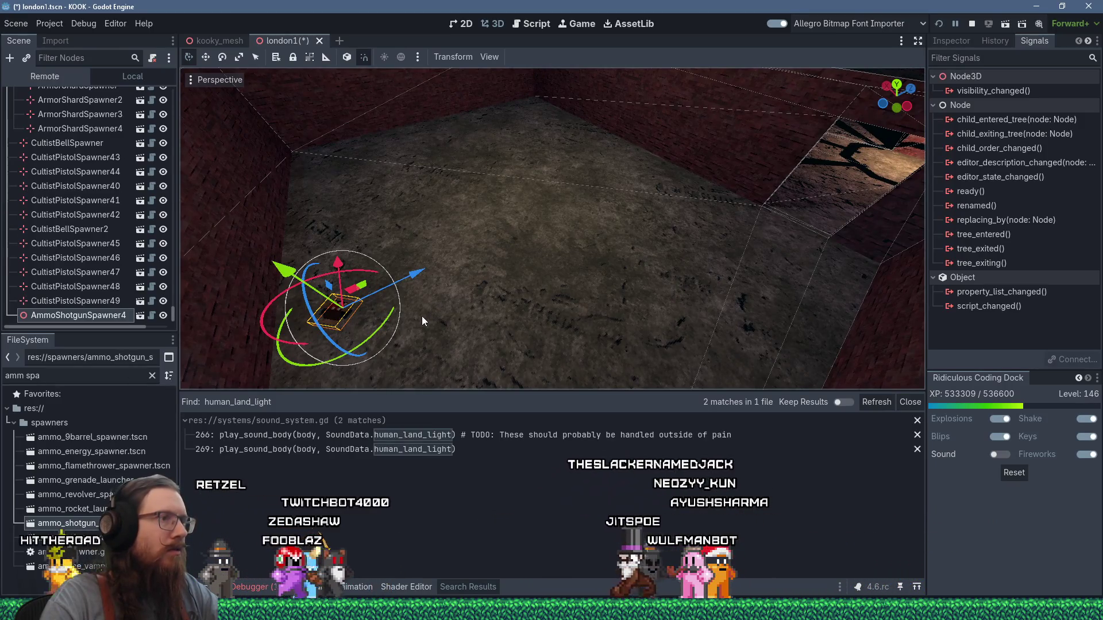
mouse_move(436, 309)
left_mouse_down()
mouse_move(511, 258)
mouse_move(275, 311)
mouse_move(298, 313)
mouse_move(325, 348)
mouse_move(449, 310)
mouse_move(653, 325)
mouse_move(629, 330)
left_mouse_up()
scroll(450, 310, "down", 2)
scroll(649, 325, "up", 1)
left_click(109, 373)
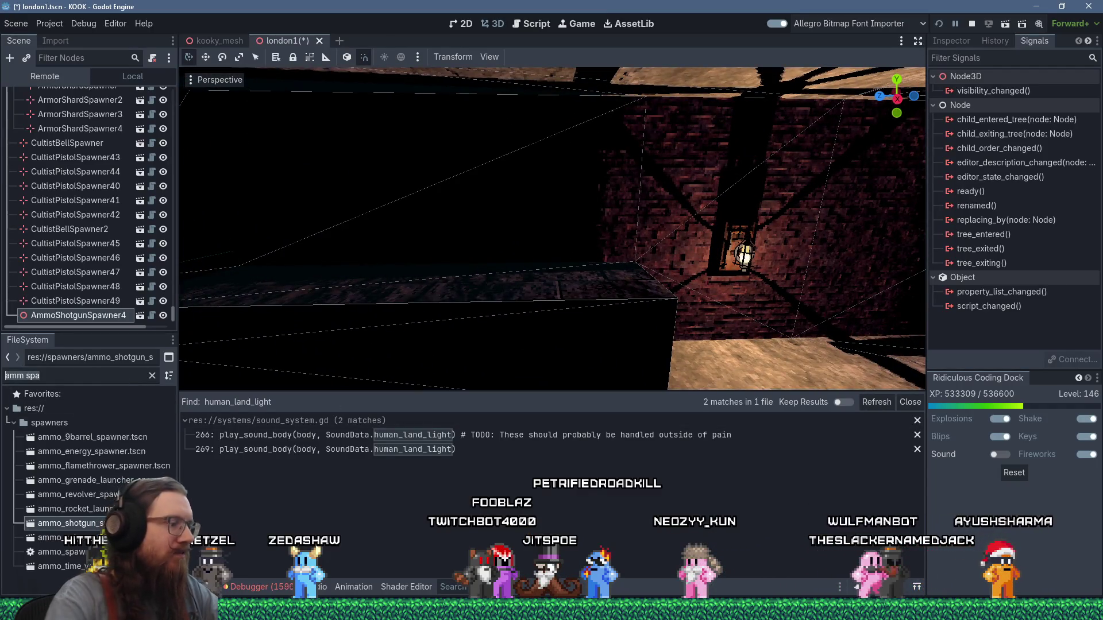
Filter for 'h spawn' and drop health_spawner.tscn near the box by the lantern wall
type("h spawn")
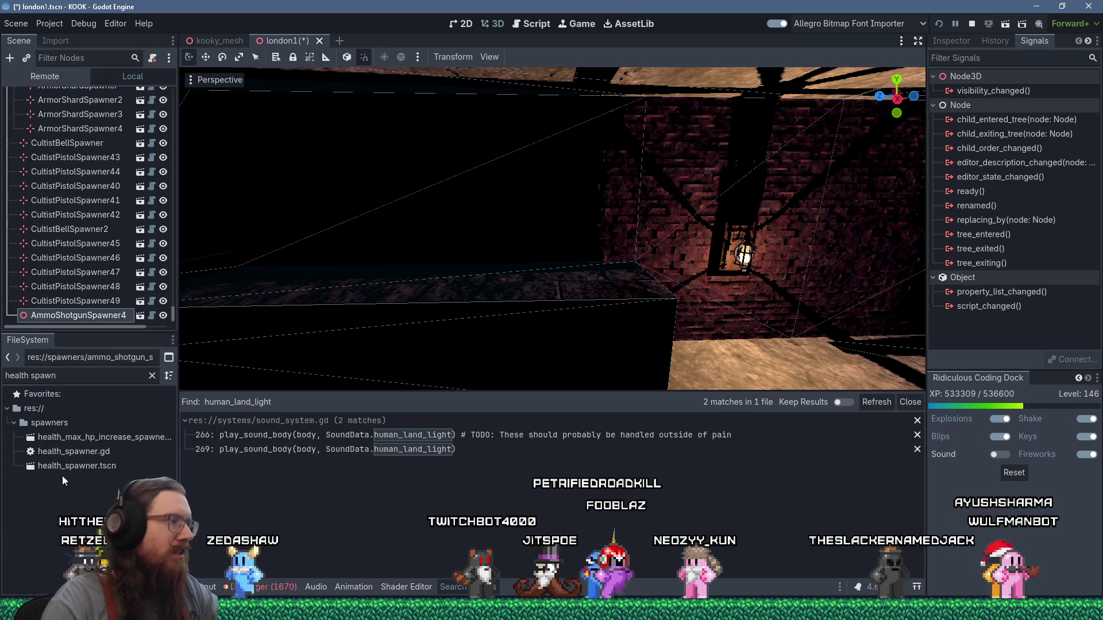
left_click_drag(620, 299, 501, 291)
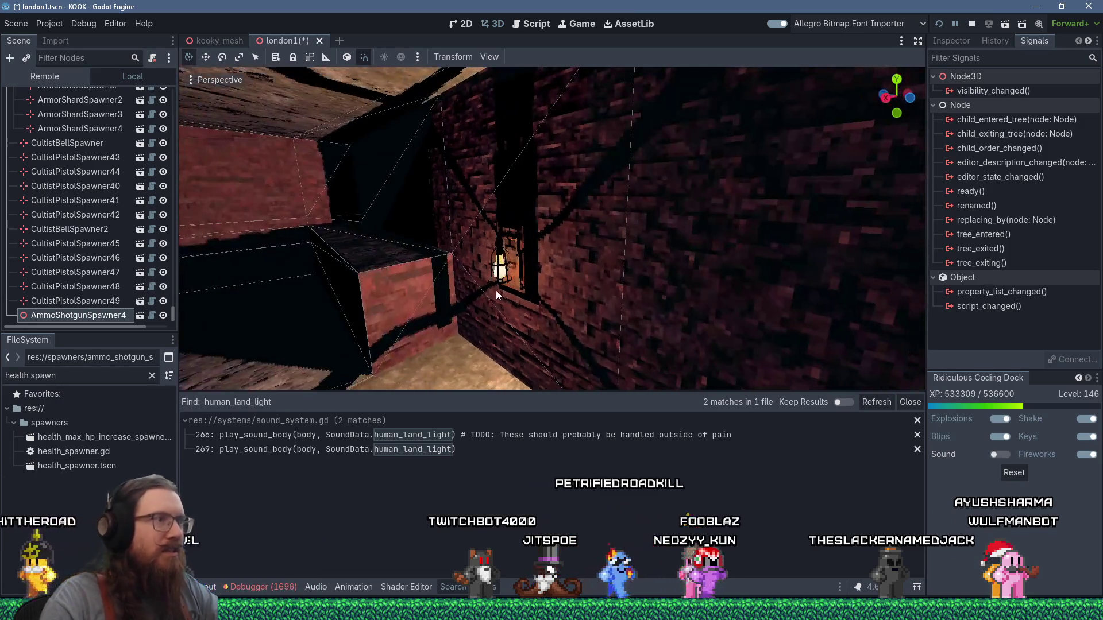
left_click_drag(345, 266, 497, 299)
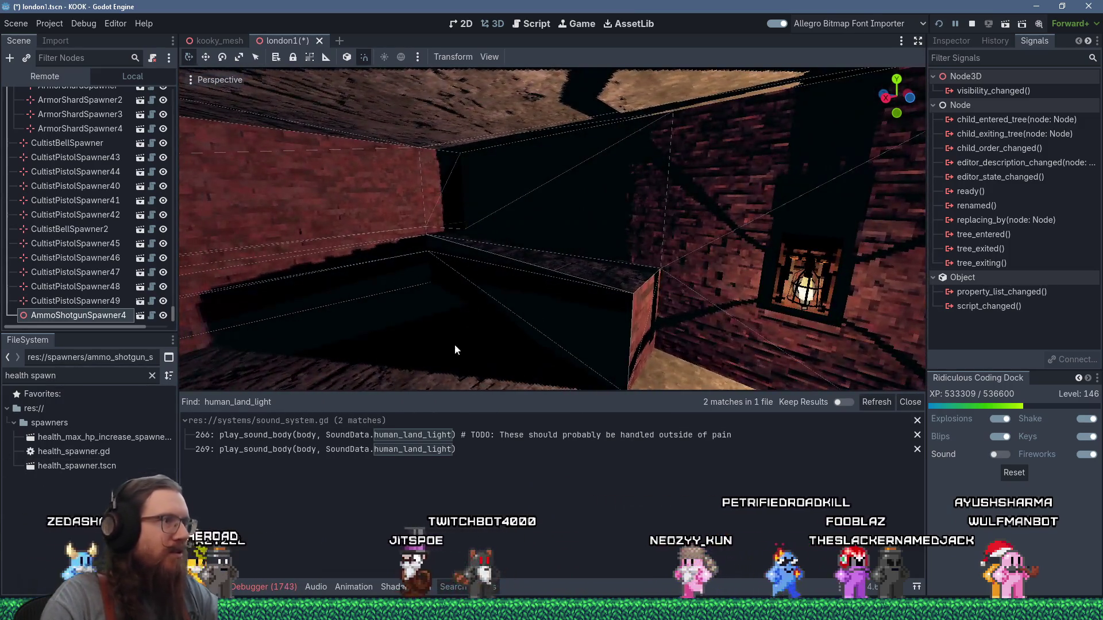
left_click_drag(555, 277, 540, 273)
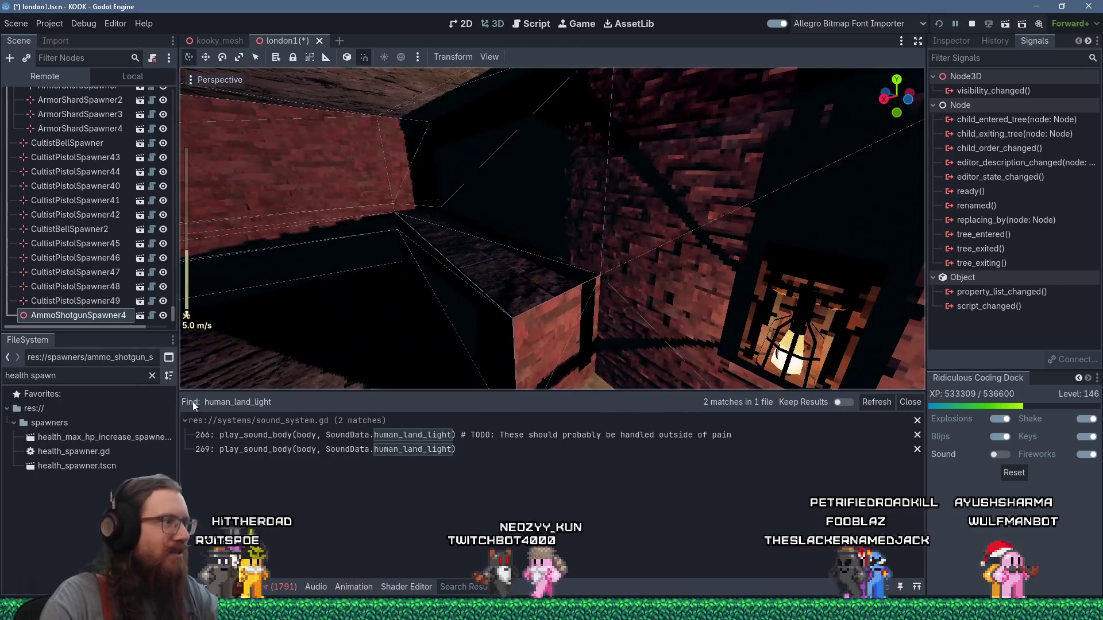
mouse_move(105, 467)
left_mouse_down()
mouse_move(495, 313)
mouse_move(532, 348)
mouse_move(526, 284)
mouse_move(539, 274)
mouse_move(530, 281)
left_mouse_up()
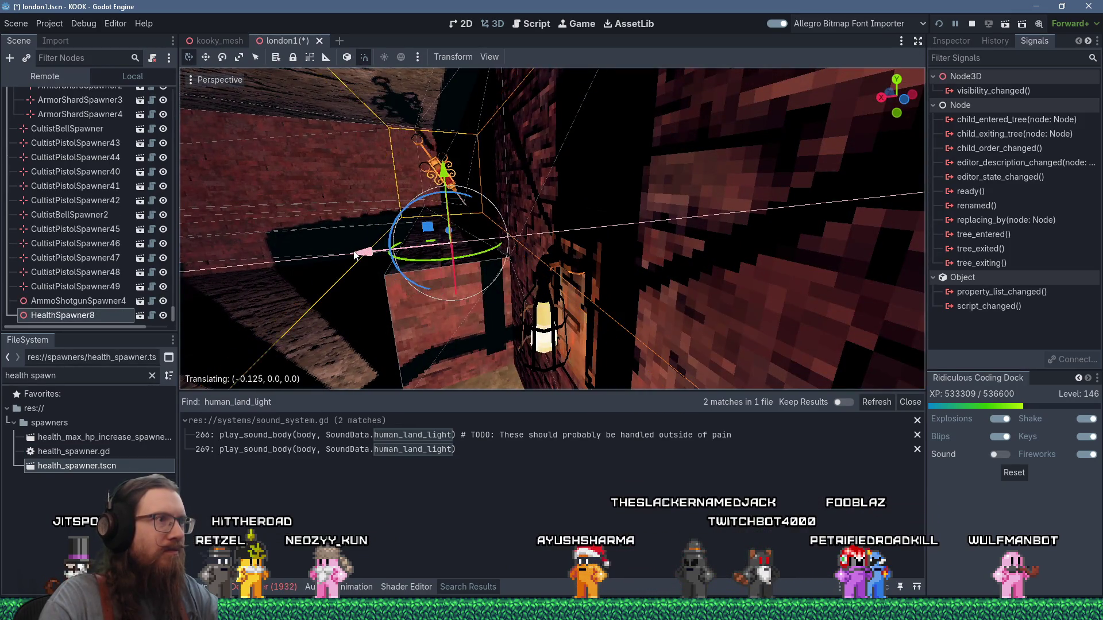
Nudge HealthSpawner8 along the X axis and orbit around it to check placement
mouse_move(356, 256)
left_mouse_down()
mouse_move(444, 264)
mouse_move(570, 251)
mouse_move(577, 267)
mouse_move(550, 267)
mouse_move(659, 226)
mouse_move(556, 146)
mouse_move(365, 204)
mouse_move(496, 224)
mouse_move(551, 253)
mouse_move(651, 250)
mouse_move(625, 253)
left_mouse_up()
scroll(557, 257, "down", 2)
scroll(552, 253, "down", 2)
scroll(551, 248, "up", 2)
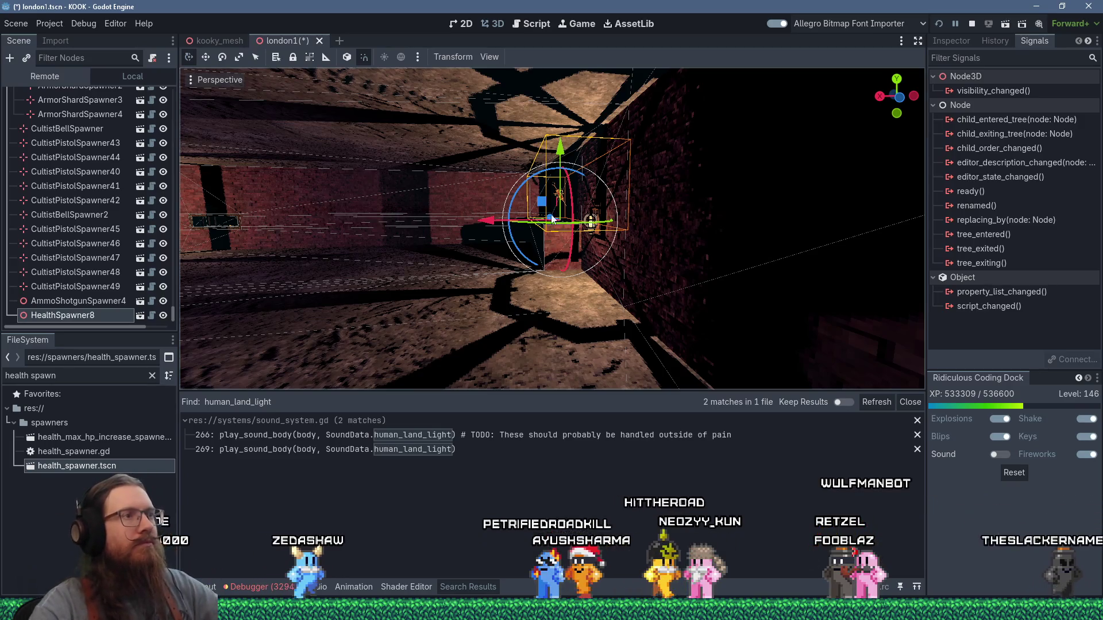
scroll(564, 219, "up", 5)
mouse_move(774, 252)
left_mouse_down()
mouse_move(850, 259)
mouse_move(635, 251)
mouse_move(705, 255)
mouse_move(700, 296)
mouse_move(598, 271)
mouse_move(788, 305)
mouse_move(679, 322)
mouse_move(645, 293)
left_mouse_up()
scroll(634, 250, "down", 2)
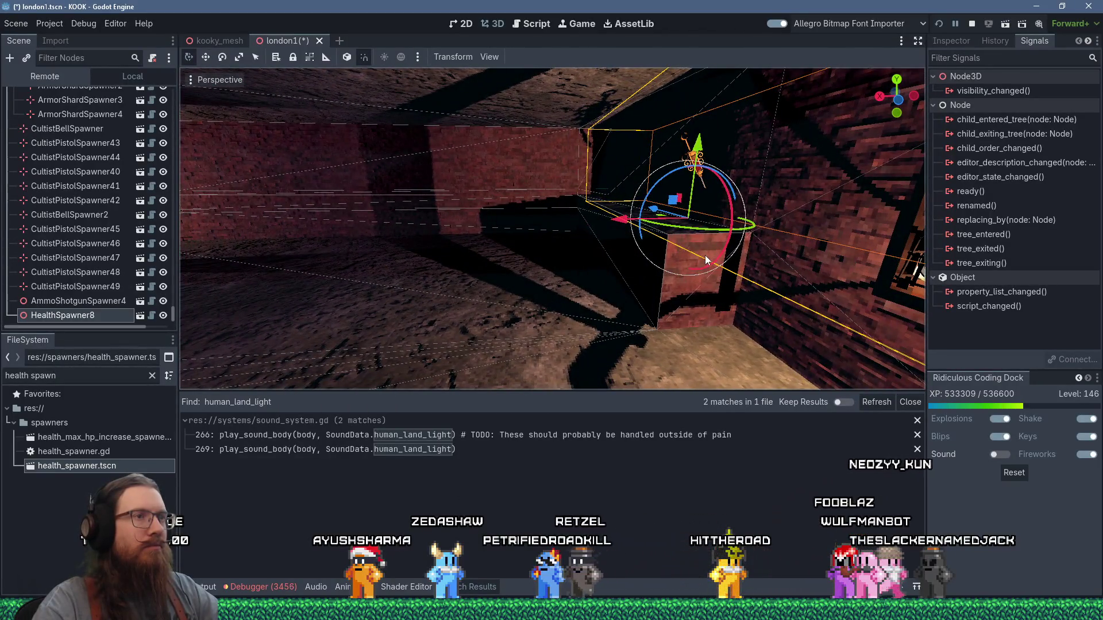
scroll(705, 255, "up", 3)
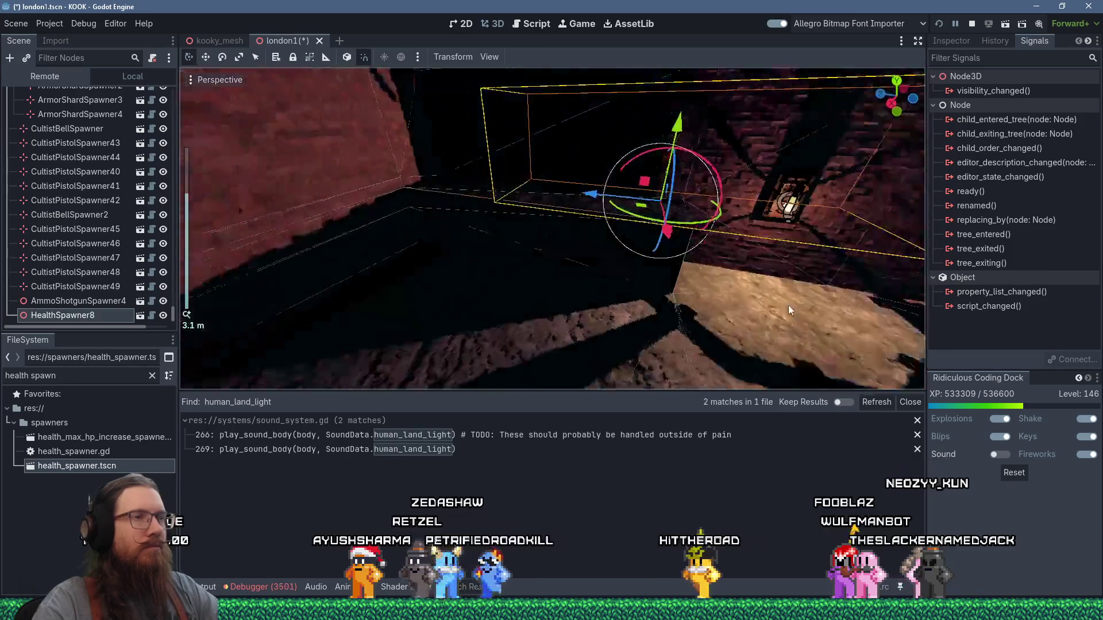
scroll(788, 305, "up", 5)
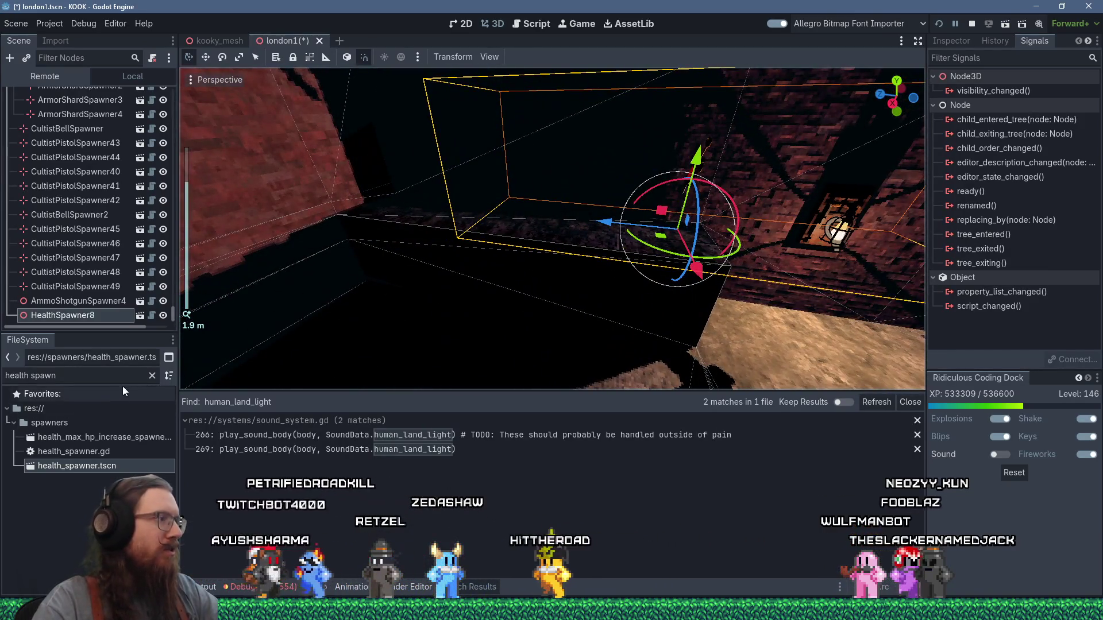
left_click(115, 375)
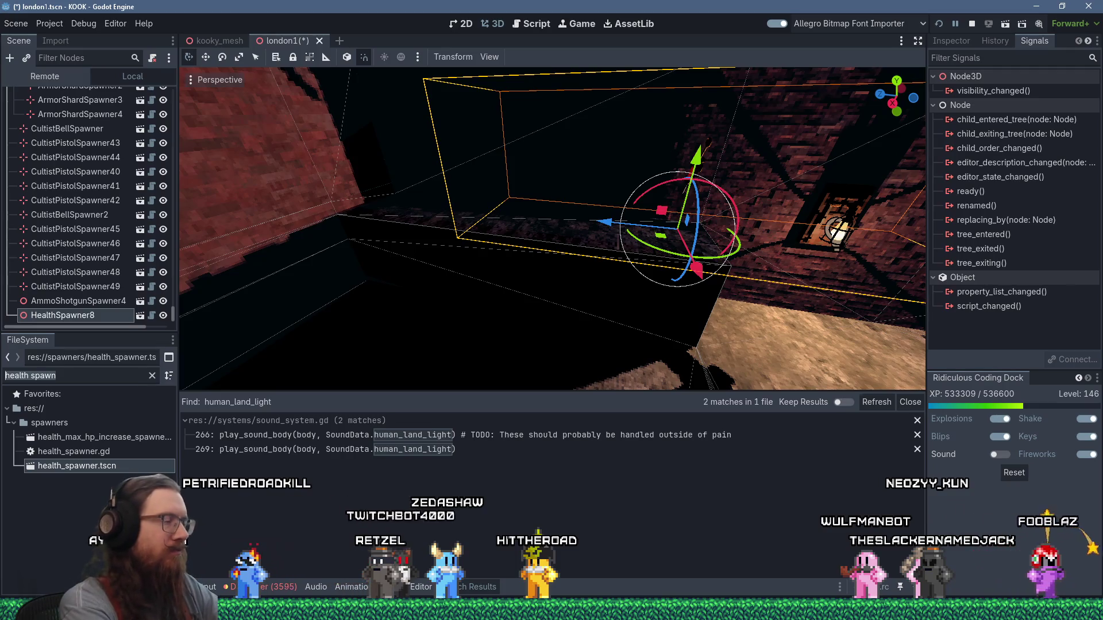
Filter for 'rev amm sp', place a revolver ammo spawner near the box, and rotate it slightly
type("rev amm")
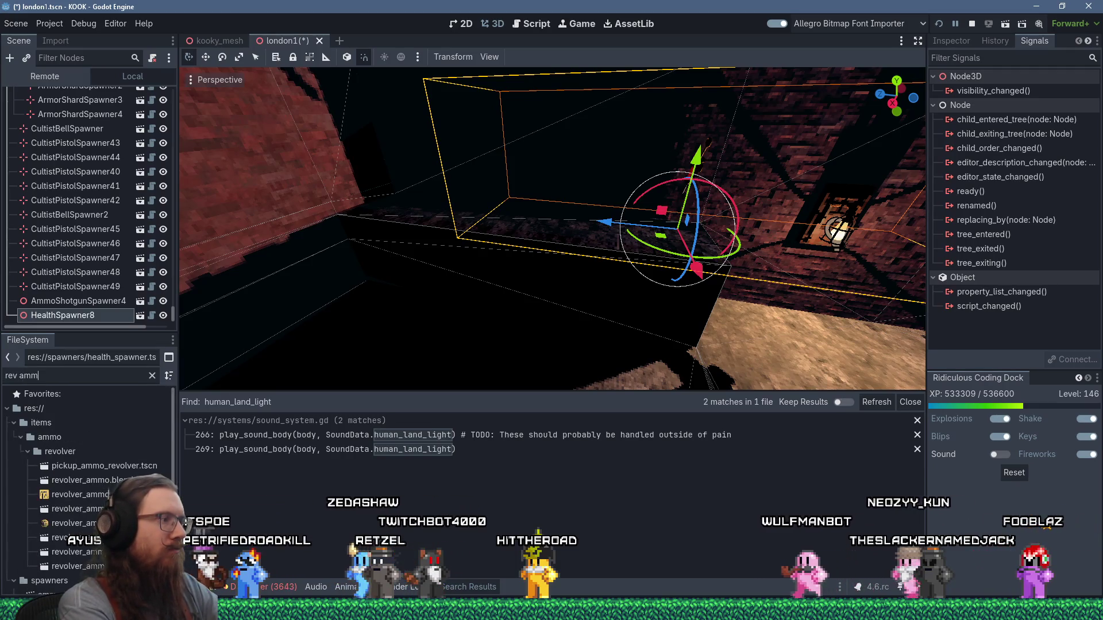
type(" sp")
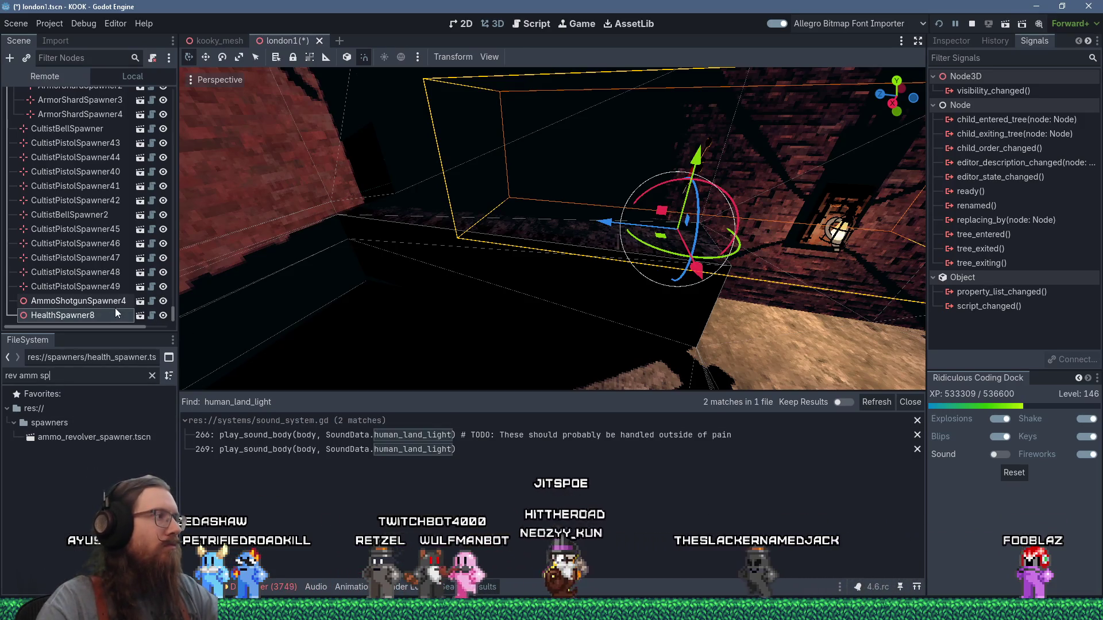
left_click_drag(109, 438, 532, 238)
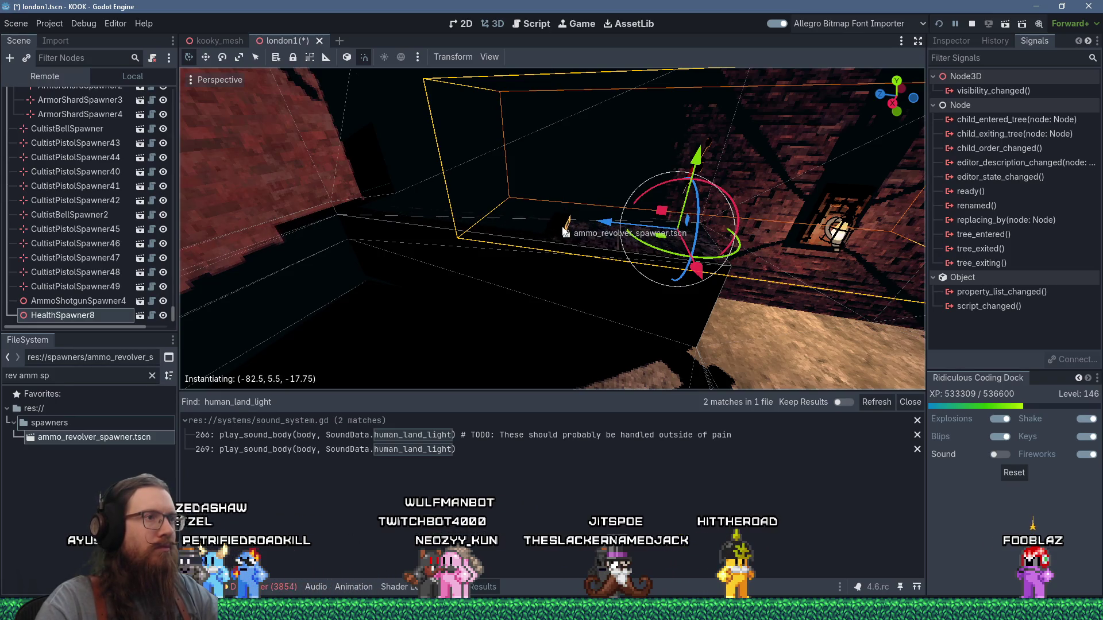
left_click_drag(565, 230, 552, 233)
mouse_move(651, 278)
left_mouse_down()
mouse_move(478, 281)
mouse_move(623, 316)
left_mouse_up()
scroll(623, 316, "up", 2)
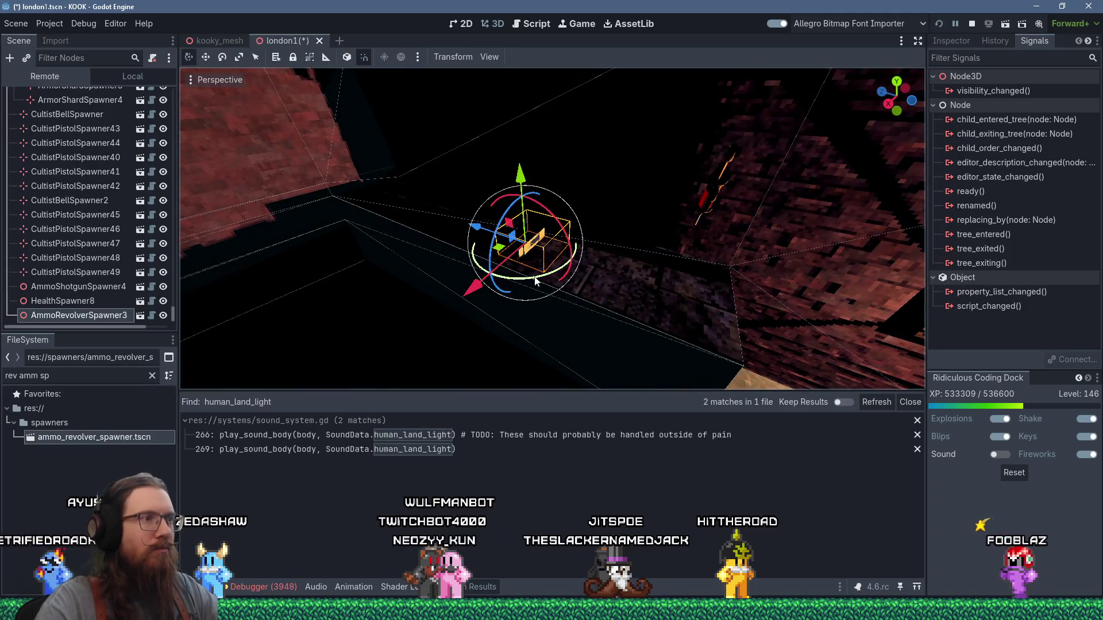
mouse_move(531, 284)
left_mouse_down()
mouse_move(518, 281)
mouse_move(774, 263)
mouse_move(749, 276)
left_mouse_up()
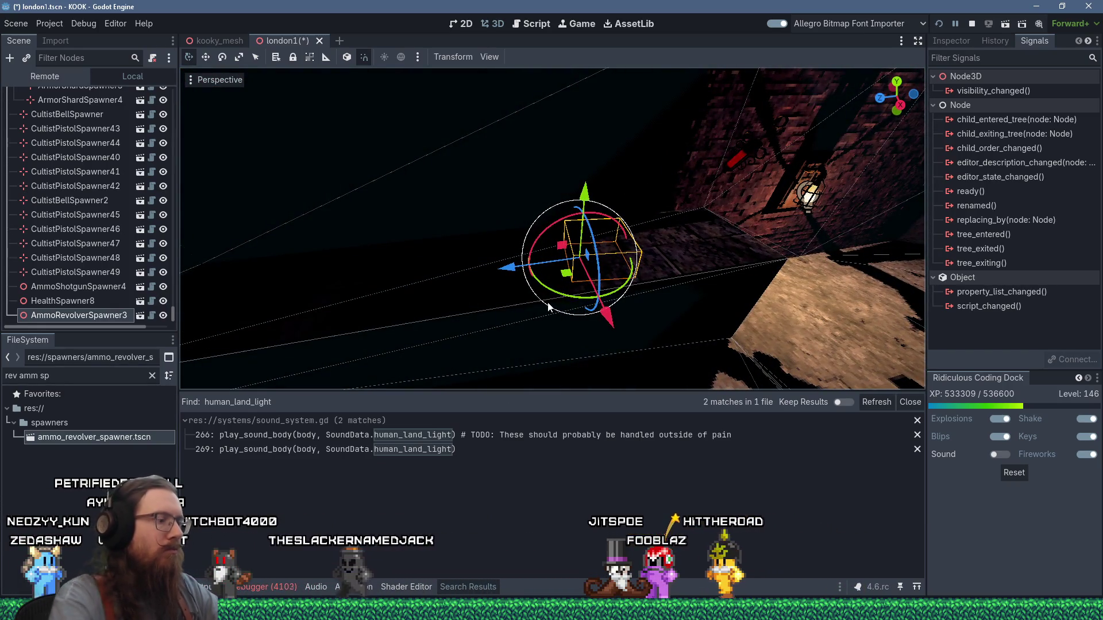
Duplicate the revolver ammo spawner and turn and nudge the copy into position
key("ctrl+d")
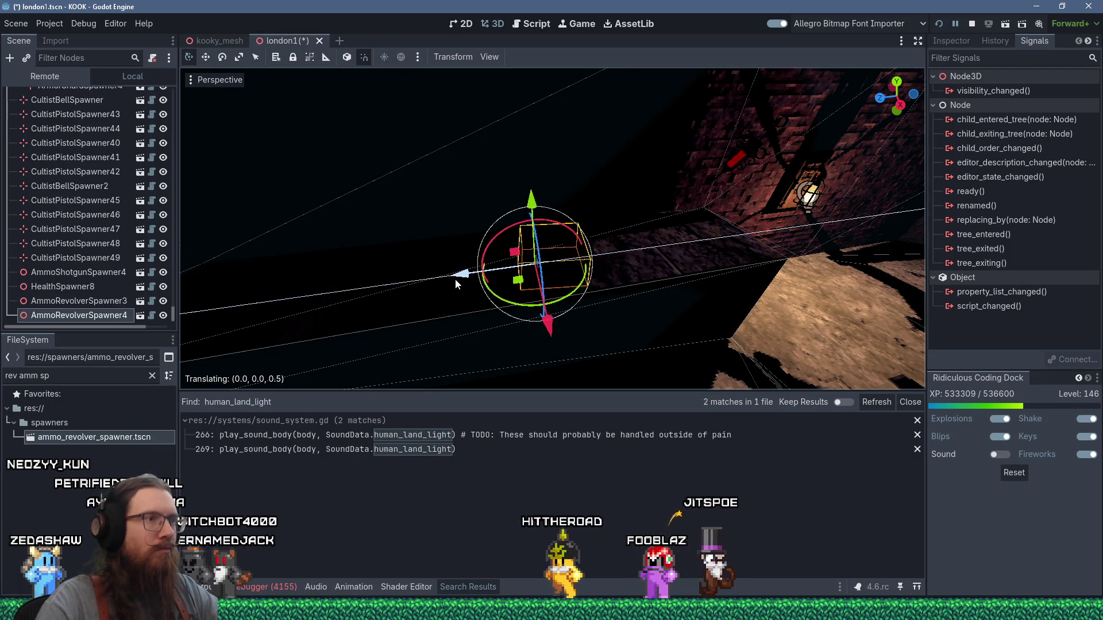
left_click_drag(568, 298, 575, 294)
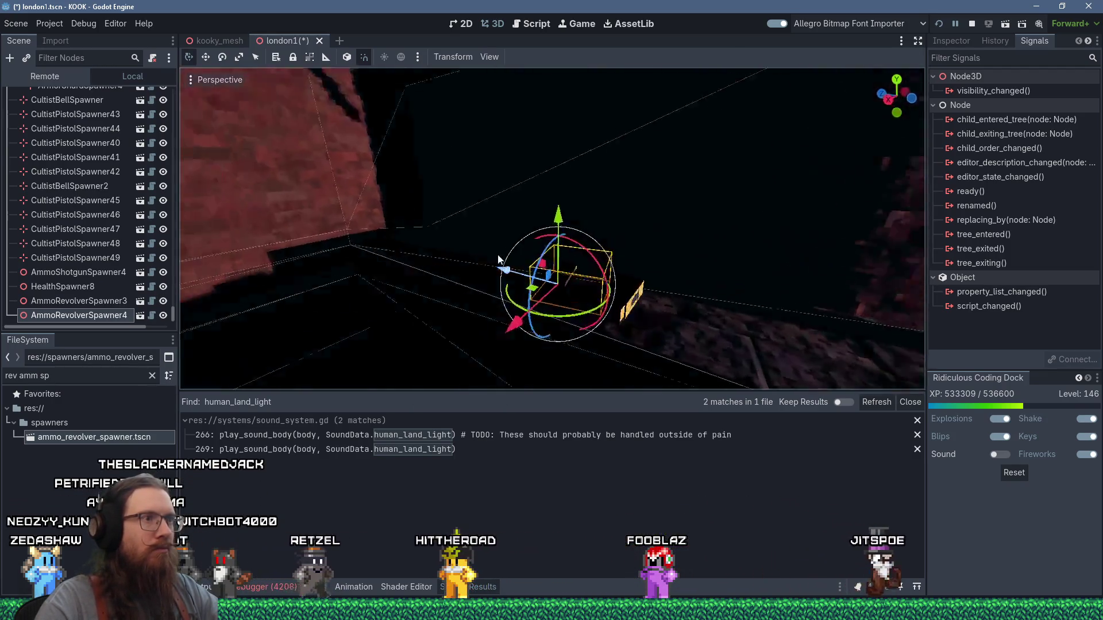
scroll(495, 260, "up", 2)
left_click_drag(495, 260, 539, 317)
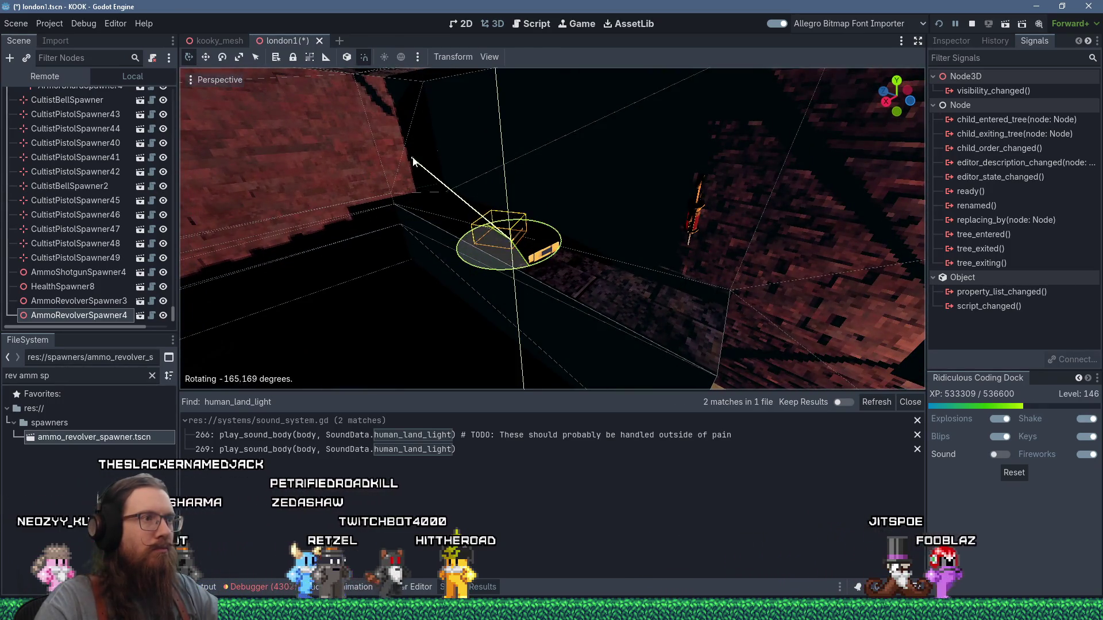
left_click_drag(414, 174, 437, 190)
mouse_move(505, 276)
left_mouse_down()
mouse_move(519, 290)
mouse_move(517, 256)
mouse_move(592, 193)
mouse_move(601, 268)
mouse_move(577, 309)
left_mouse_up()
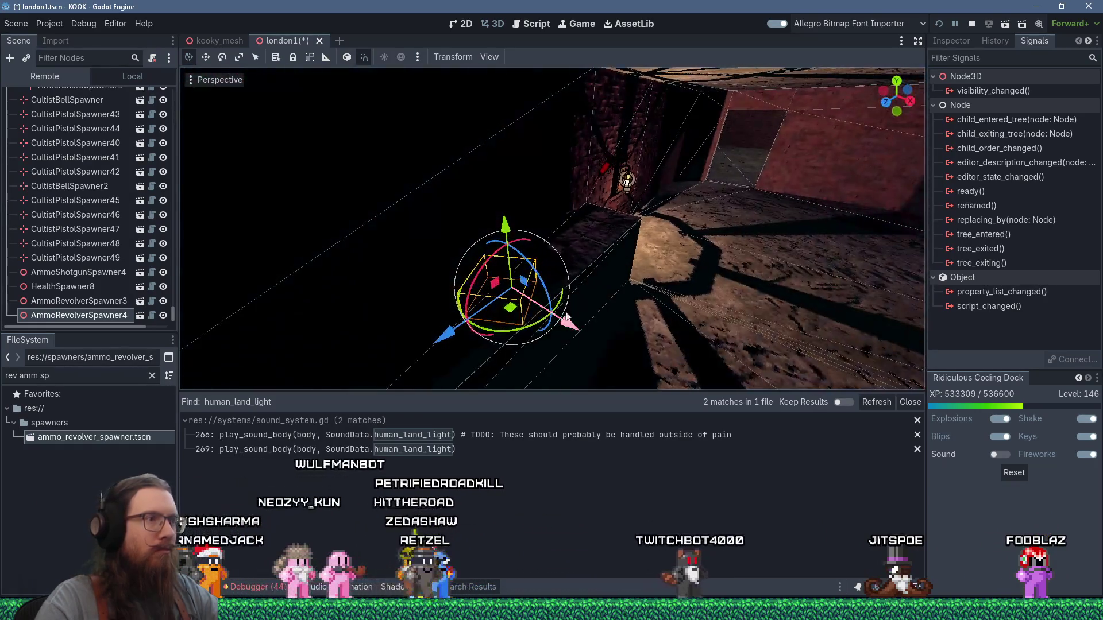
mouse_move(510, 309)
left_mouse_down()
mouse_move(472, 273)
mouse_move(480, 281)
mouse_move(465, 280)
mouse_move(532, 322)
mouse_move(477, 251)
mouse_move(474, 227)
mouse_move(502, 190)
mouse_move(529, 224)
mouse_move(639, 256)
mouse_move(615, 330)
left_mouse_up()
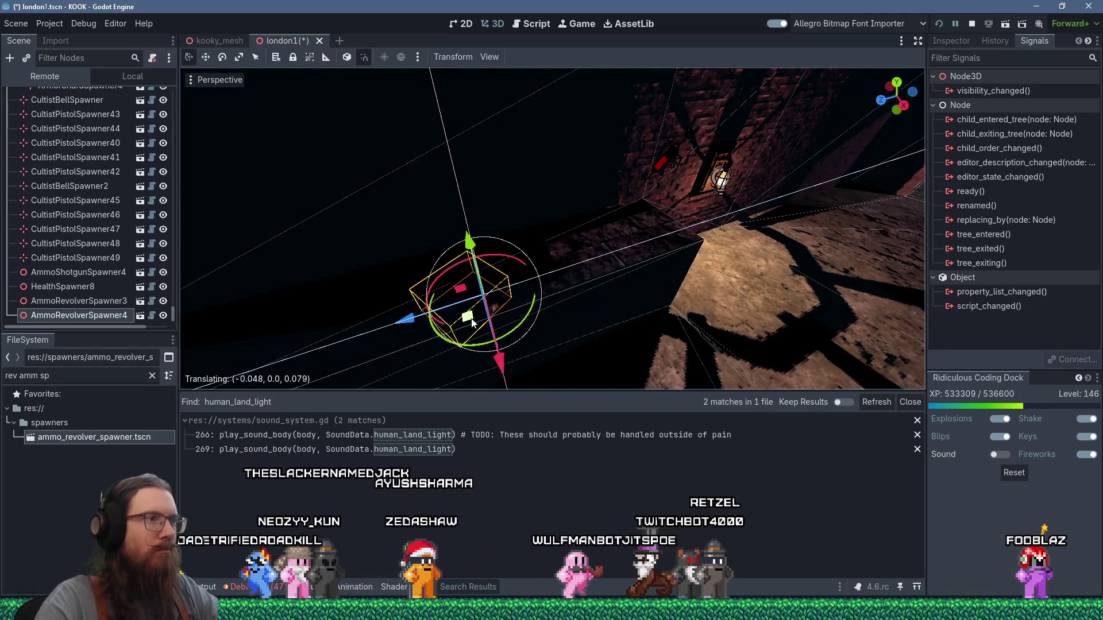
scroll(481, 325, "up", 2)
mouse_move(482, 324)
left_mouse_down()
mouse_move(551, 284)
mouse_move(512, 256)
mouse_move(632, 278)
mouse_move(719, 246)
mouse_move(551, 253)
mouse_move(740, 291)
mouse_move(563, 271)
mouse_move(528, 279)
mouse_move(713, 299)
left_mouse_up()
left_click(579, 285)
Look down the lamp corridor and save the london1 scene
scroll(579, 285, "down", 3)
scroll(523, 265, "down", 5)
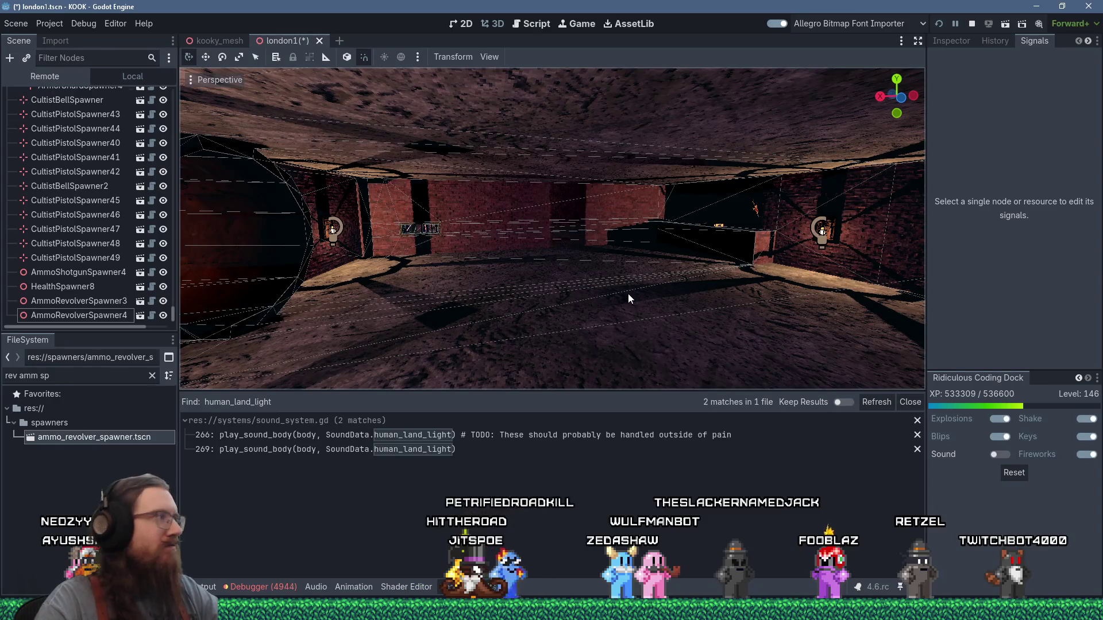
mouse_move(628, 294)
left_mouse_down()
mouse_move(408, 288)
mouse_move(782, 251)
left_mouse_up()
mouse_move(326, 268)
left_mouse_down()
mouse_move(240, 260)
mouse_move(443, 264)
mouse_move(301, 256)
left_mouse_up()
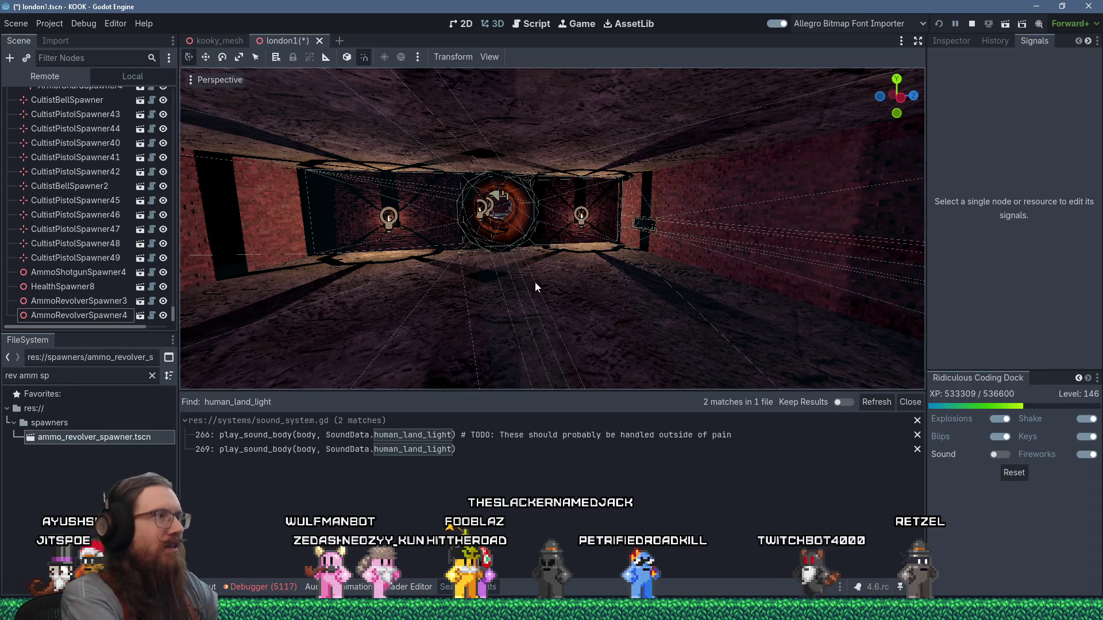
key("ctrl+s")
key("alt+Tab")
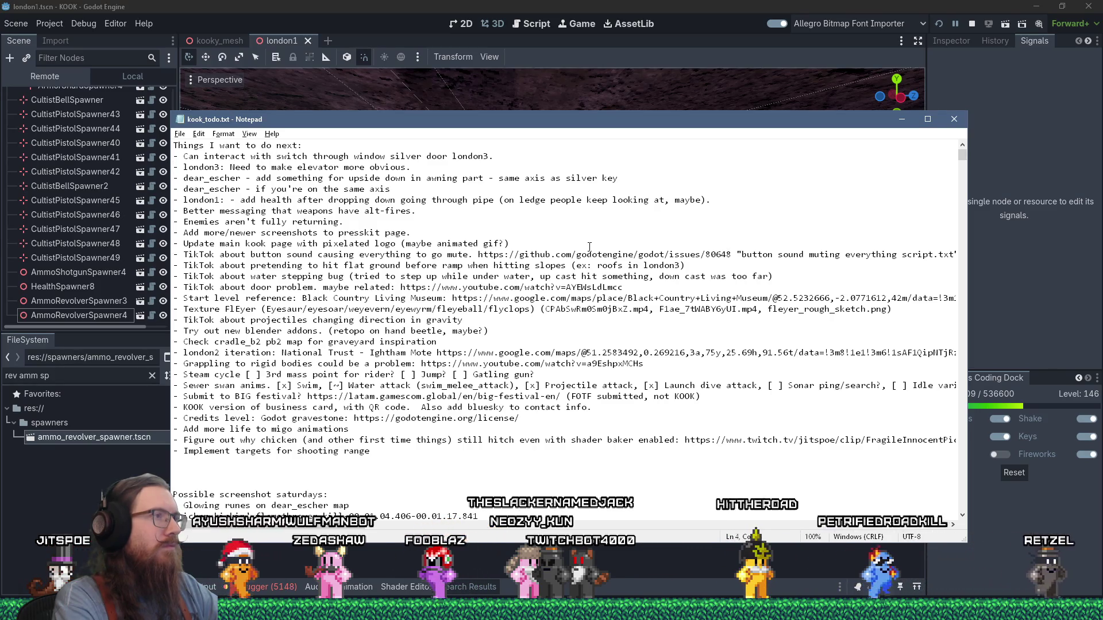
Move the london1 add-health task to the end of the done list and save kook_todo.txt
key("Down")
key("Down")
key("shift+Down")
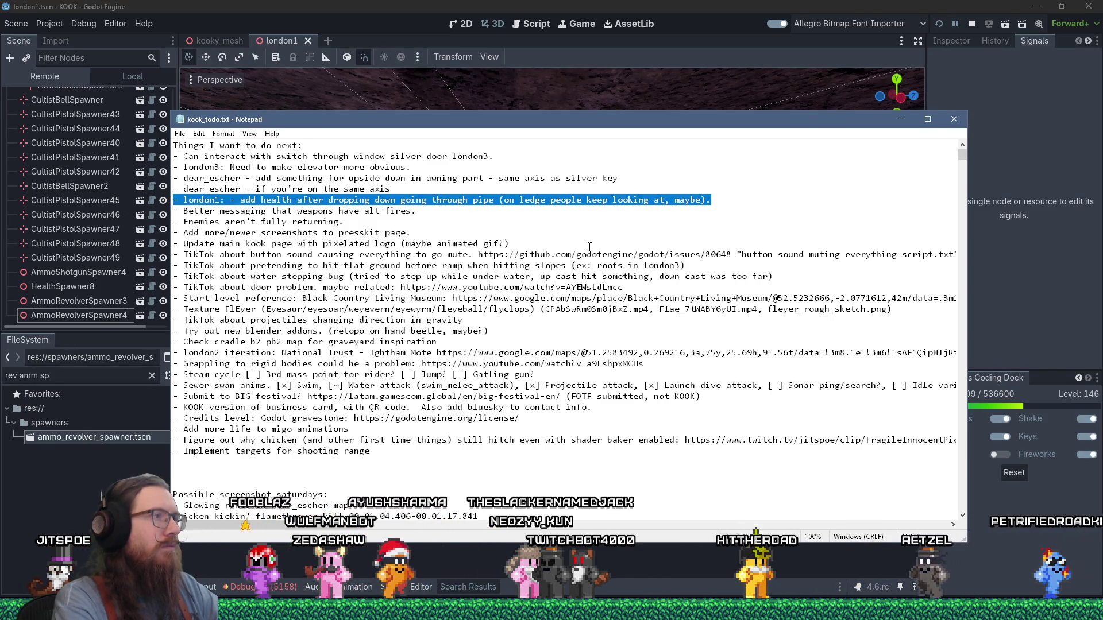
key("ctrl+End")
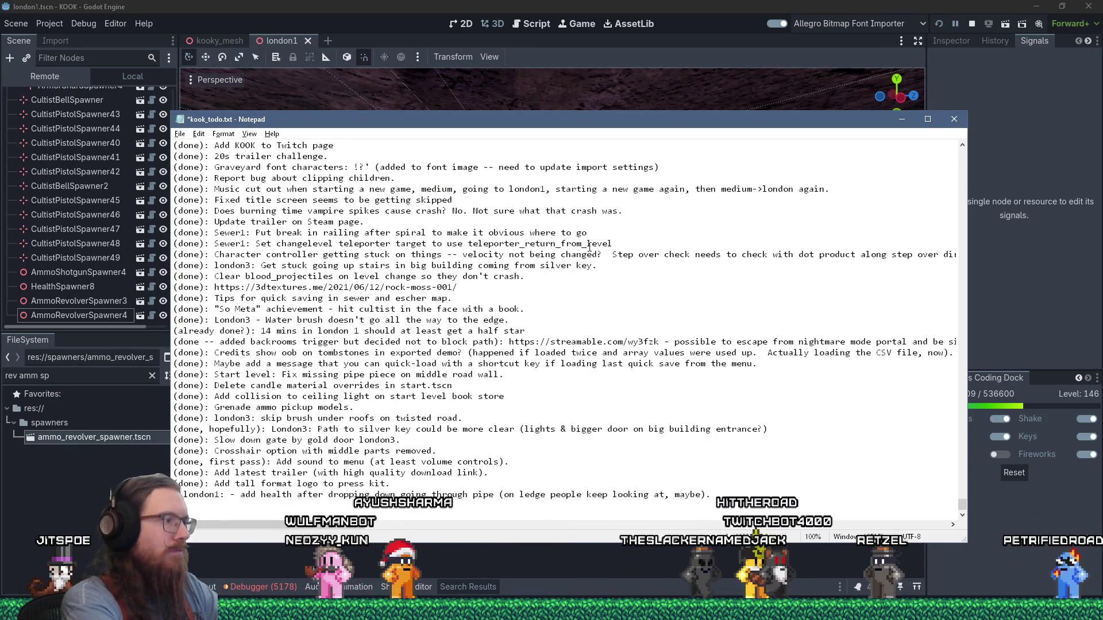
type("(done):")
key("ctrl+s")
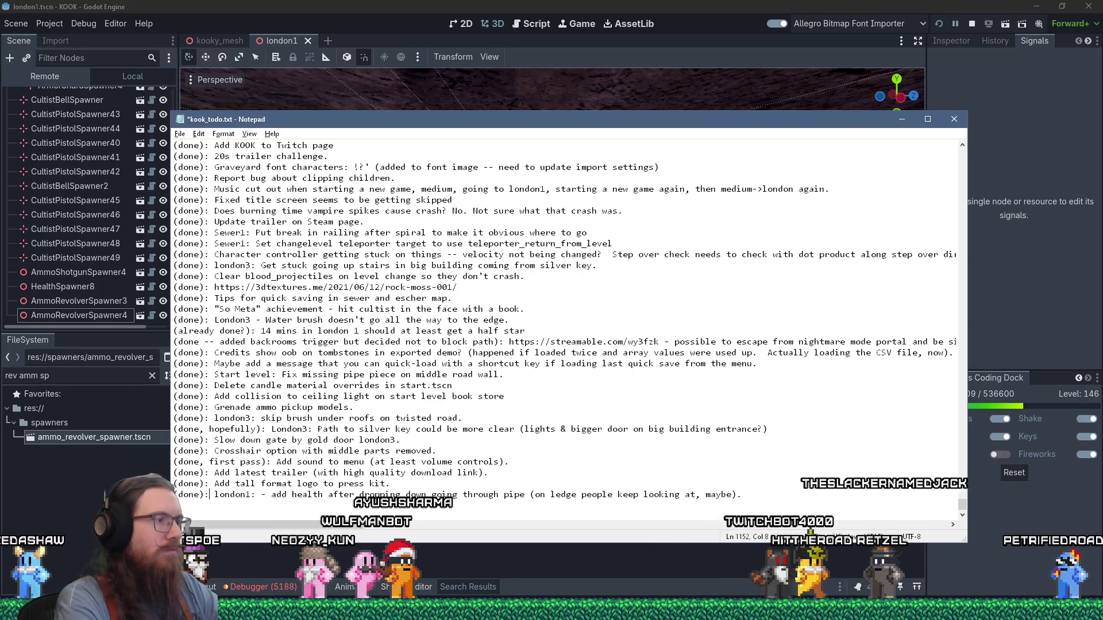
key("ctrl+Home")
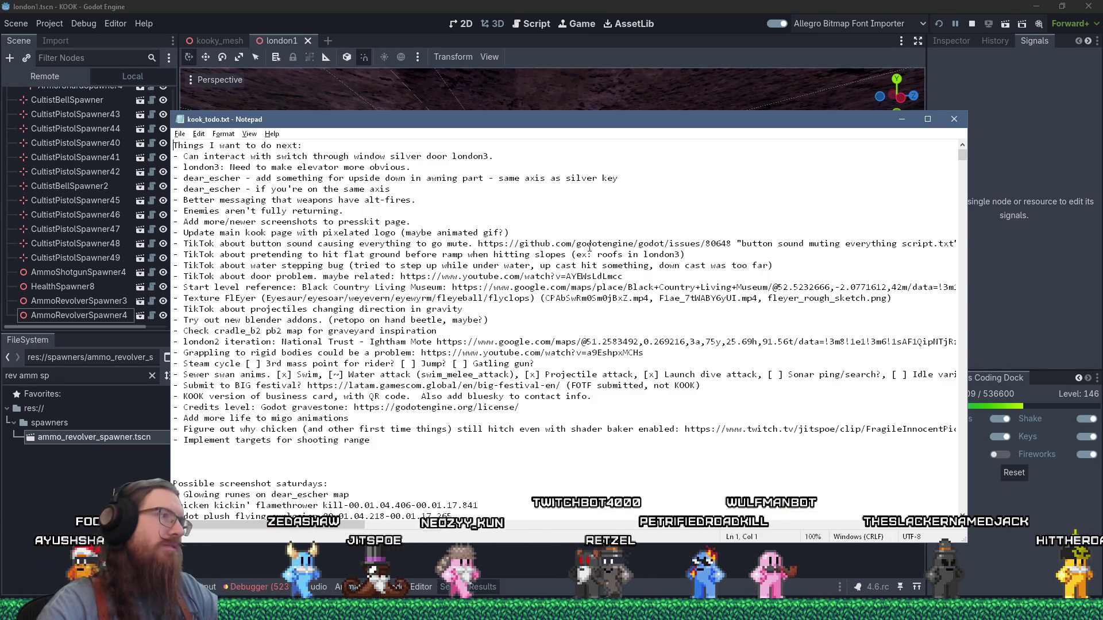
left_click_drag(256, 189, 445, 187)
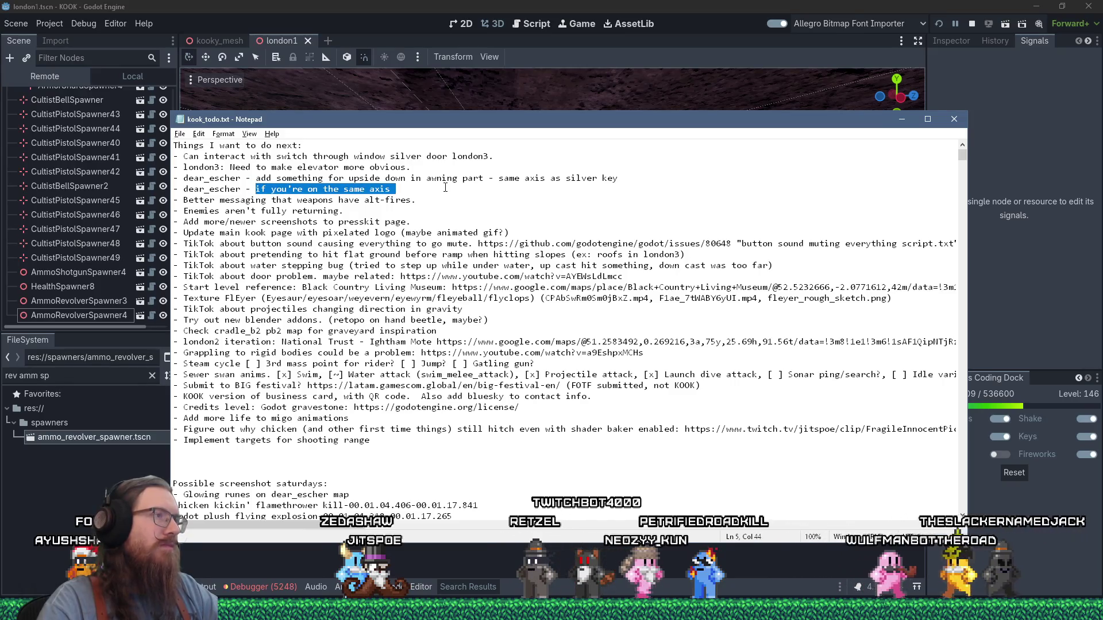
left_click(441, 187)
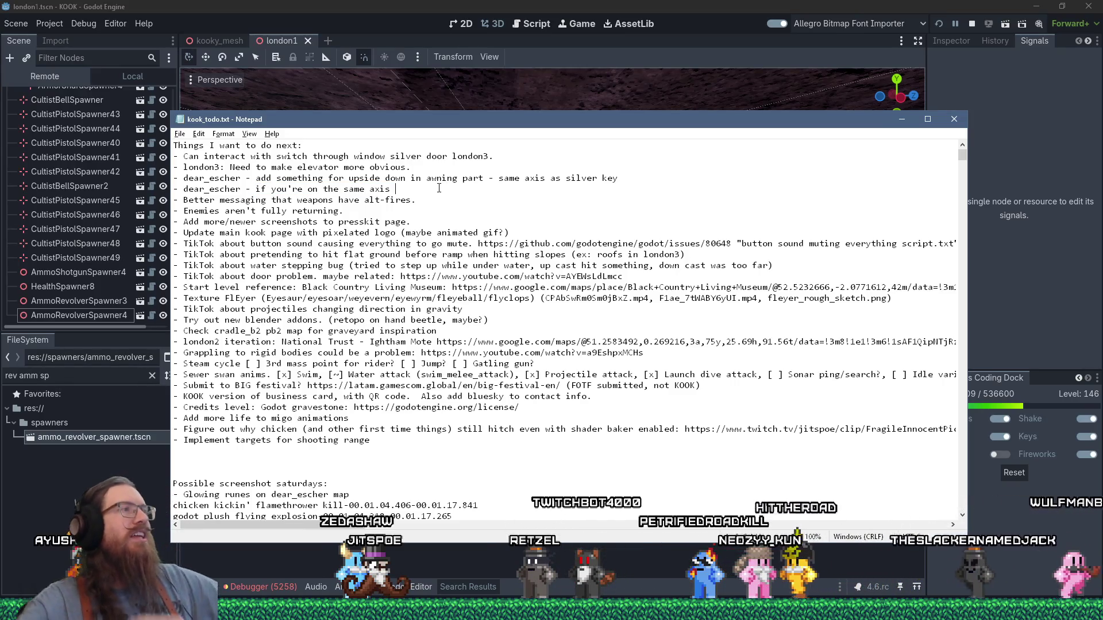
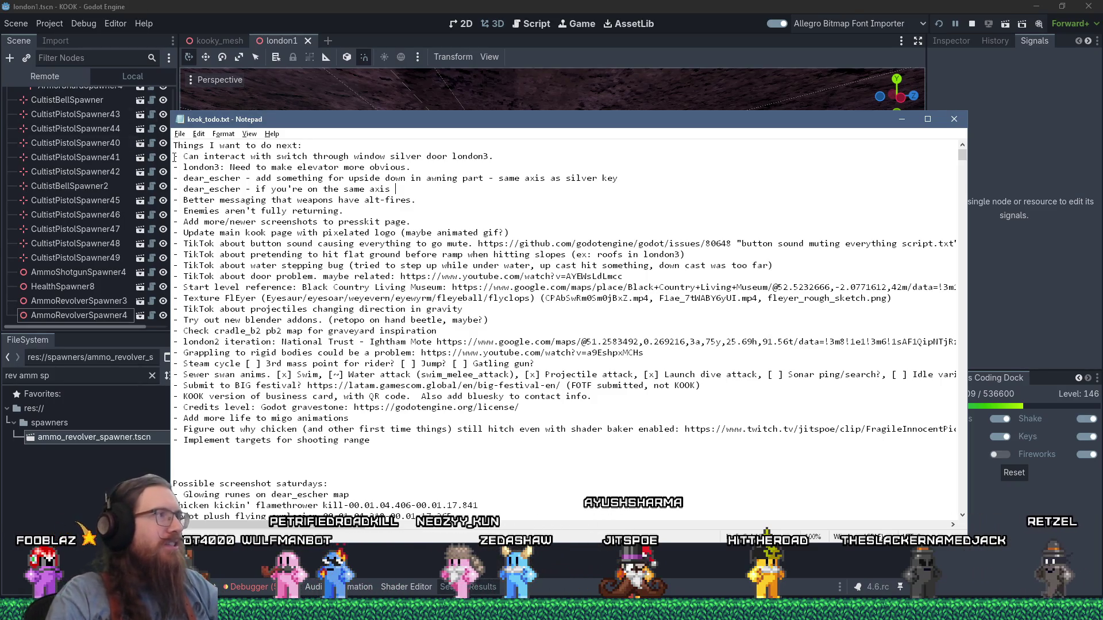
Select the '- Can interact with switch through window silver door london3.' to-do line, then return to Godot
left_click_drag(174, 157, 174, 166)
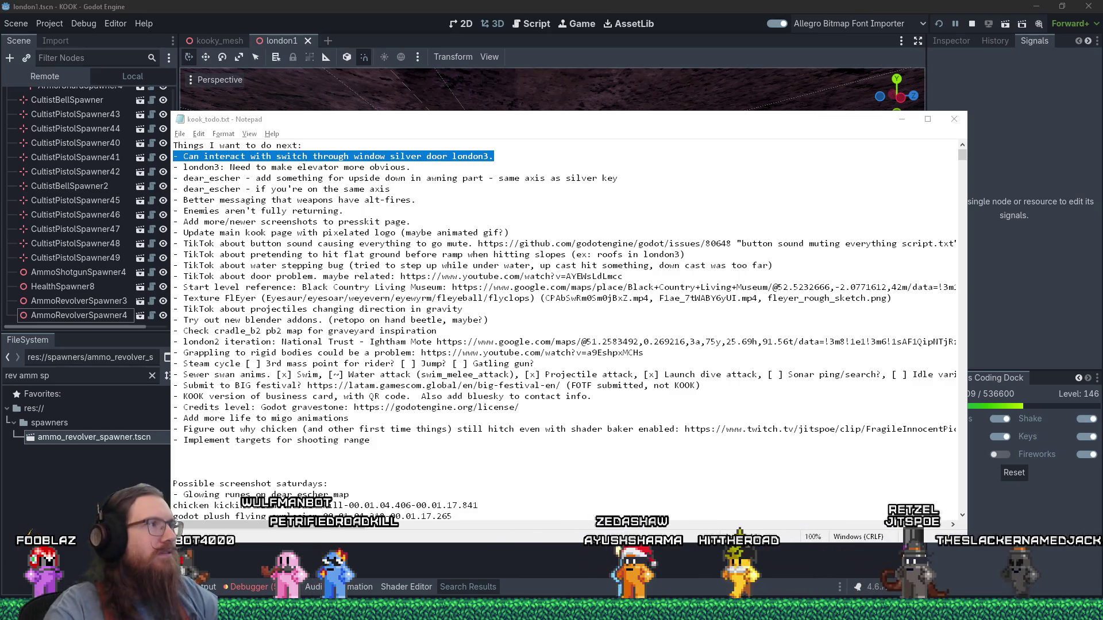
key("alt+Tab")
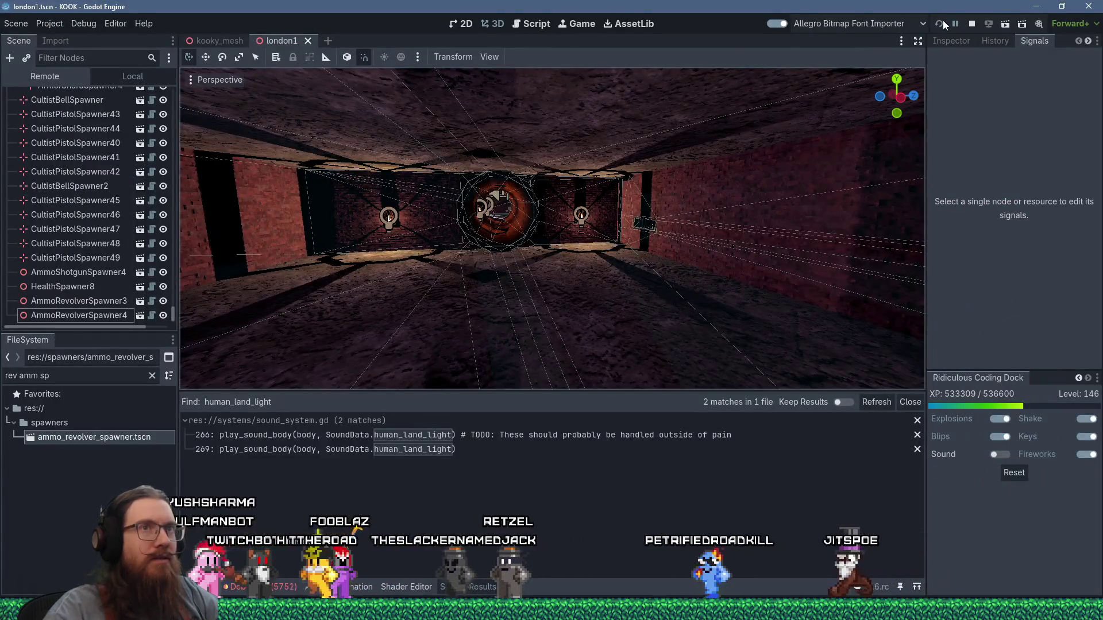
Run the game, load map london3, and fly around with noclip to look at the gate
left_click(943, 21)
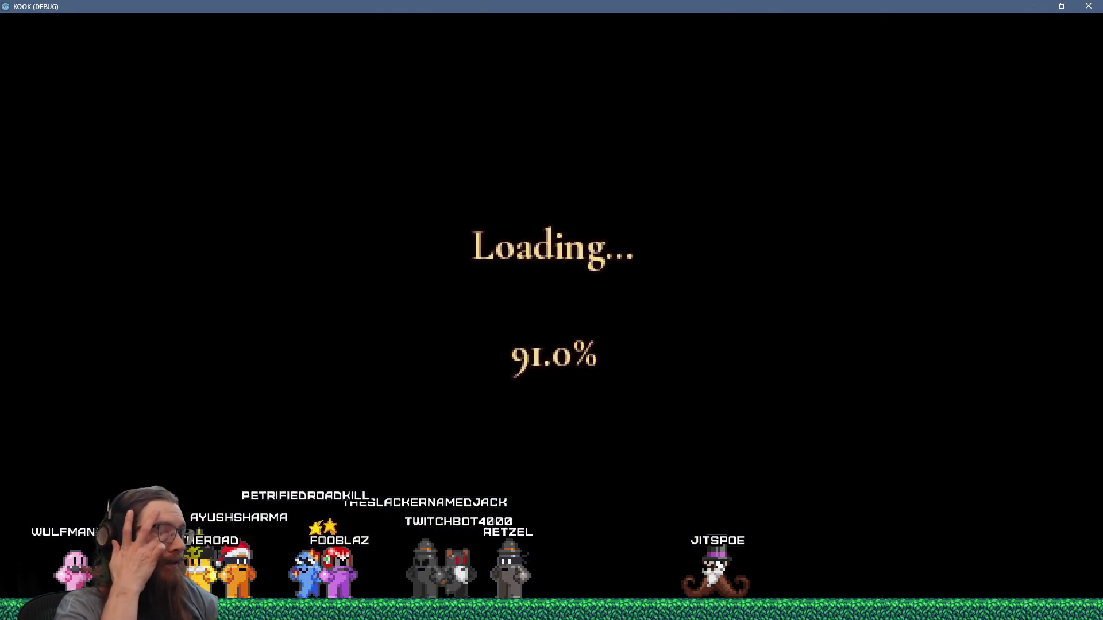
key("grave")
type("map london3")
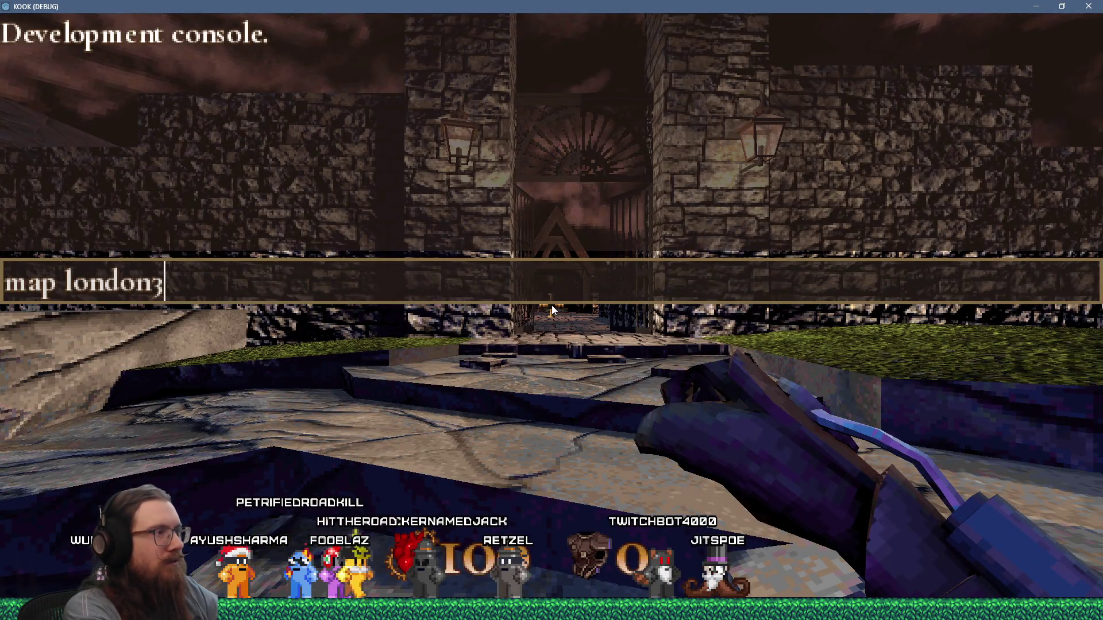
key("Return")
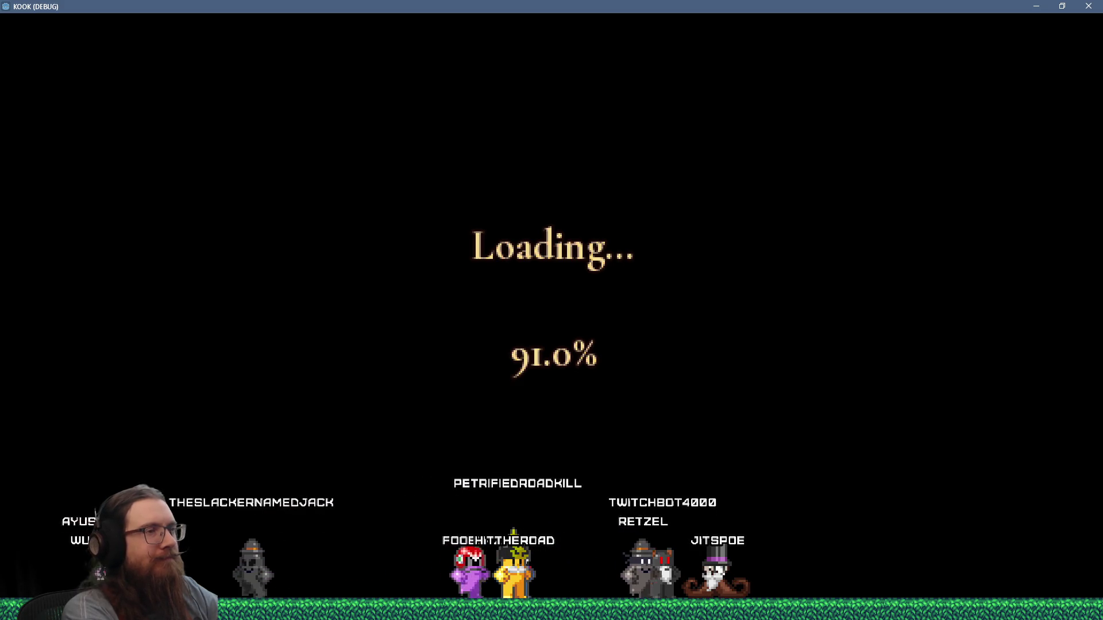
key("grave")
type("noclip")
key("Return")
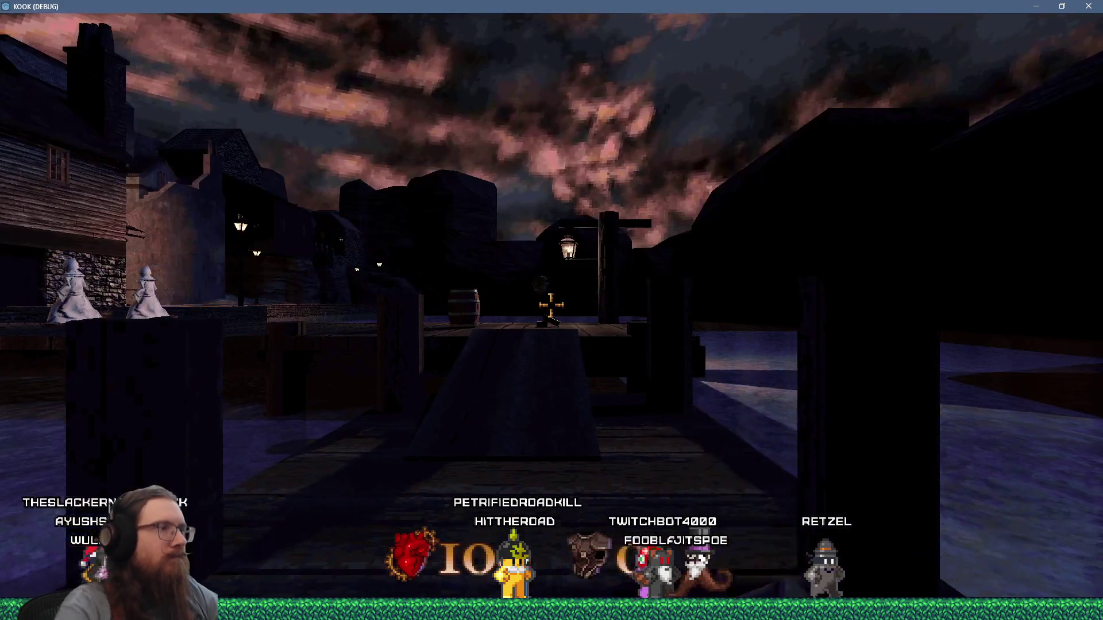
key("w")
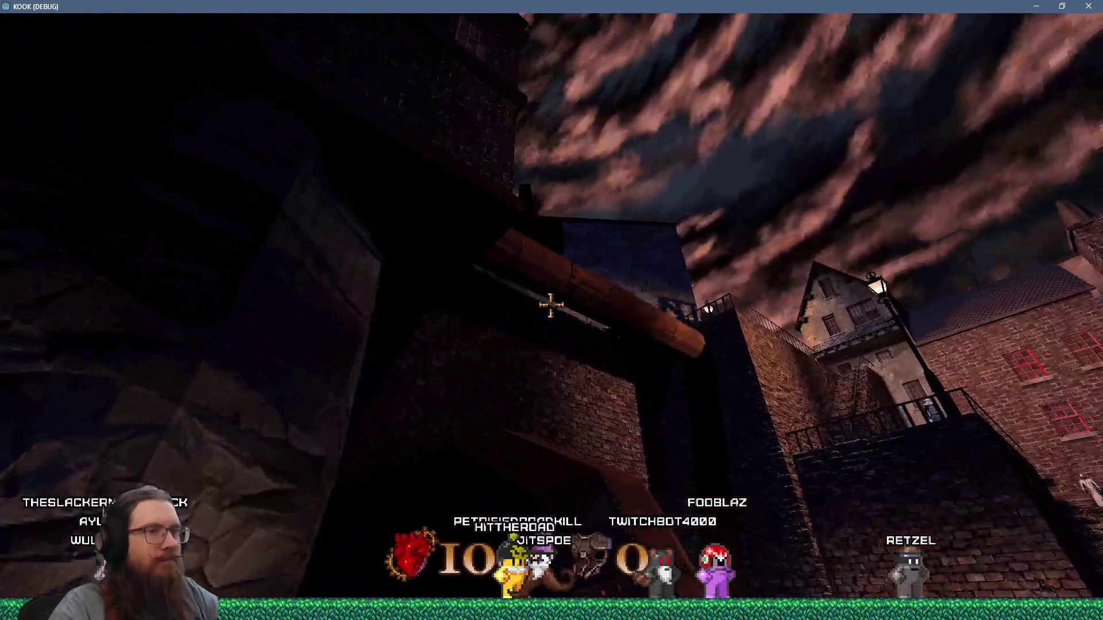
key("w")
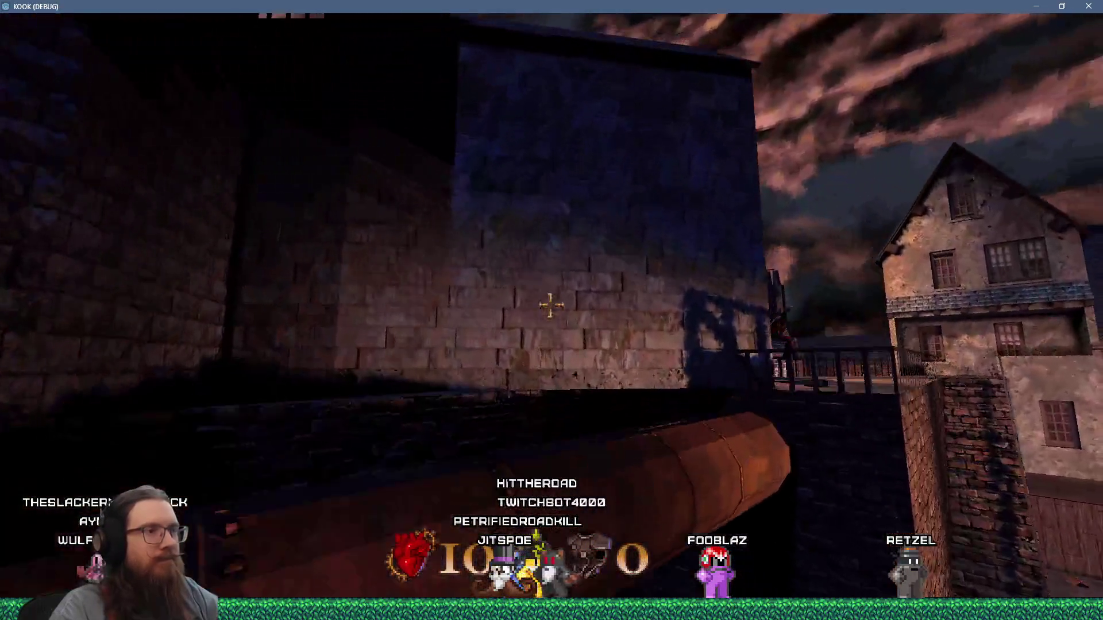
key("s")
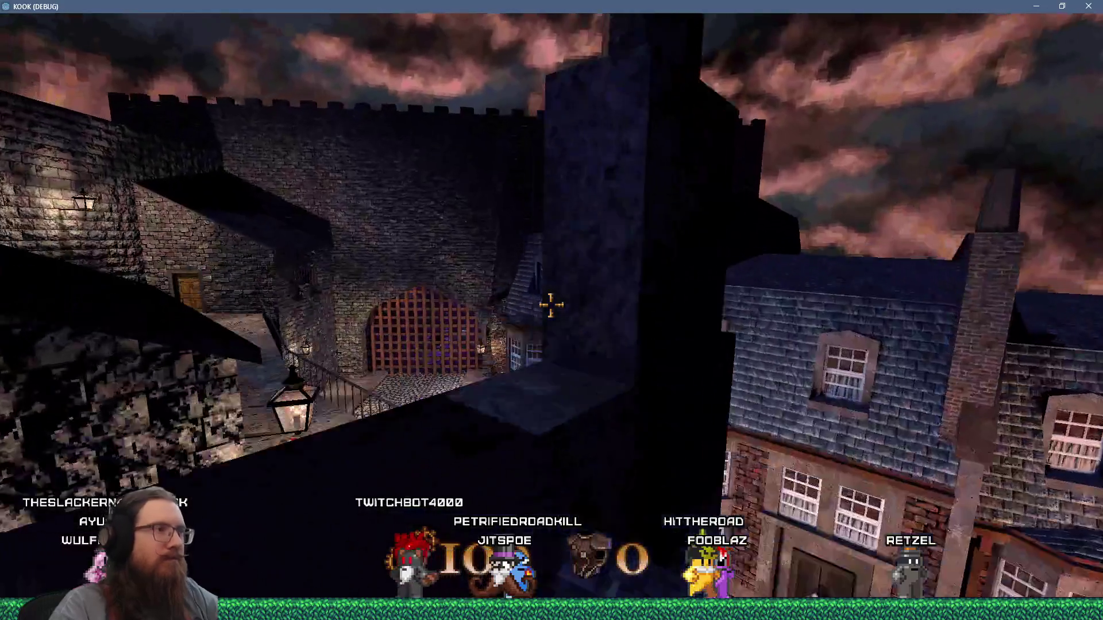
Enable notarget, turn noclip off, and walk up to the wooden portcullis and back
key("grave")
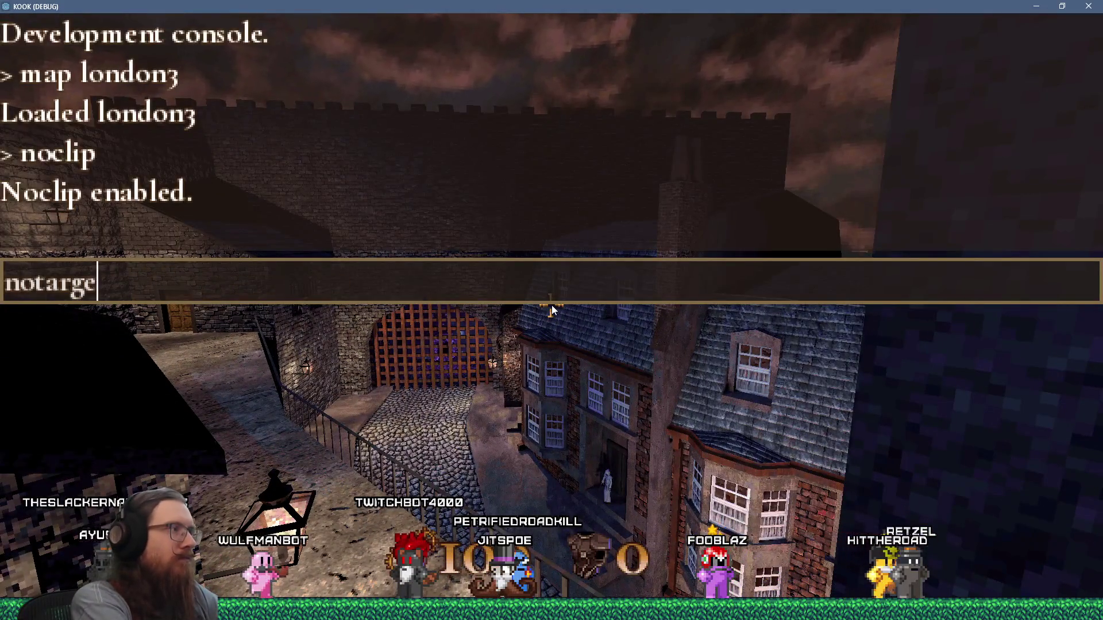
type("t")
key("Return")
key("grave")
key("w")
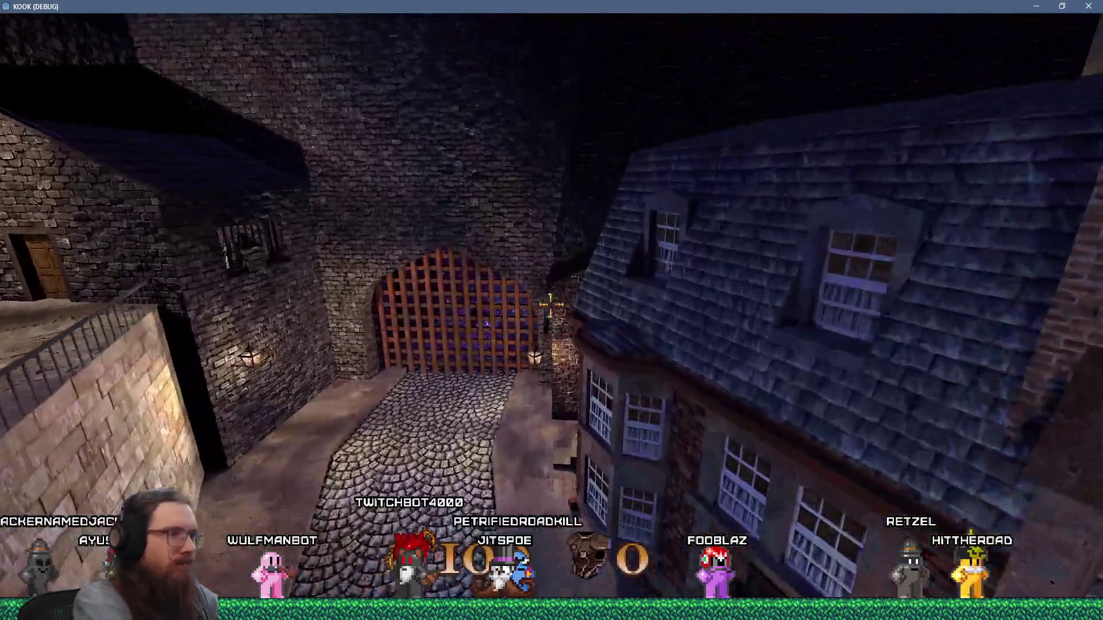
key("grave")
type("p")
key("Return")
key("grave")
key("w")
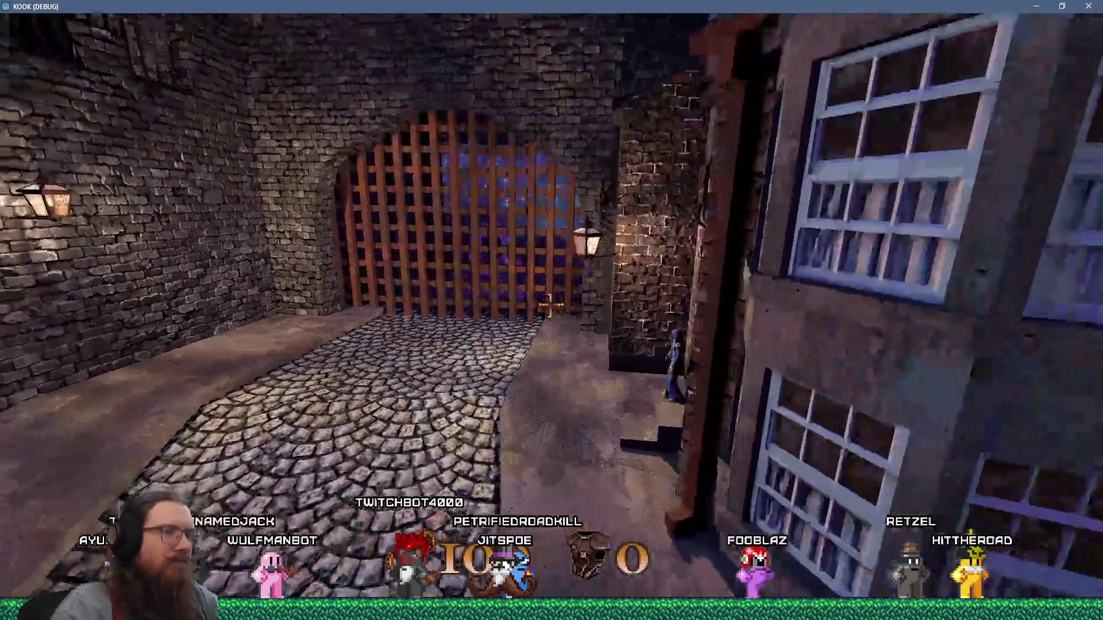
key("w")
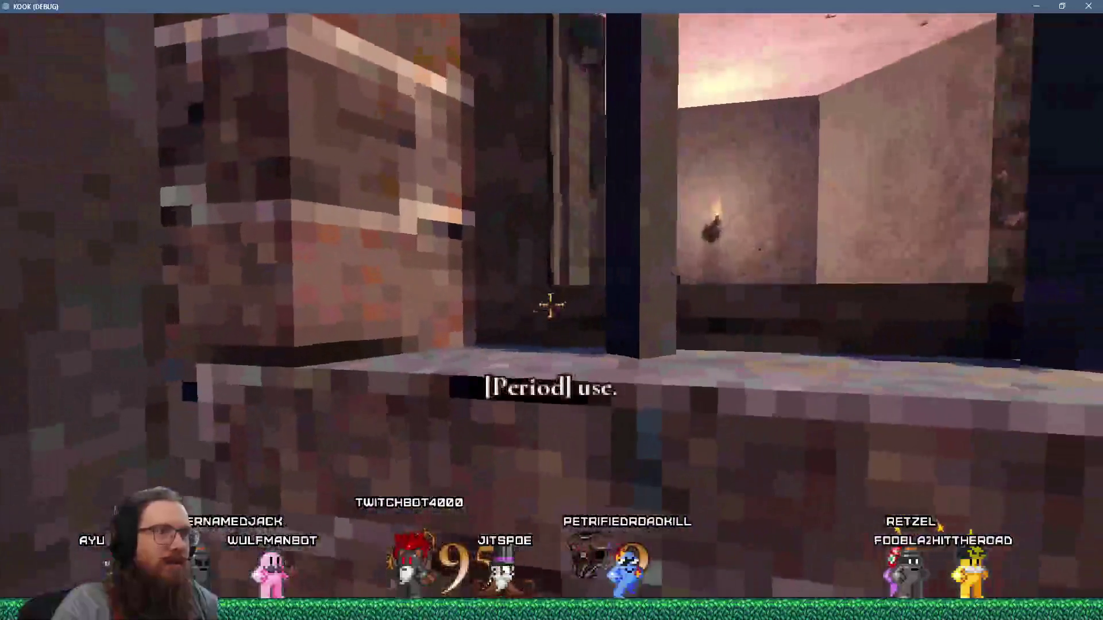
key("w")
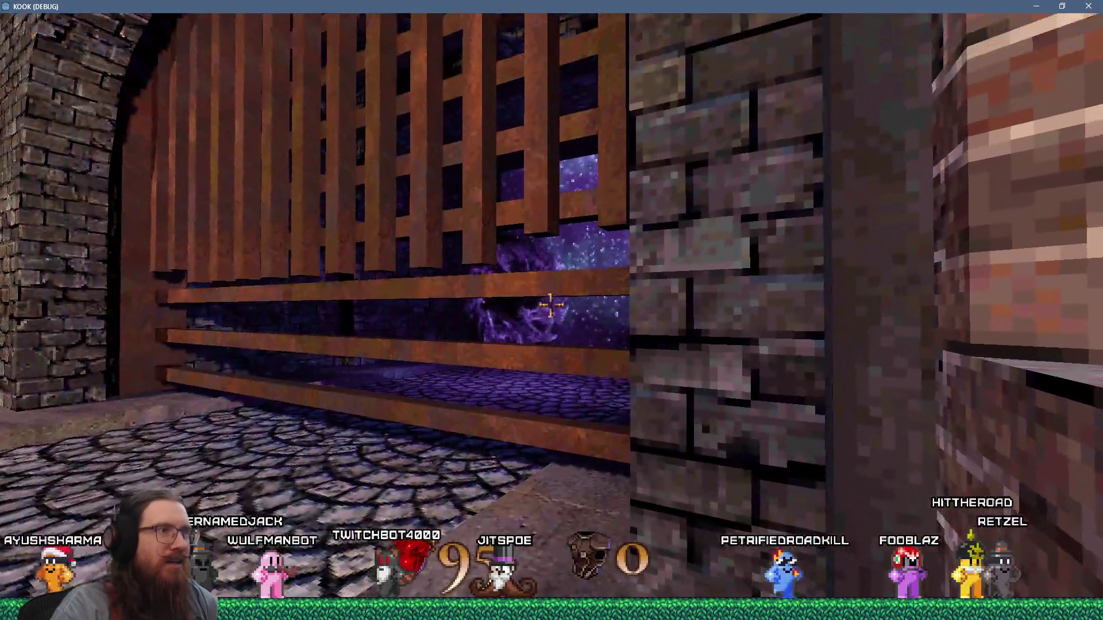
key("s")
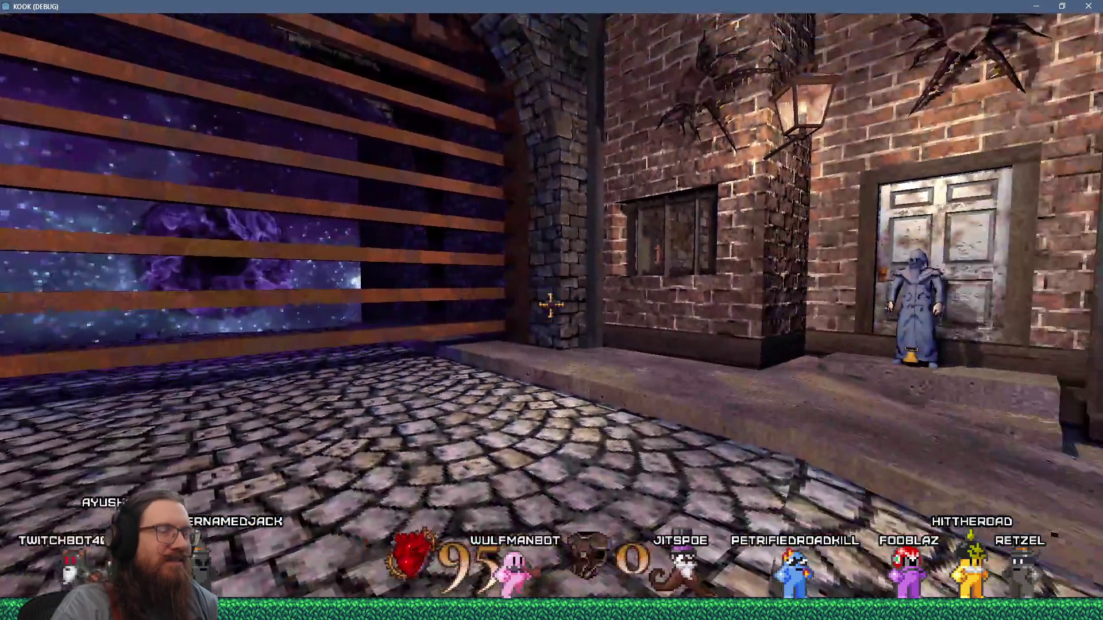
key("s")
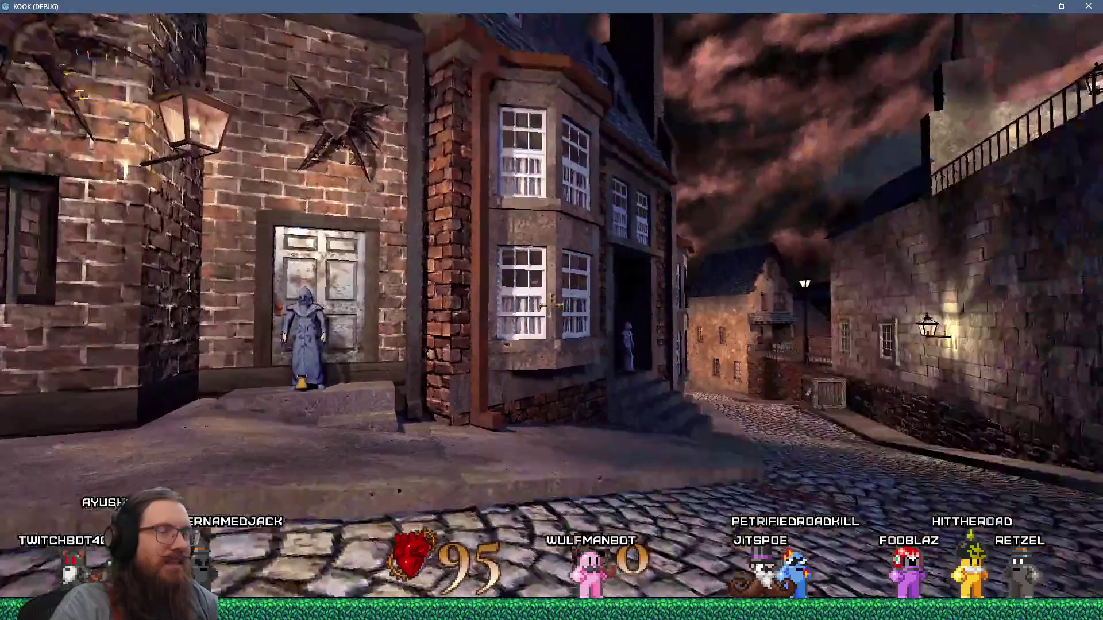
Quit the game with the console 'quit' command
key("grave")
type("quit")
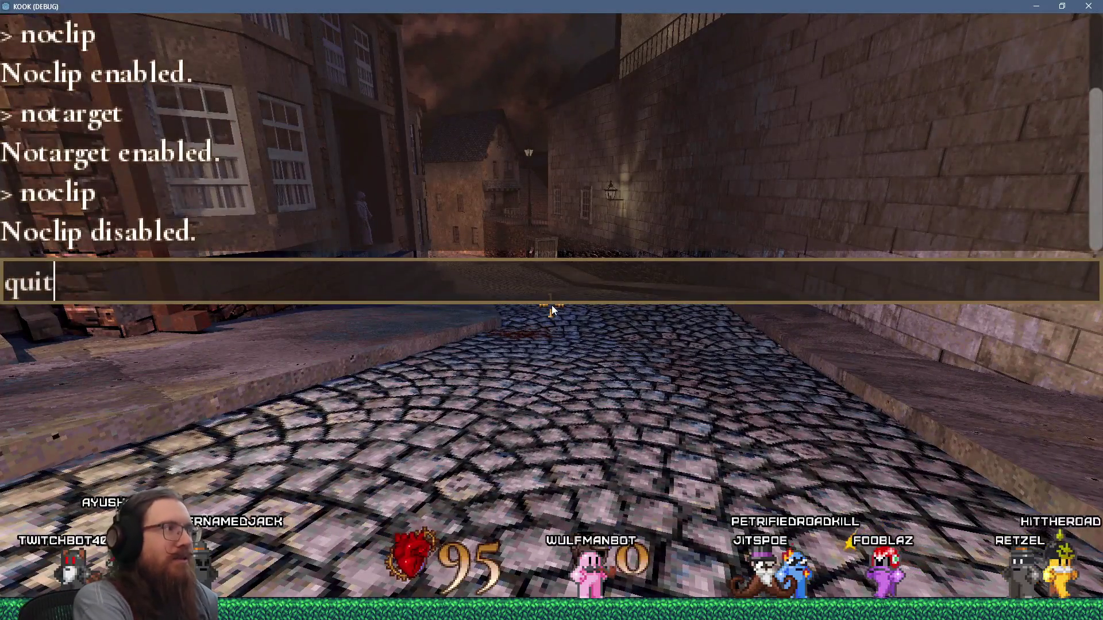
key("Return")
left_click(534, 26)
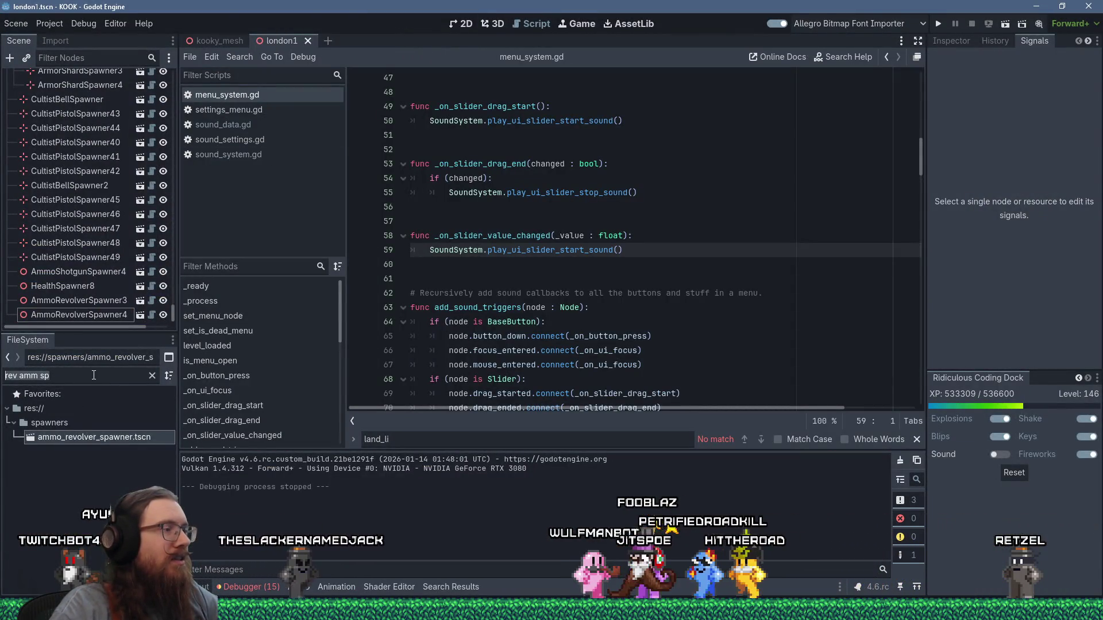
Filter the file list for 'interact syst' and open interact_system.gd
key("ctrl+a")
type("interact syst")
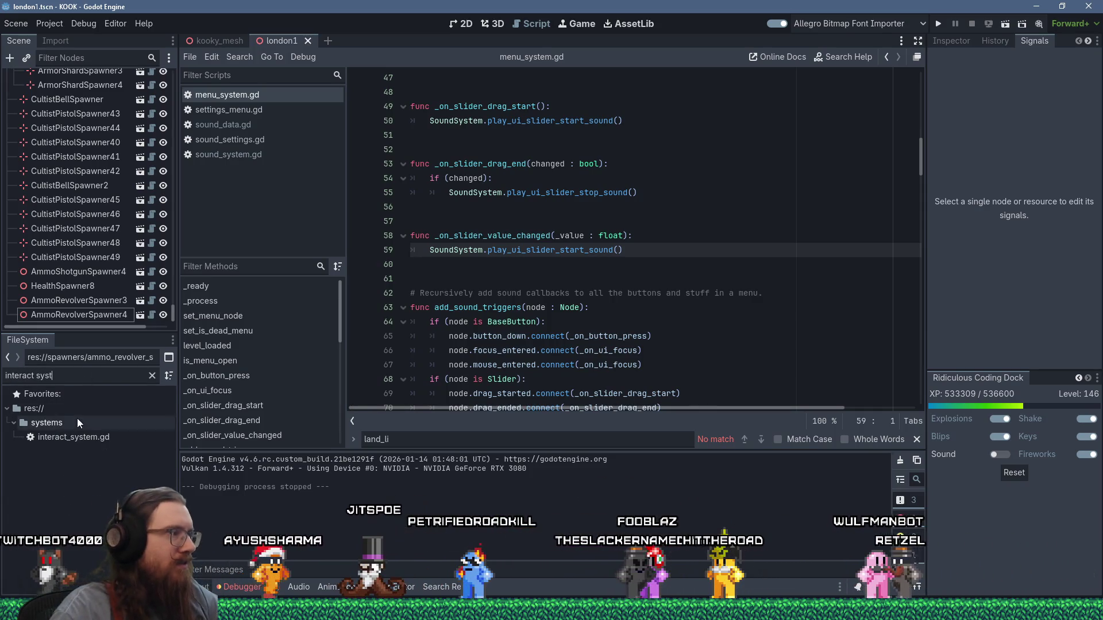
double_click(74, 437)
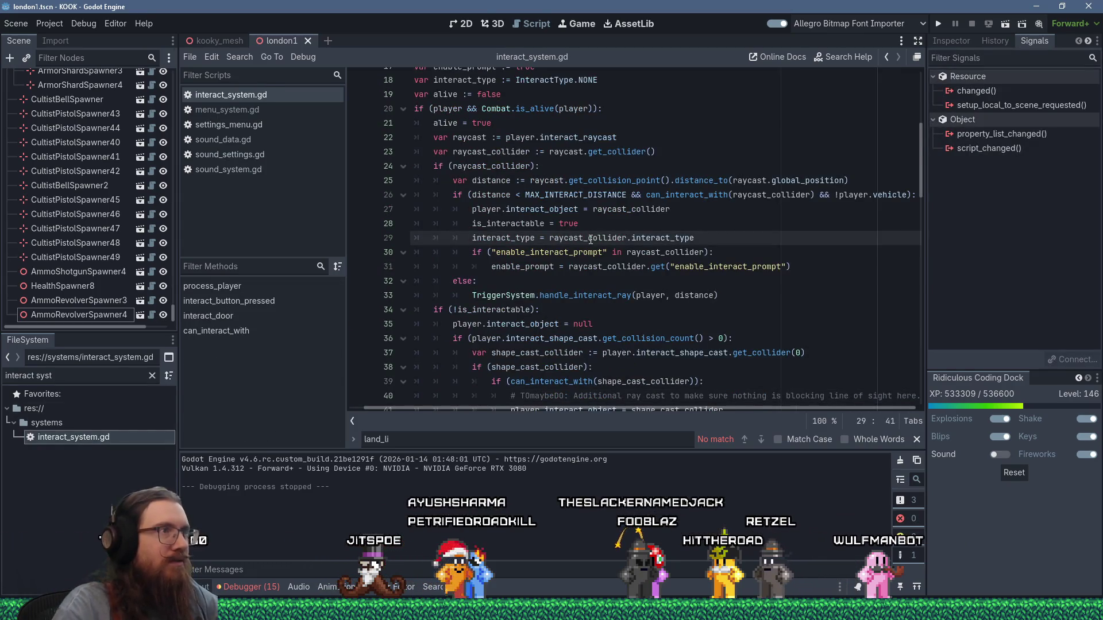
mouse_move(590, 240)
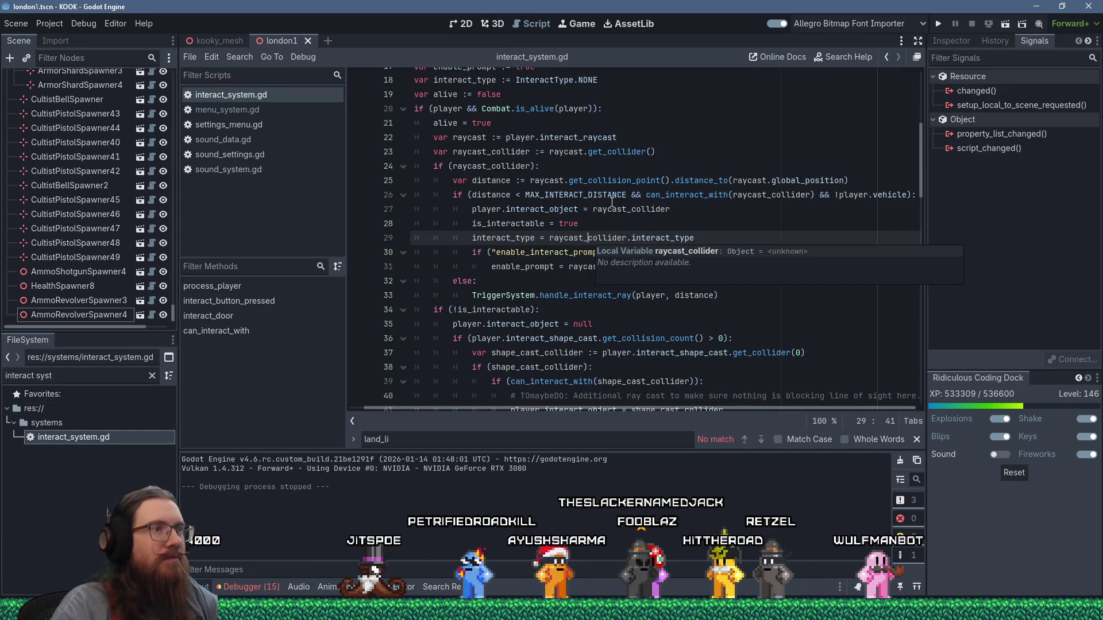
scroll(612, 201, "up", 1)
mouse_move(615, 201)
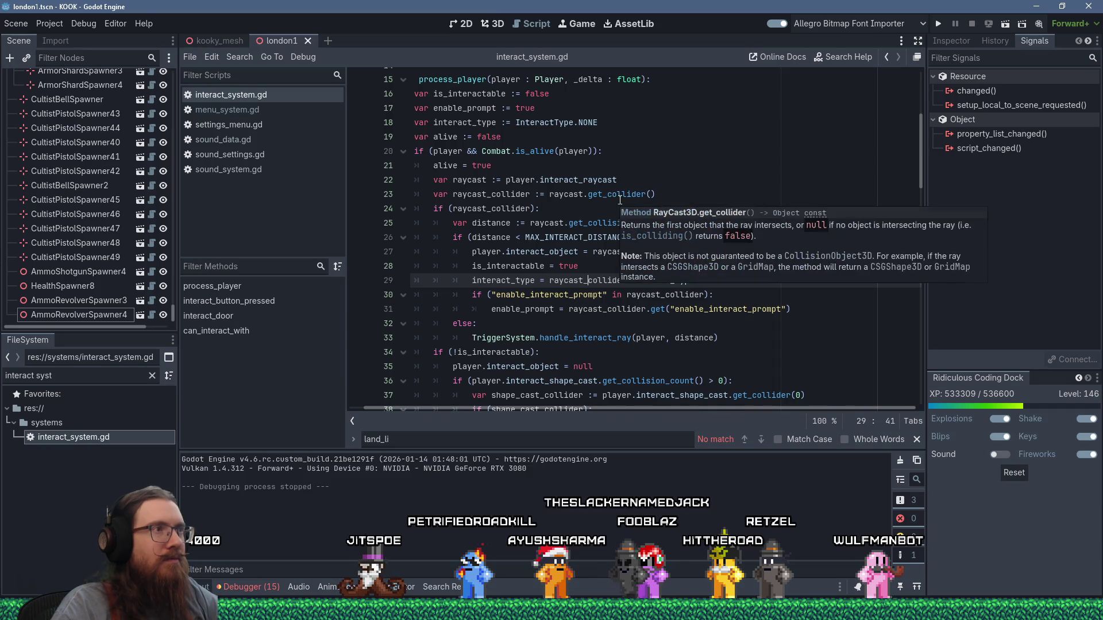
scroll(620, 200, "up", 1)
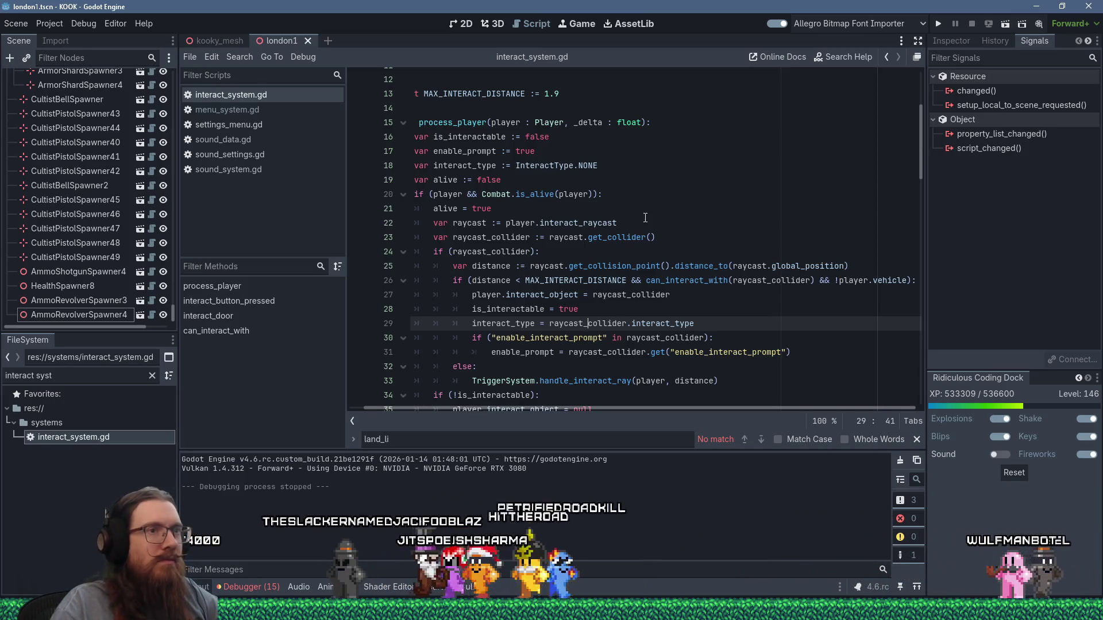
scroll(640, 214, "down", 2)
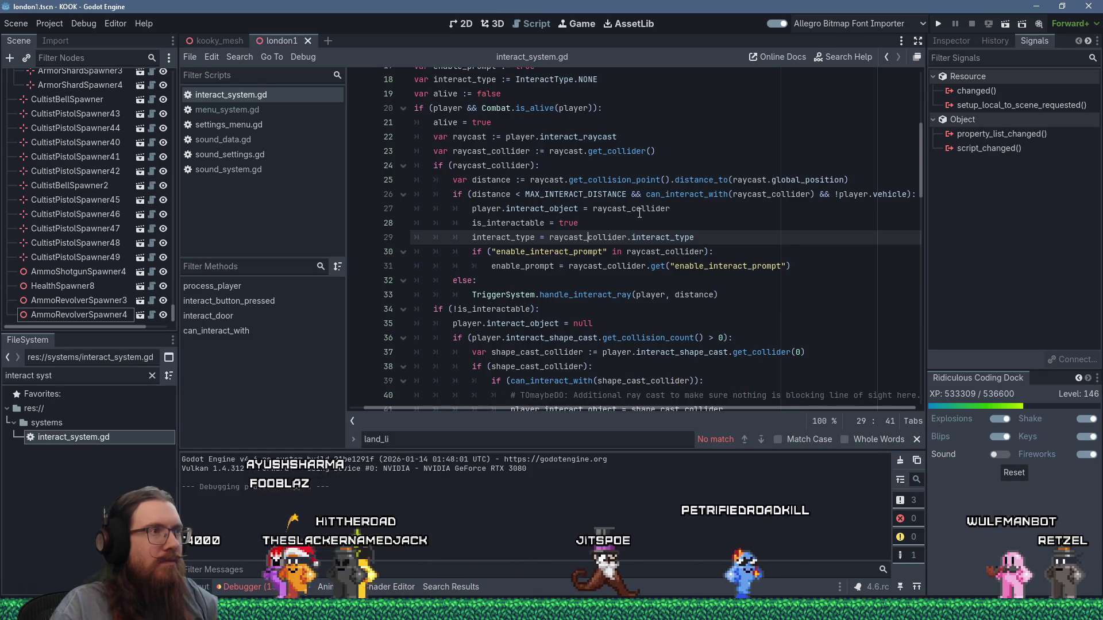
scroll(489, 185, "up", 1)
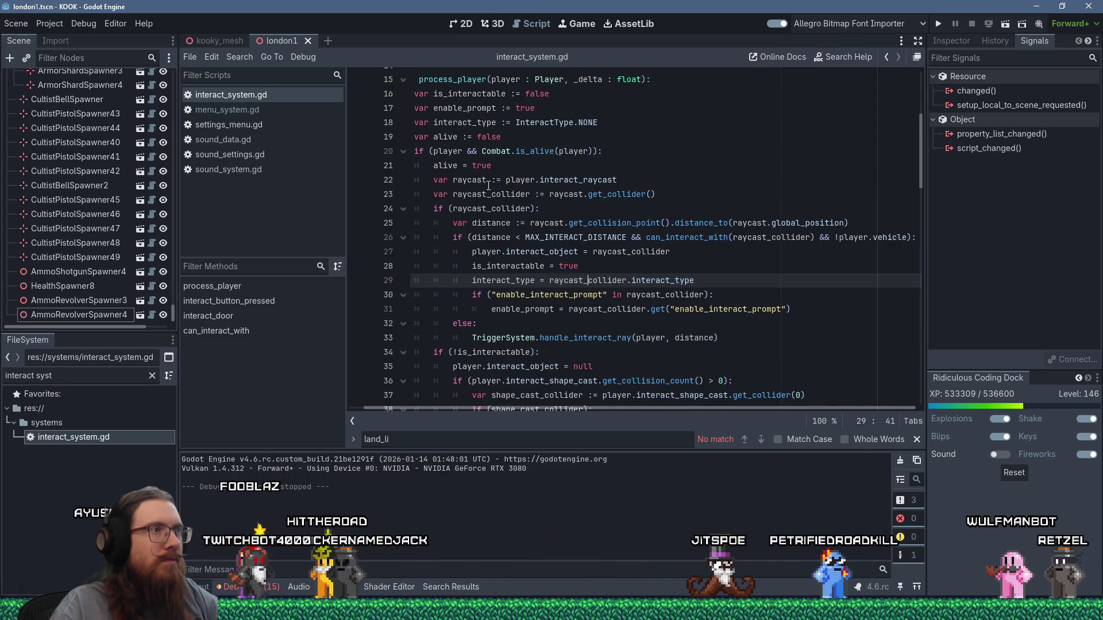
Scroll through process_player, checking the line-26 distance test and line-34 is_interactable check
left_click(529, 238)
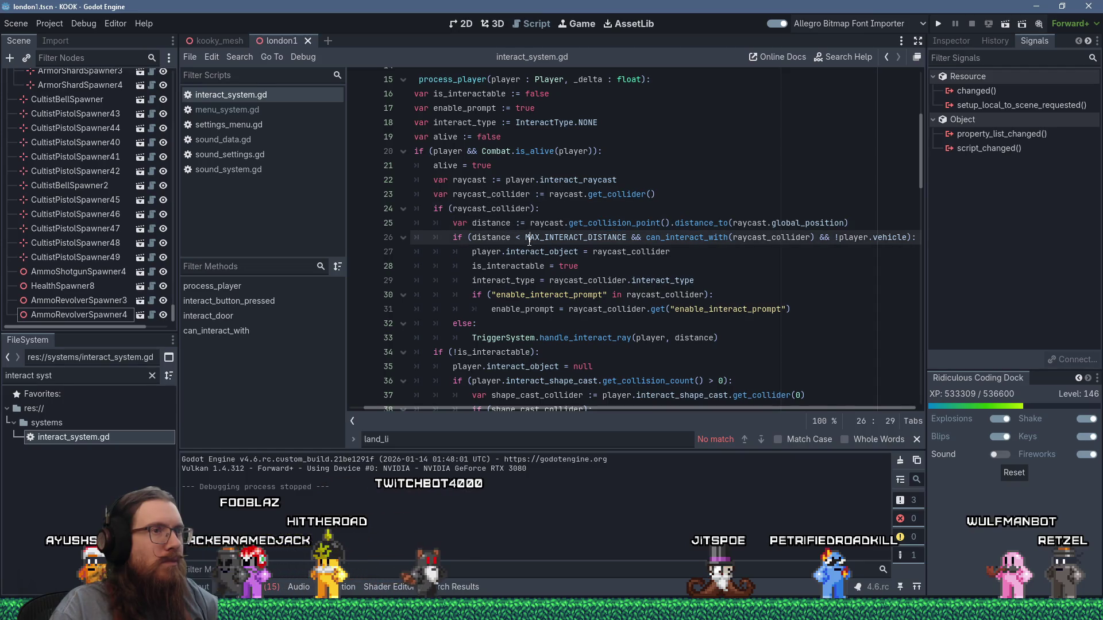
scroll(529, 242, "down", 1)
scroll(529, 241, "down", 1)
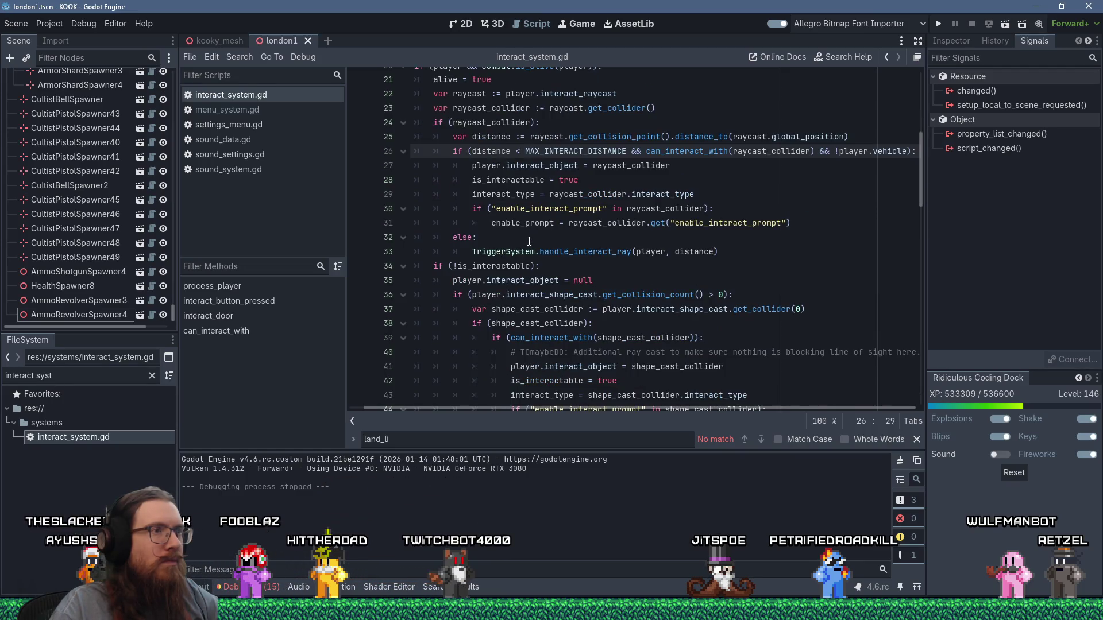
scroll(505, 238, "down", 1)
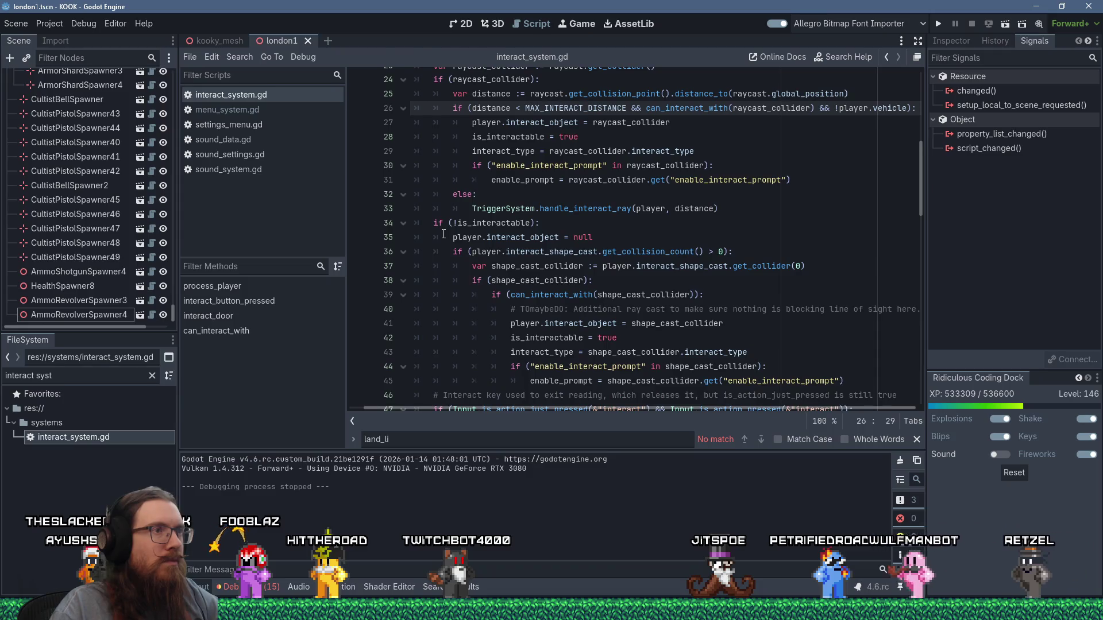
scroll(443, 234, "down", 1)
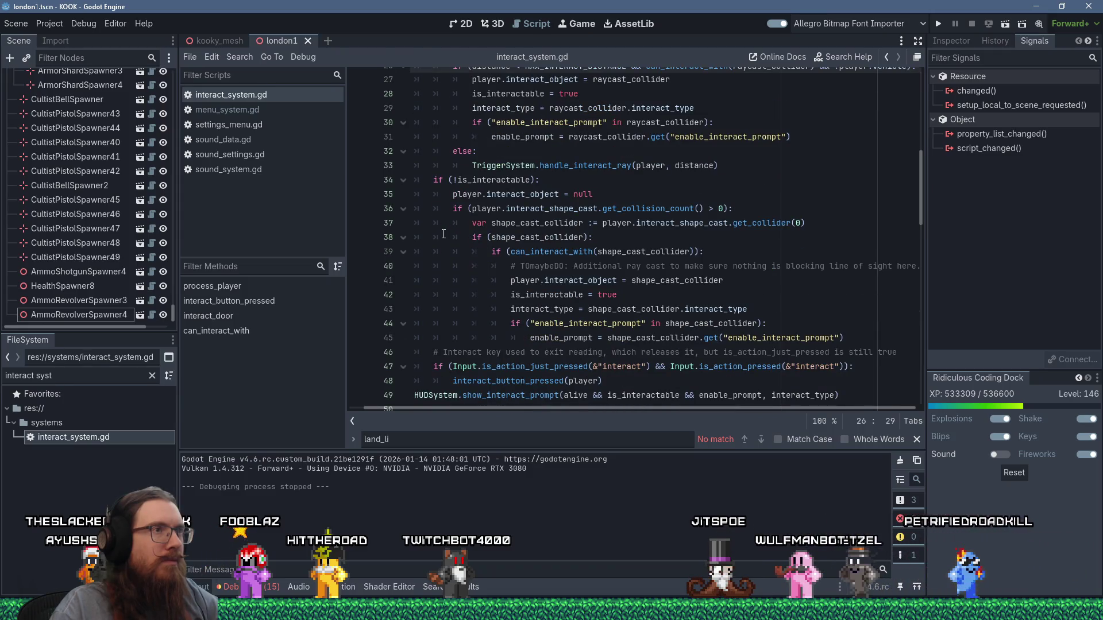
scroll(444, 234, "up", 3)
scroll(470, 274, "up", 2)
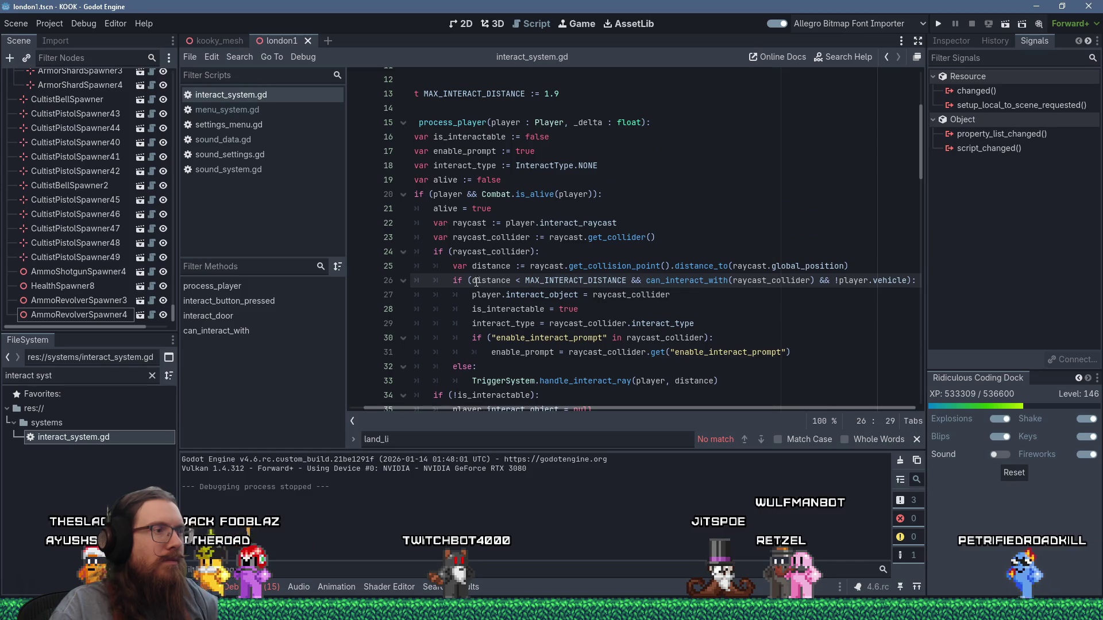
scroll(446, 319, "down", 5)
scroll(446, 319, "up", 3)
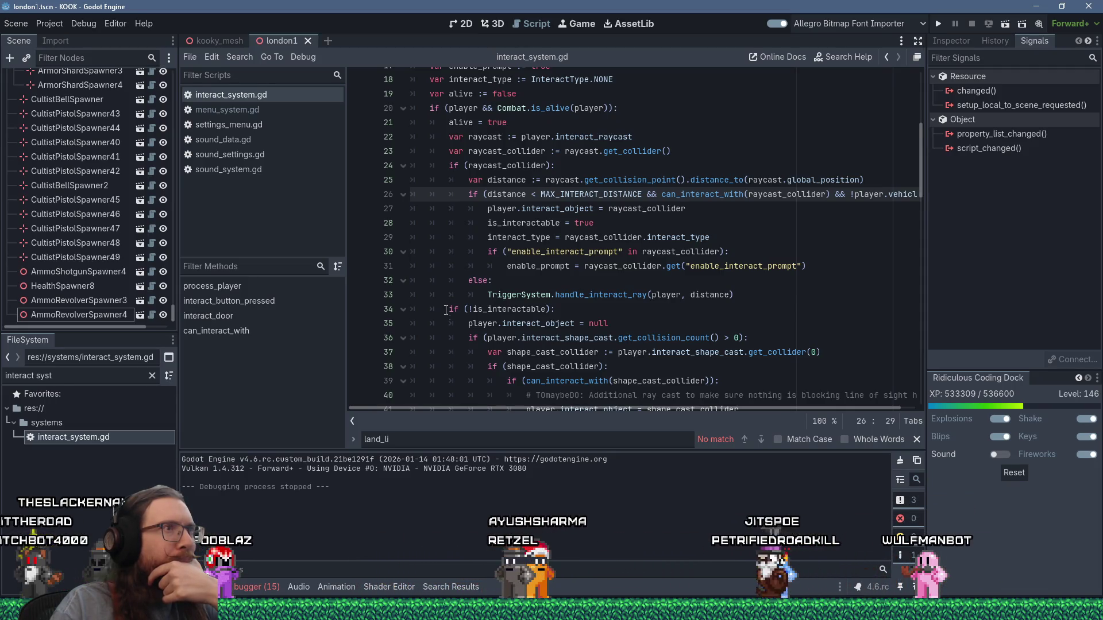
scroll(446, 310, "up", 1)
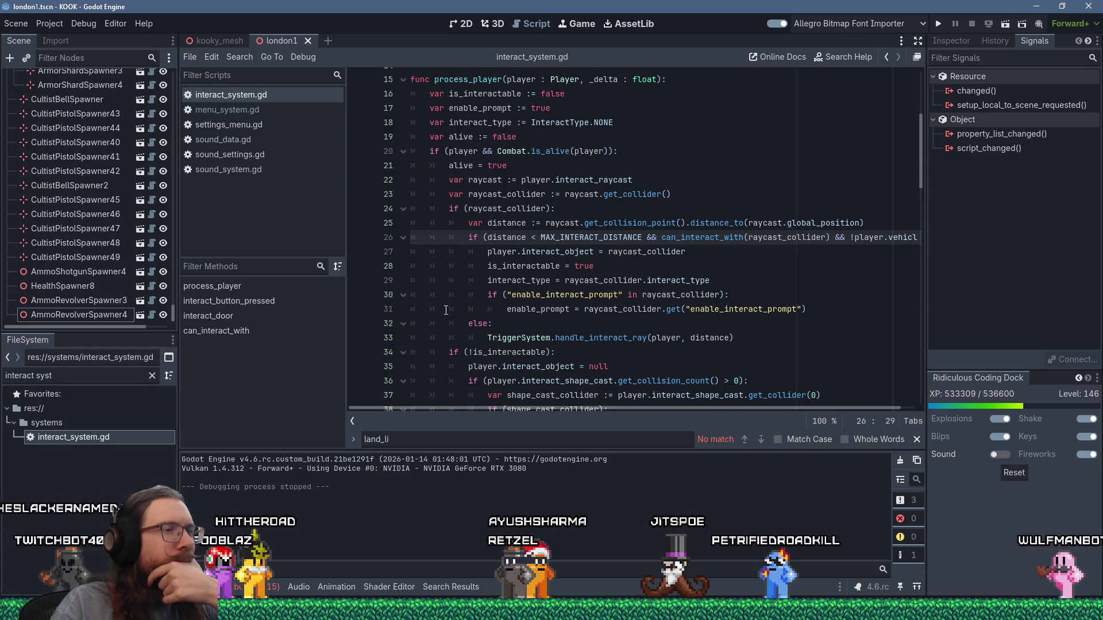
scroll(446, 311, "down", 1)
scroll(446, 310, "down", 1)
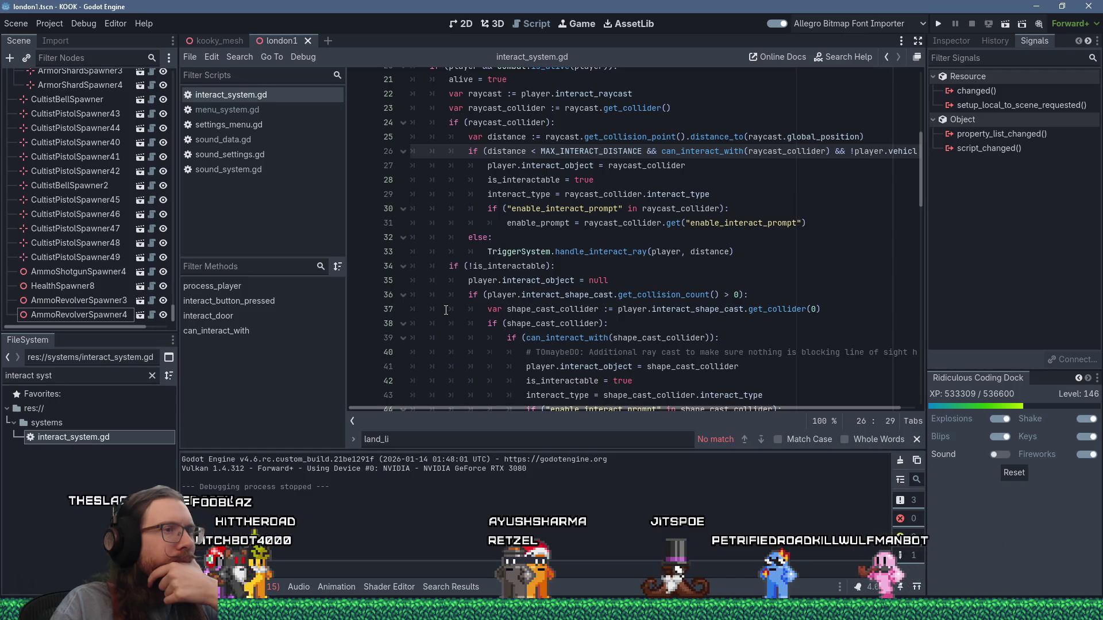
left_click(489, 267)
Insert a blank line after 'if (shape_cast_collider):' on line 38, above the can_interact_with test
left_click(468, 269)
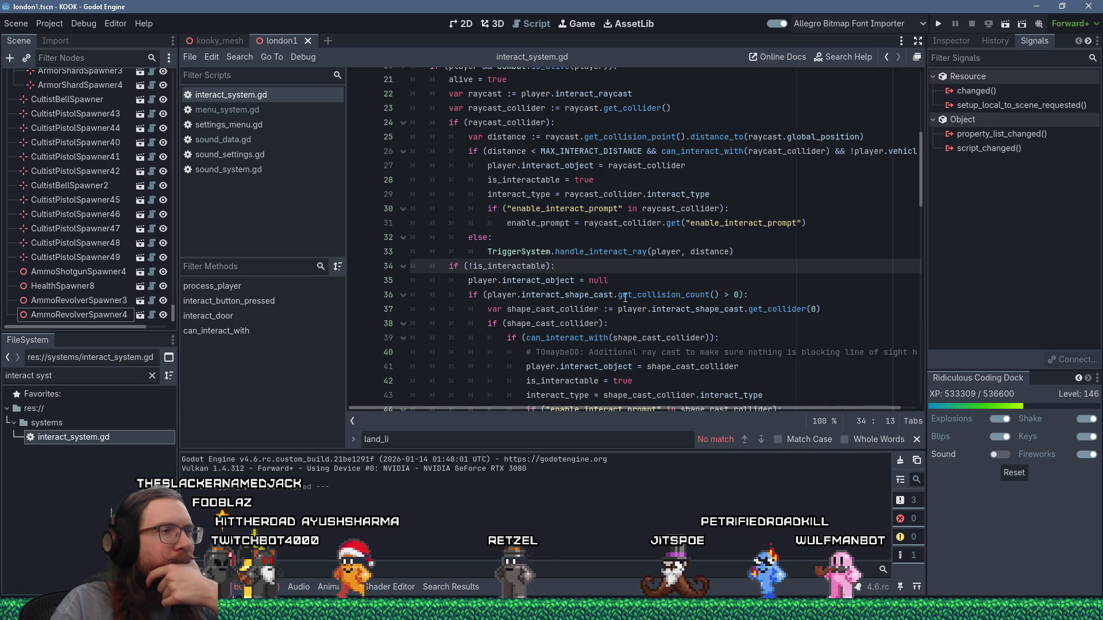
scroll(602, 324, "down", 2)
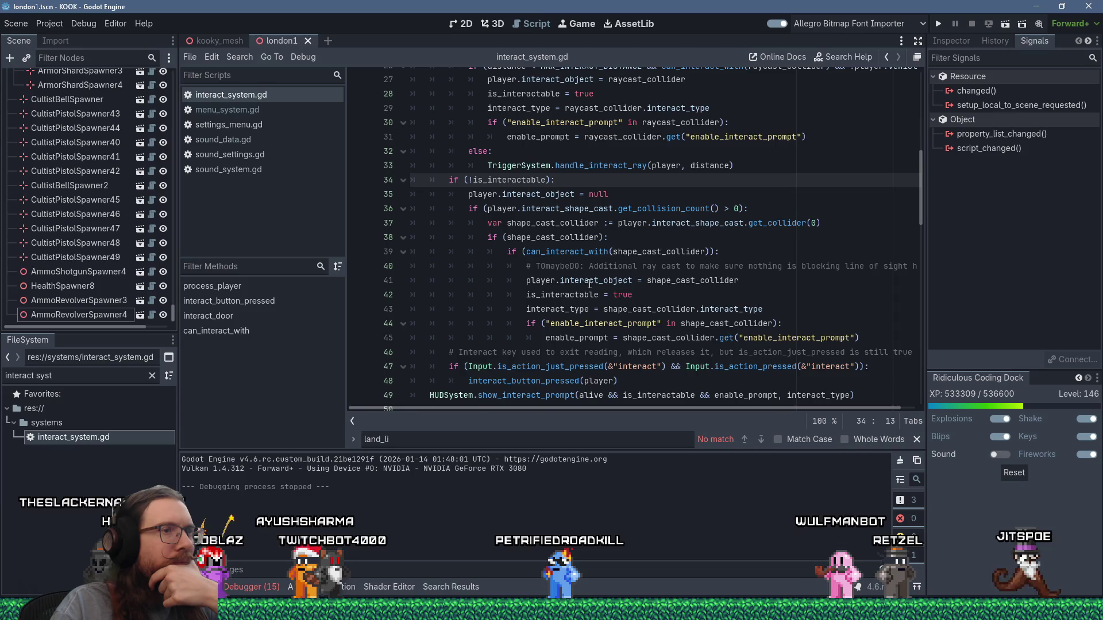
double_click(577, 254)
scroll(577, 254, "up", 2)
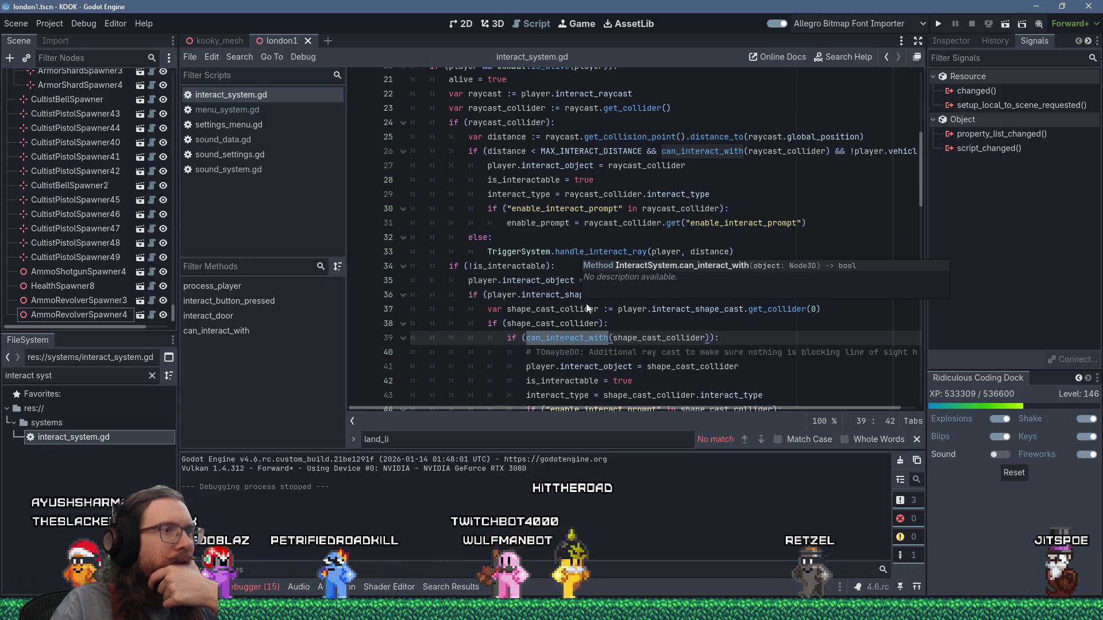
left_click_drag(622, 407, 715, 405)
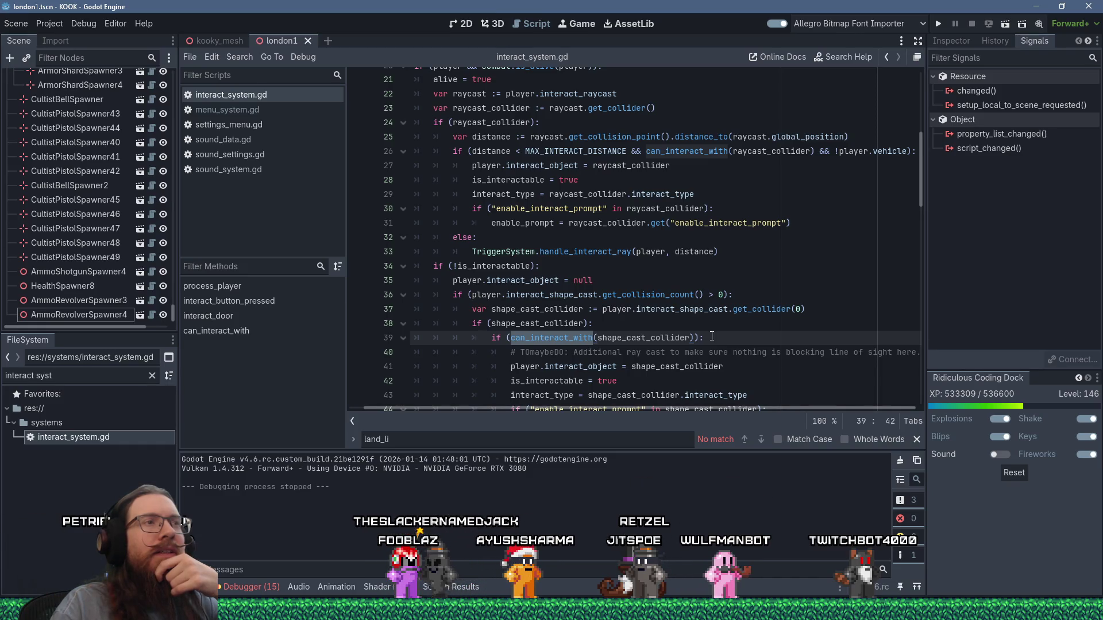
left_click(601, 323)
scroll(601, 323, "down", 1)
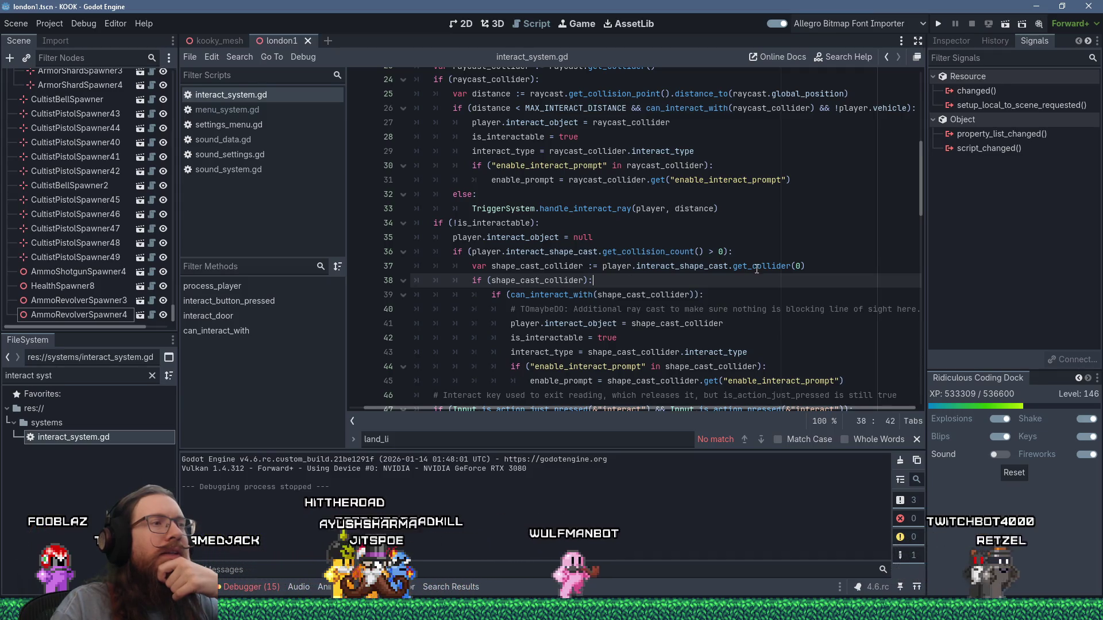
key("Return")
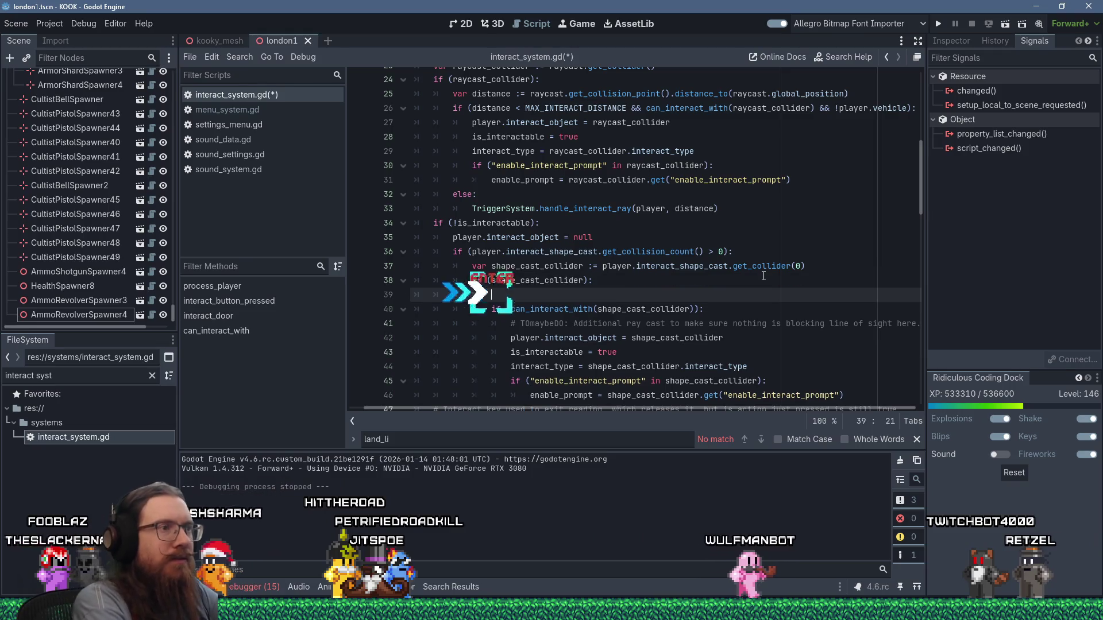
Write line 39 as var collision_point := player.interact_shape_cast.get_collision_point(0)
type("va")
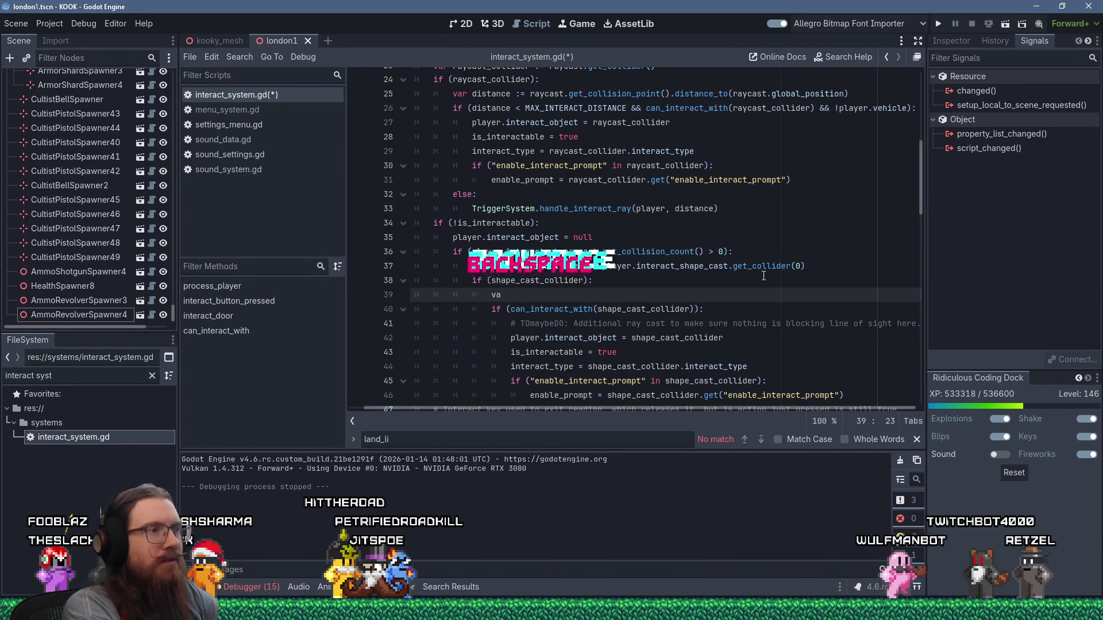
type("r collision_point")
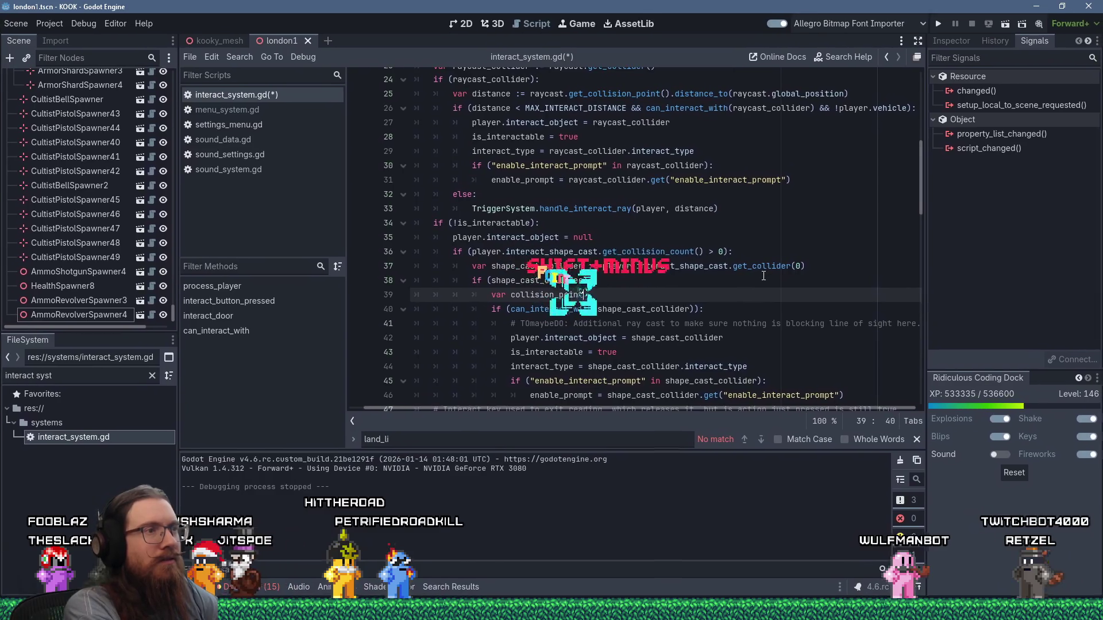
type(" := shape")
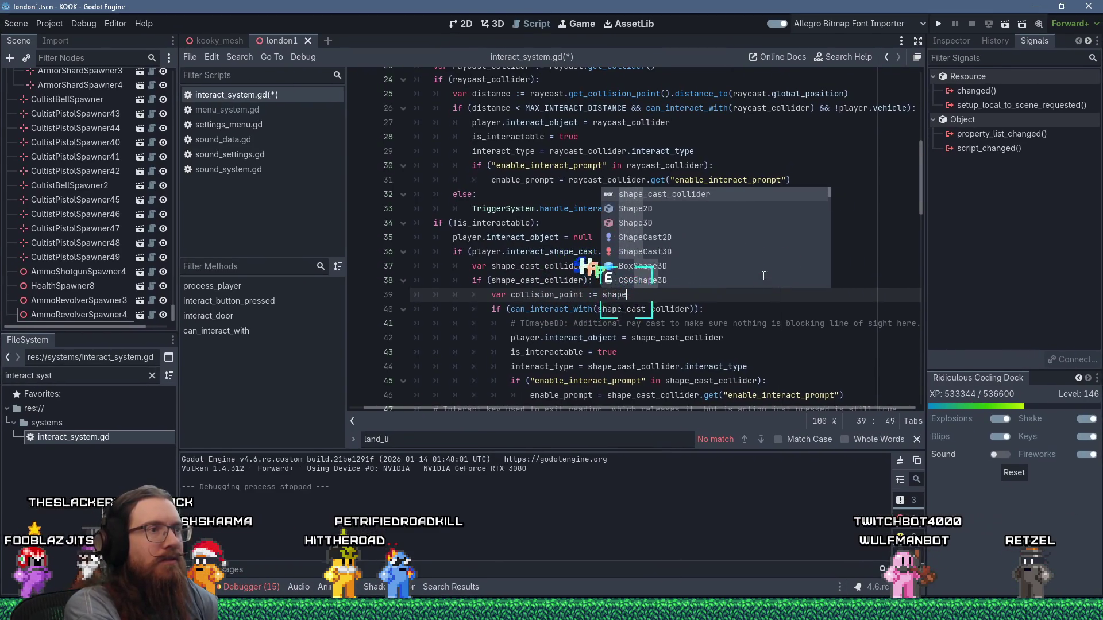
type("_cast_collider.get")
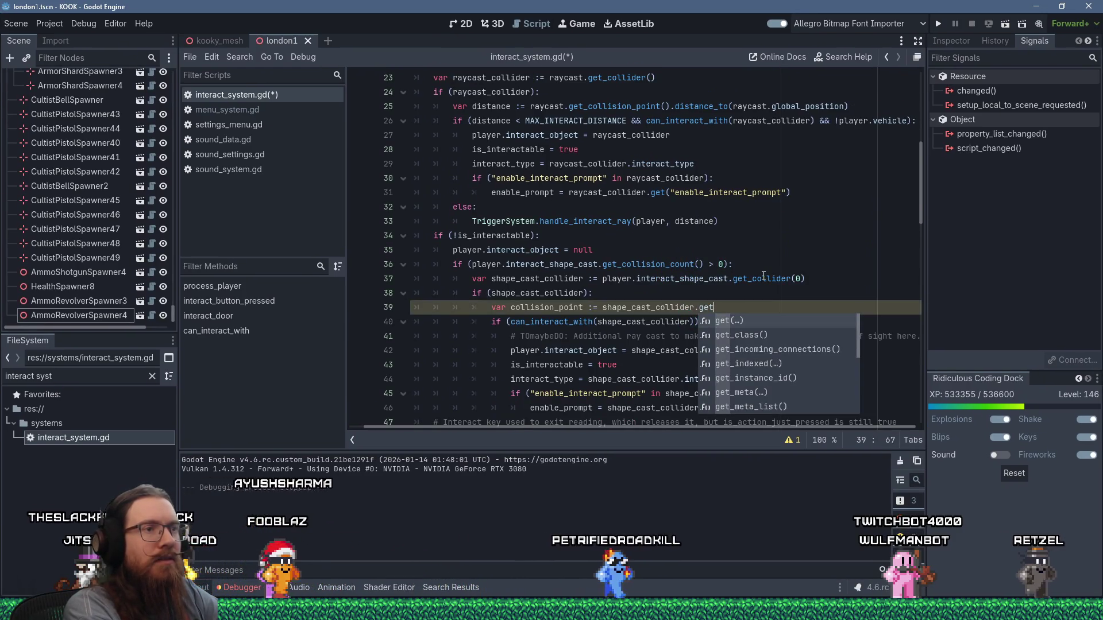
key("Left")
key("Left")
key("Left")
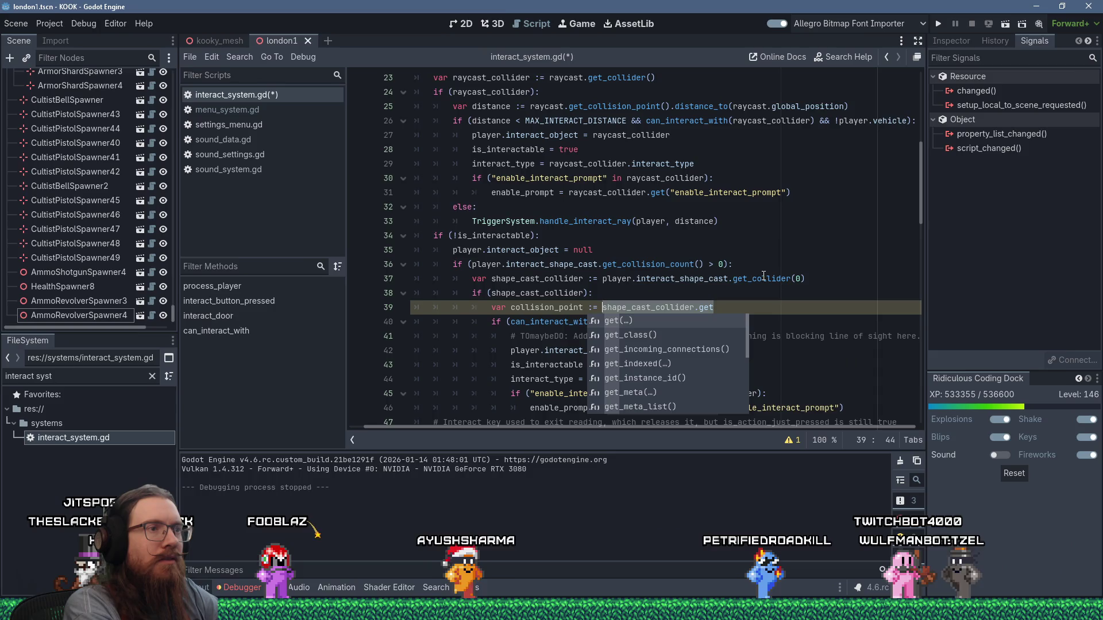
type("player.intera")
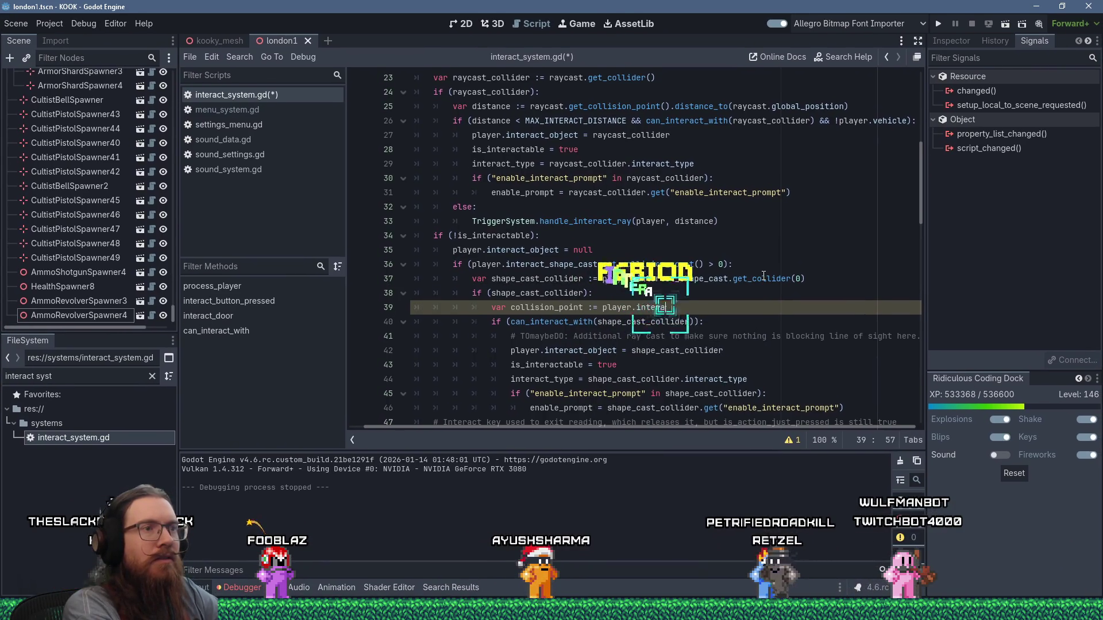
type("ct_shape_cast")
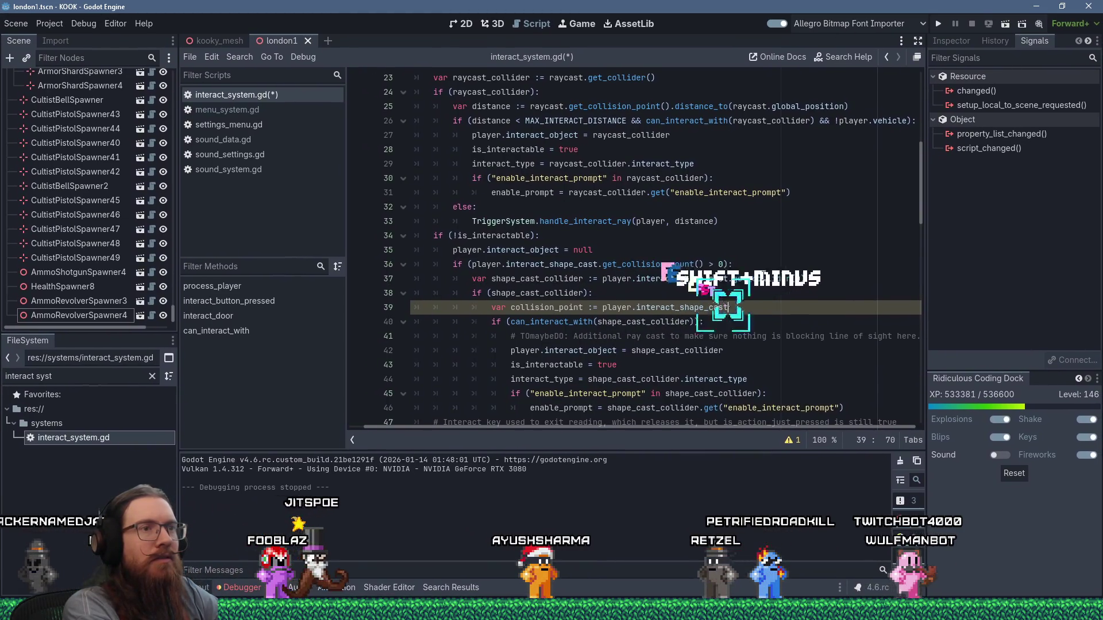
type(".get_po")
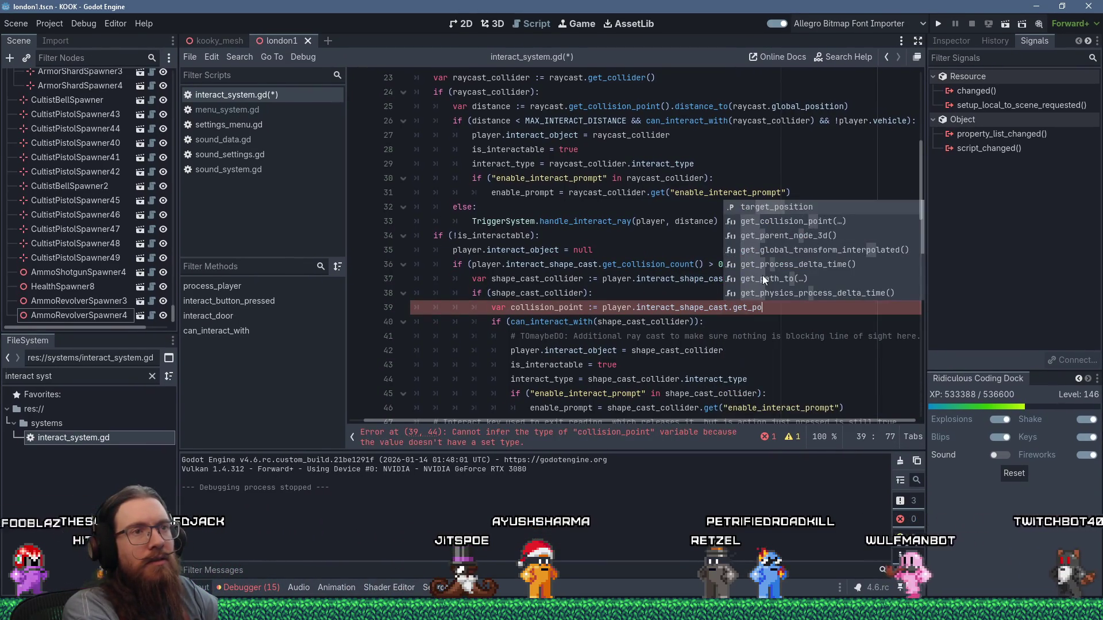
key("Down")
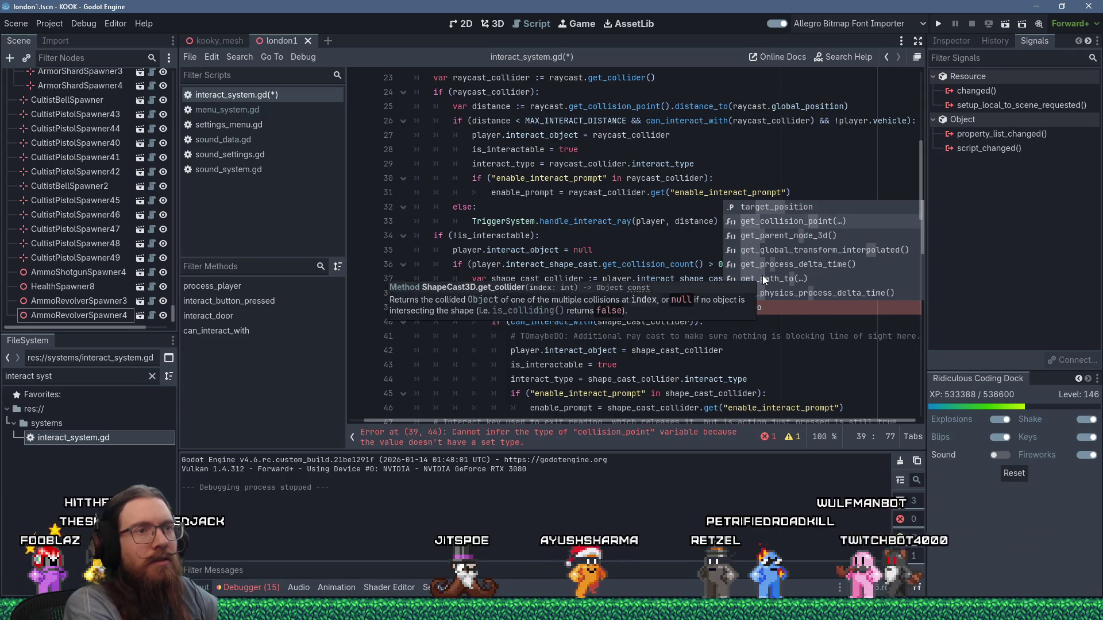
key("Return")
type("0")
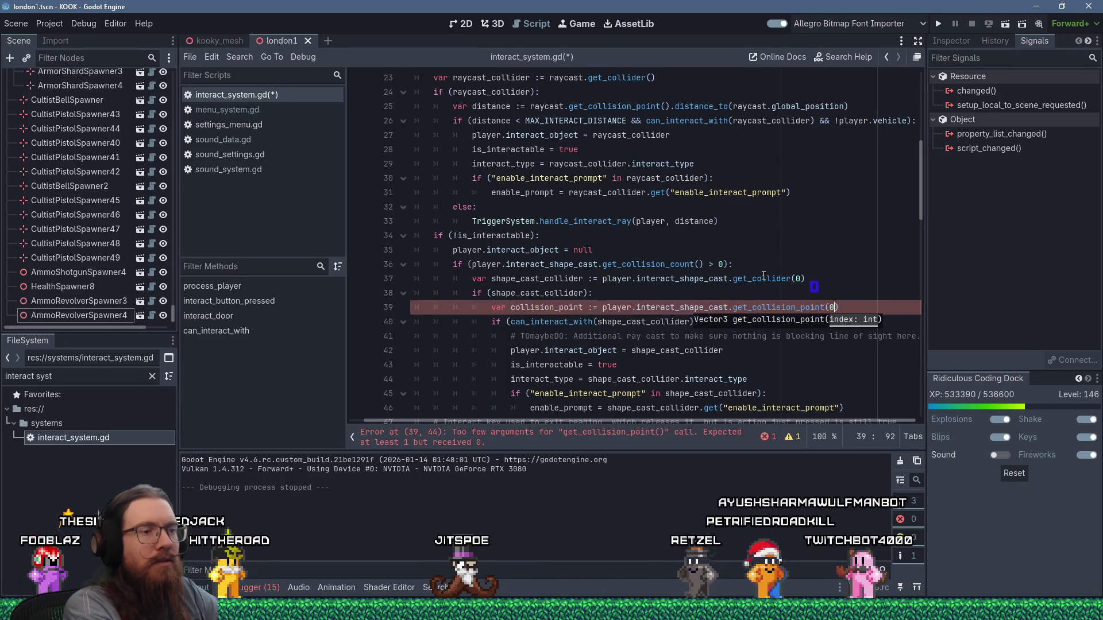
key("End")
key("Return")
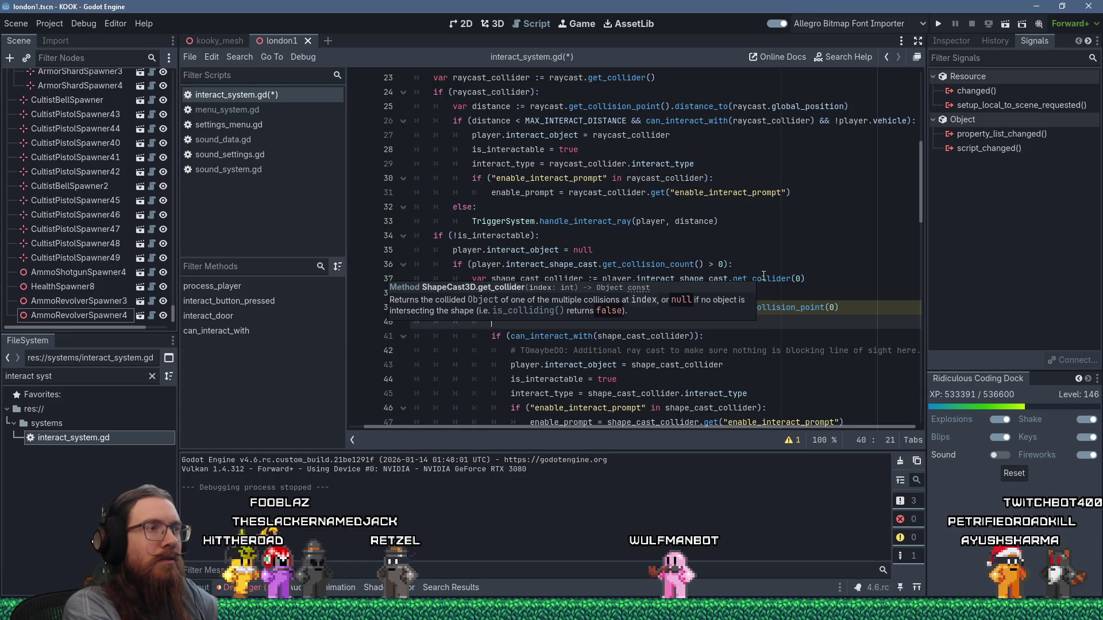
Type line 40 as var distance := player.interact_shape_cast.global_position.distance_to
type("var d")
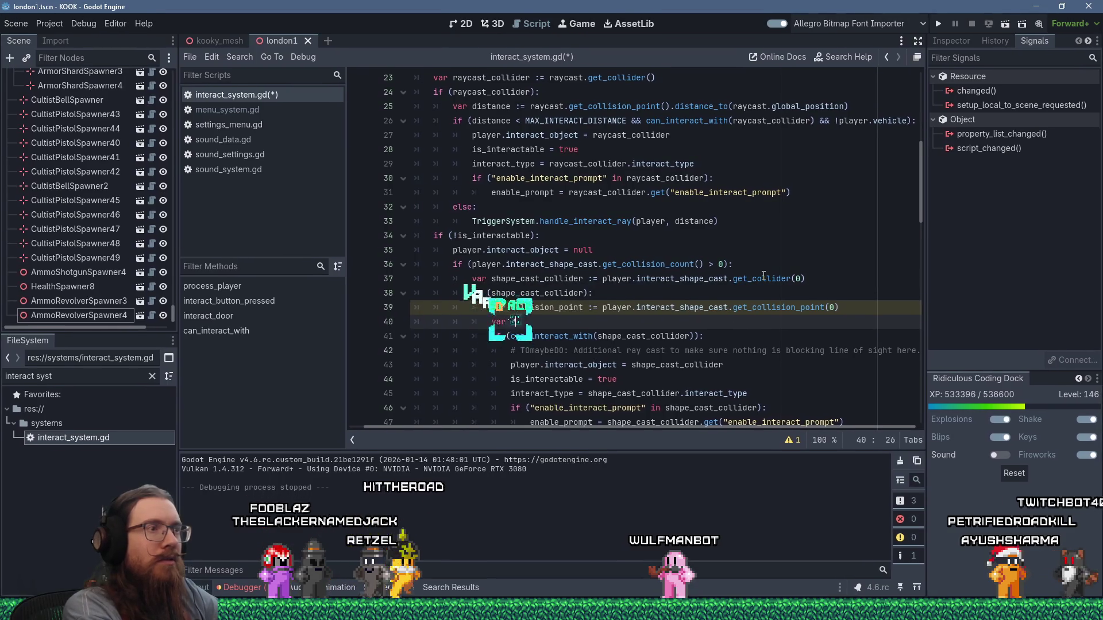
type("istance :=")
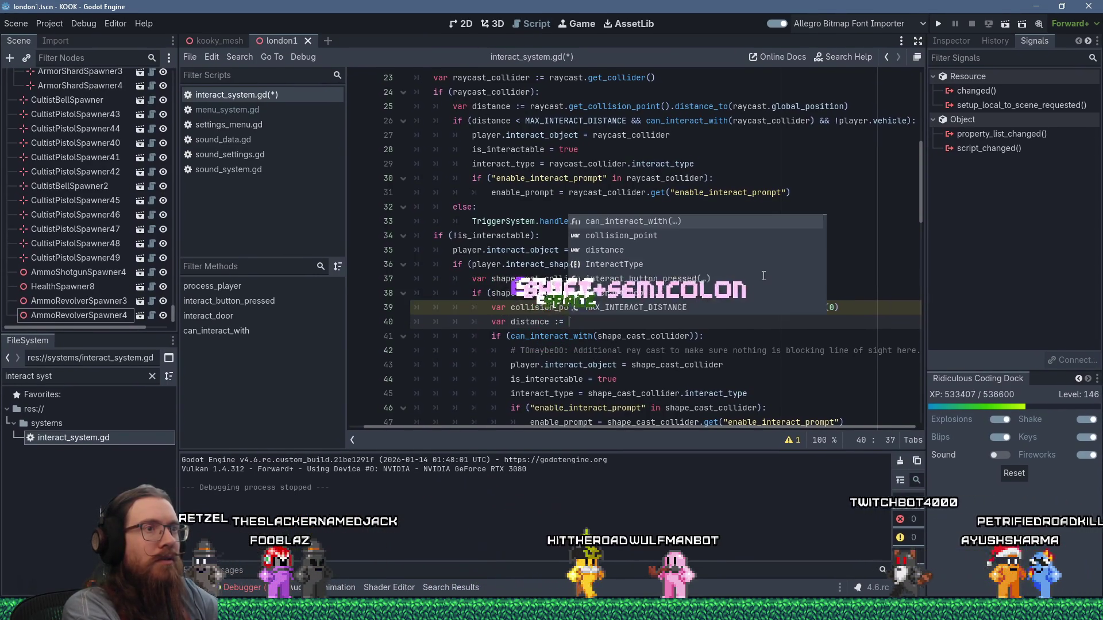
key("Escape")
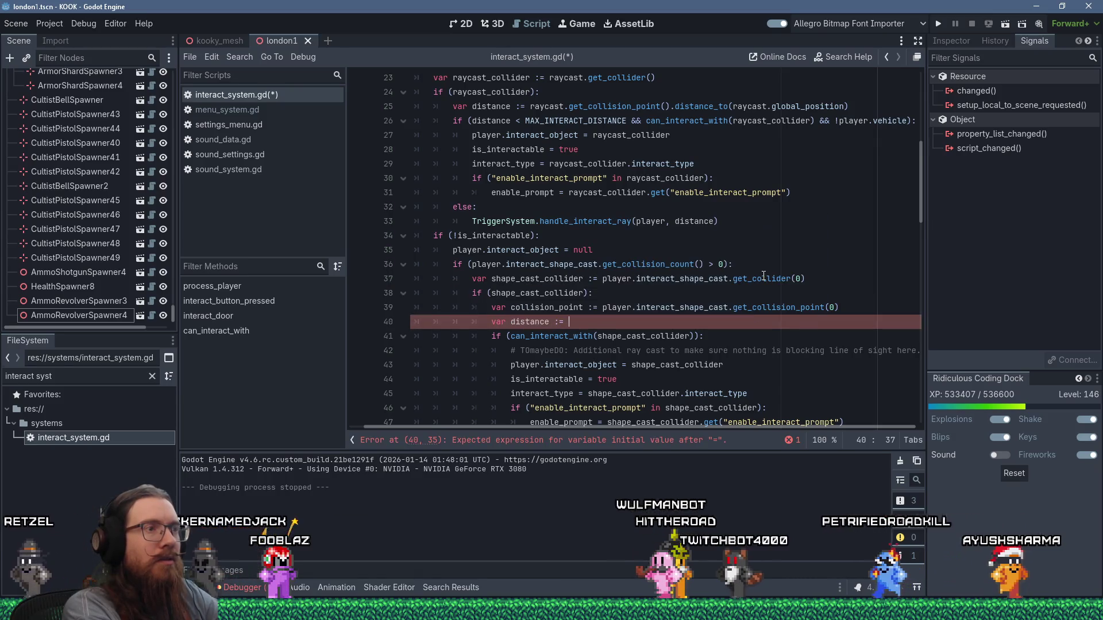
type("player.")
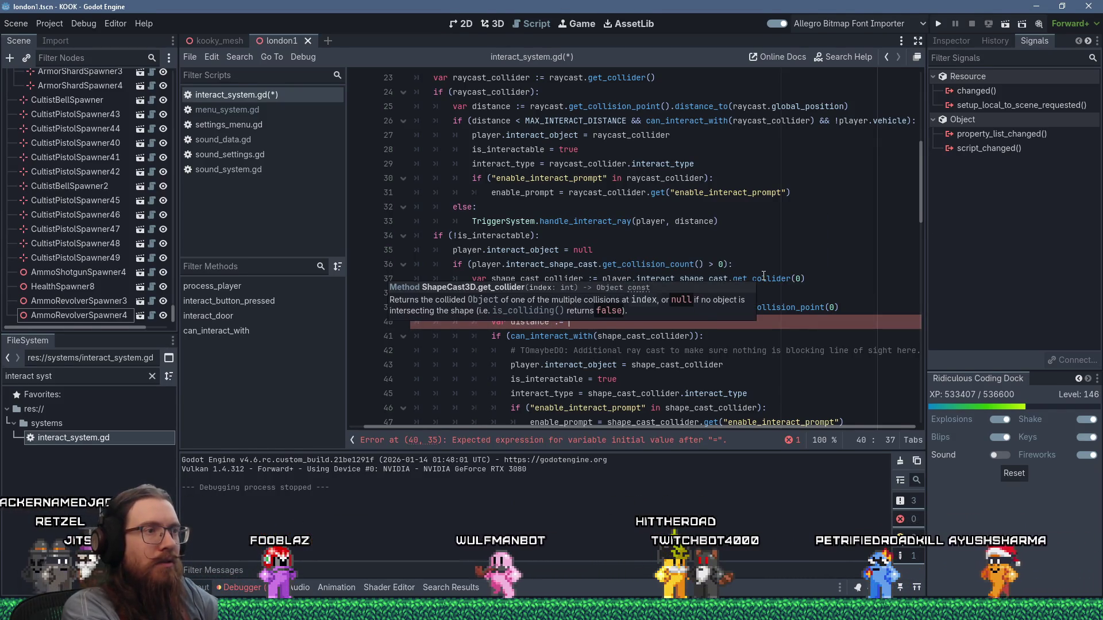
type("interact_")
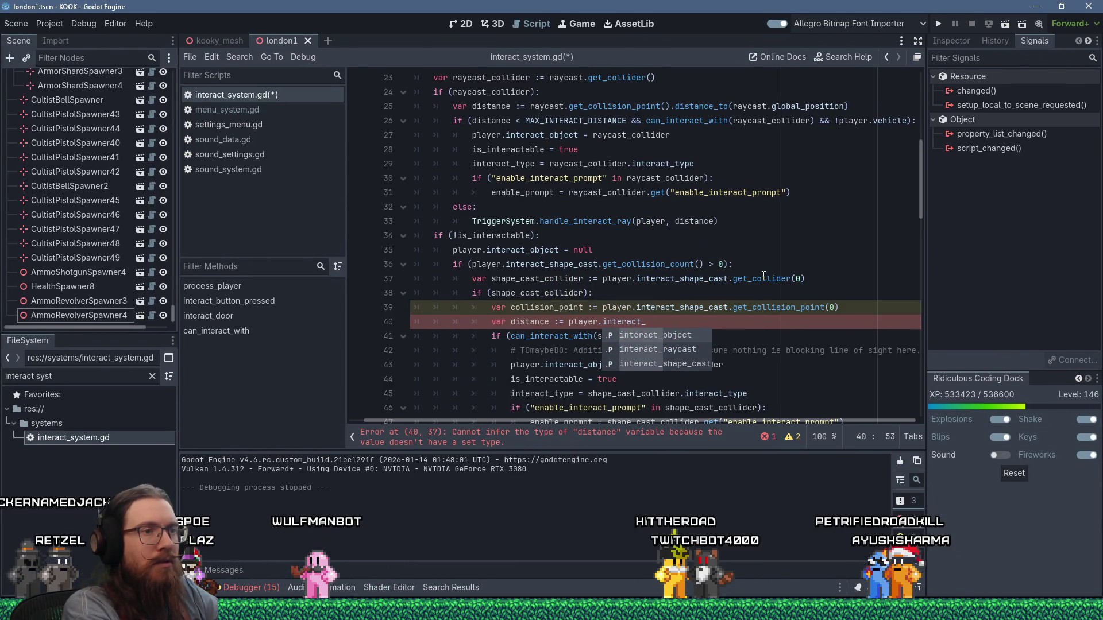
key("Down")
key("Down")
key("Return")
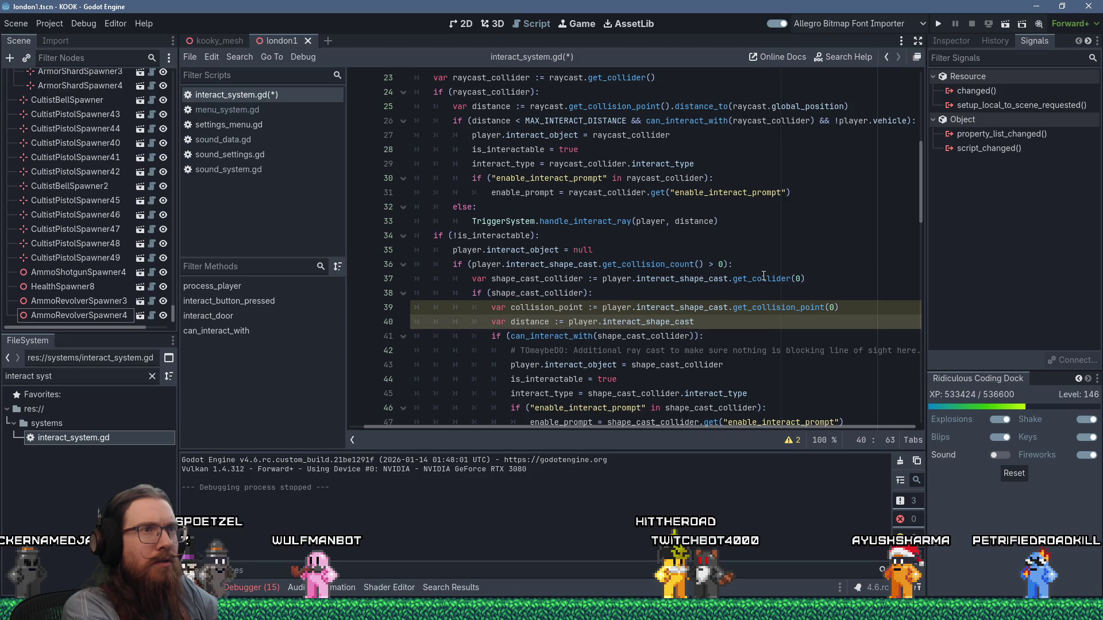
type(".global_position.")
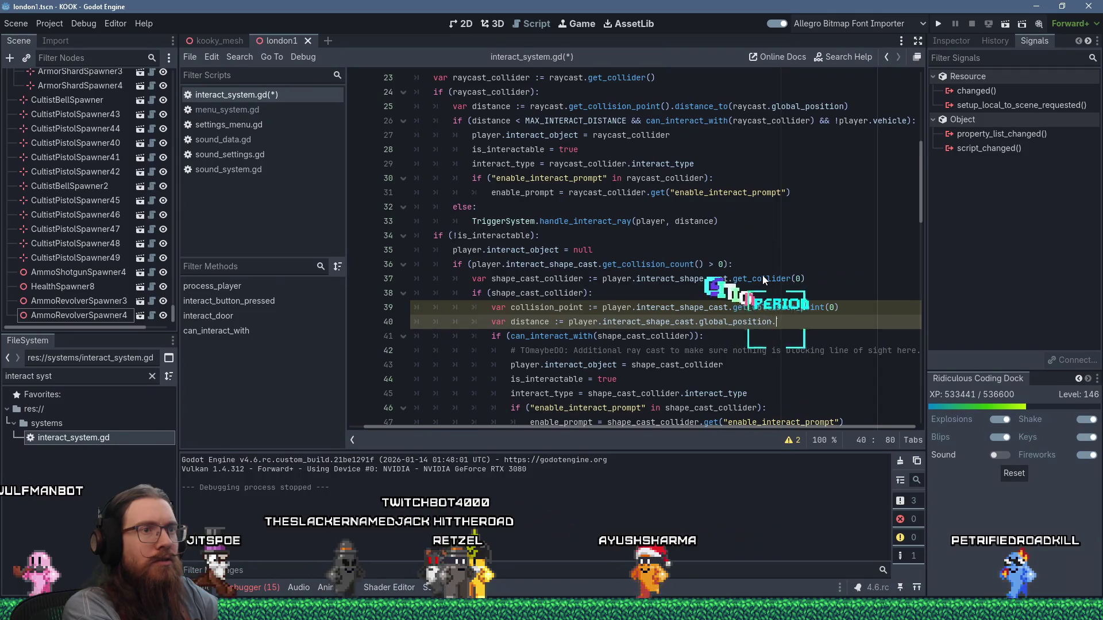
type("get")
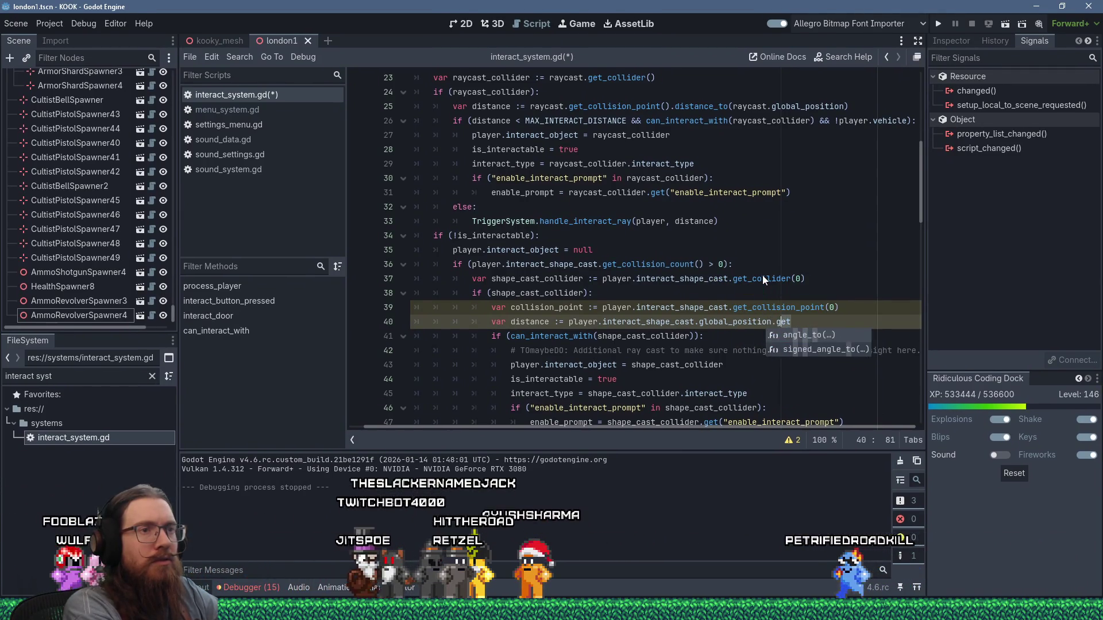
key("BackSpace")
key("BackSpace")
key("BackSpace")
type("distance_to")
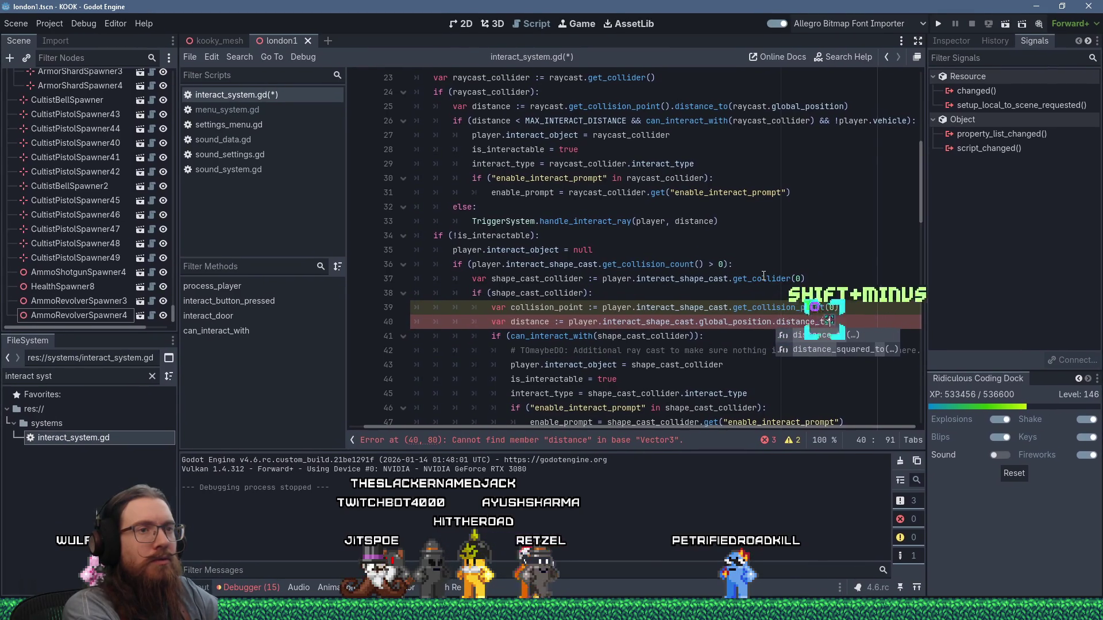
mouse_move(763, 276)
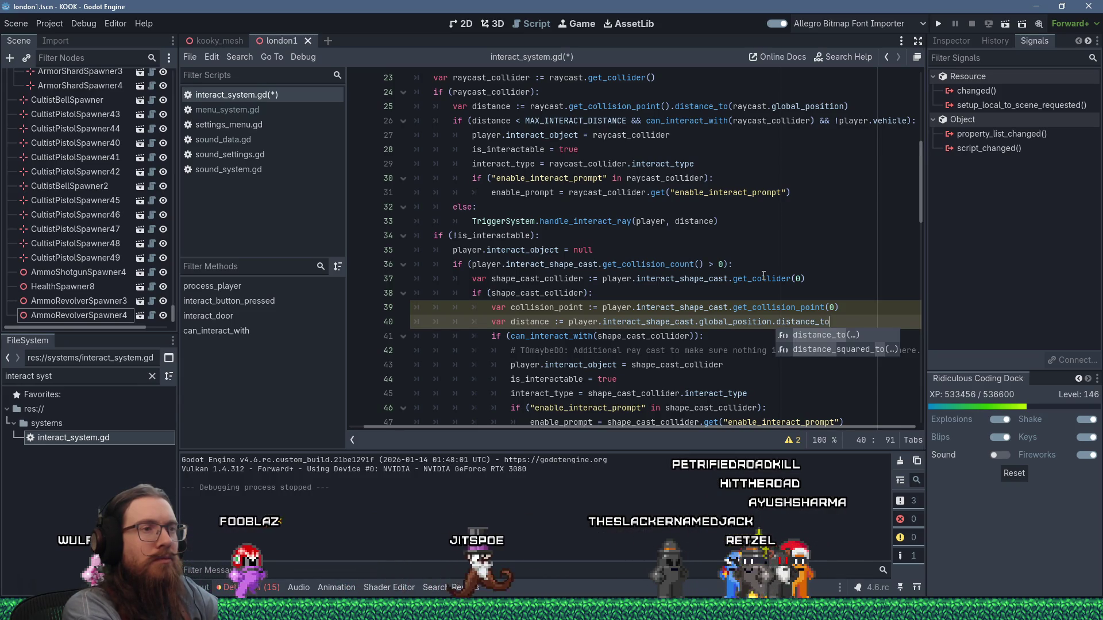
key("Escape")
Move the distance line into the can_interact_with block, indent it, and complete it with (collision_point)
key("shift+Delete")
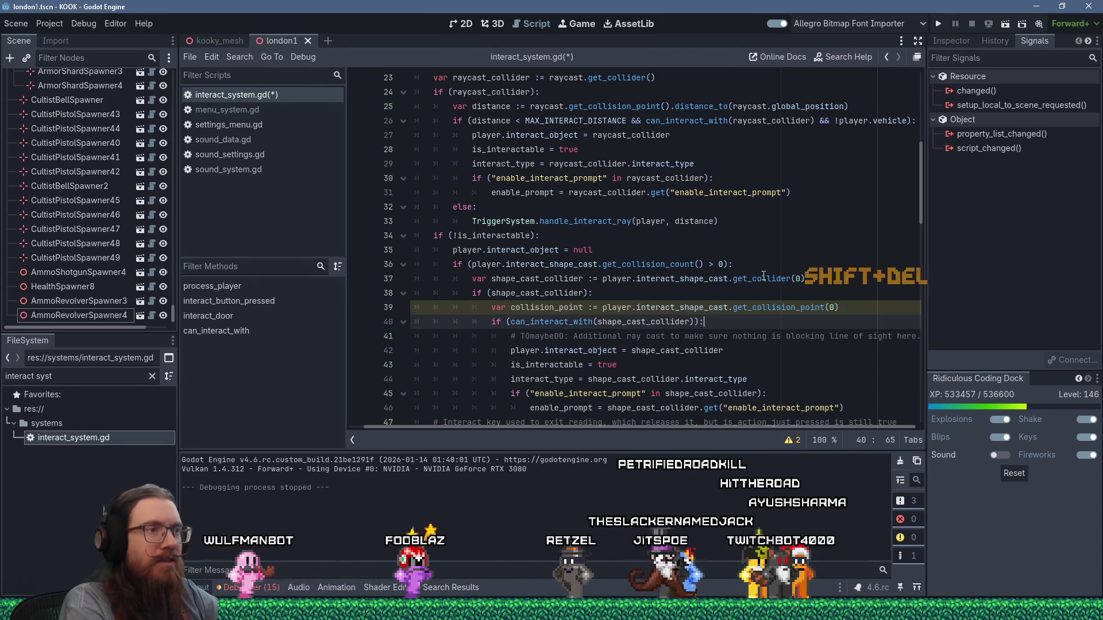
key("Return")
type("var distance := player.interact_shape_cast.global_position.distance_to")
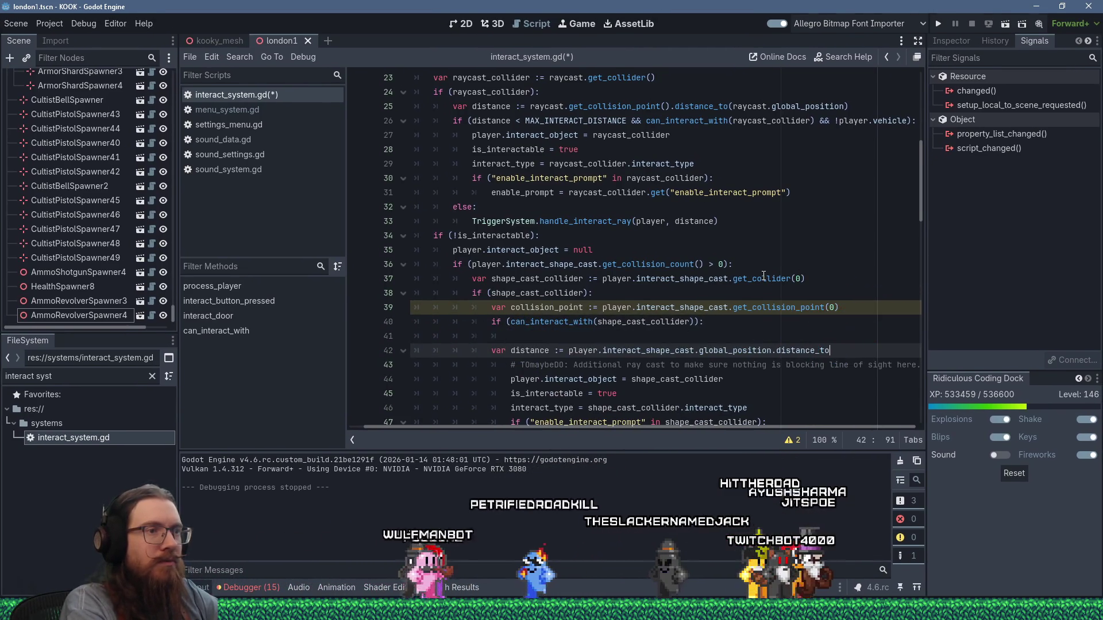
key("Down")
key("Up")
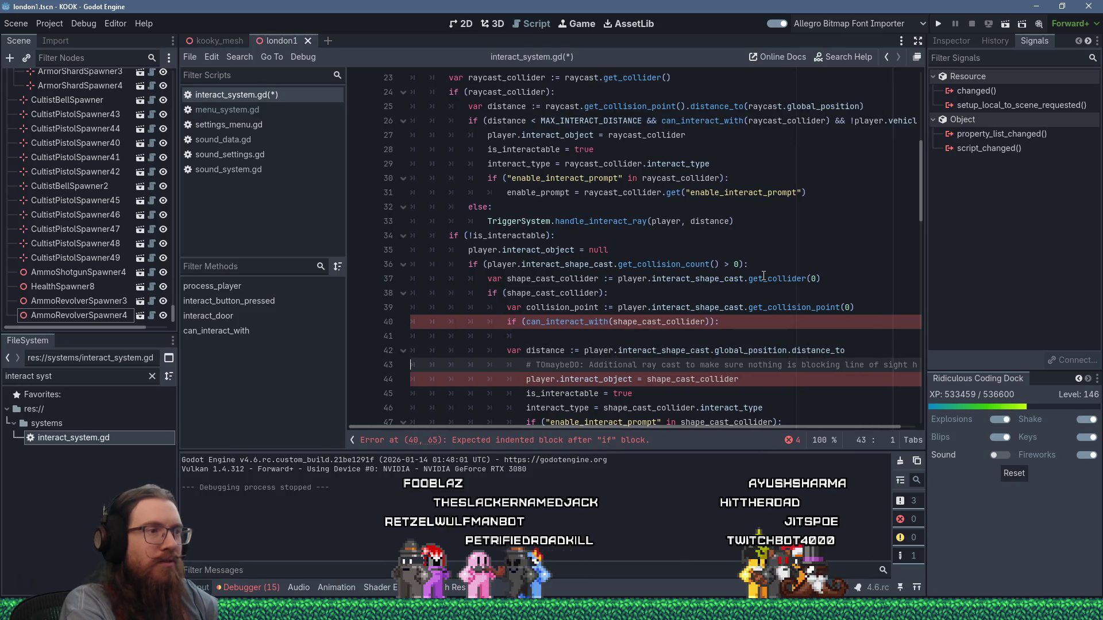
key("Tab")
key("Up")
key("shift+Down")
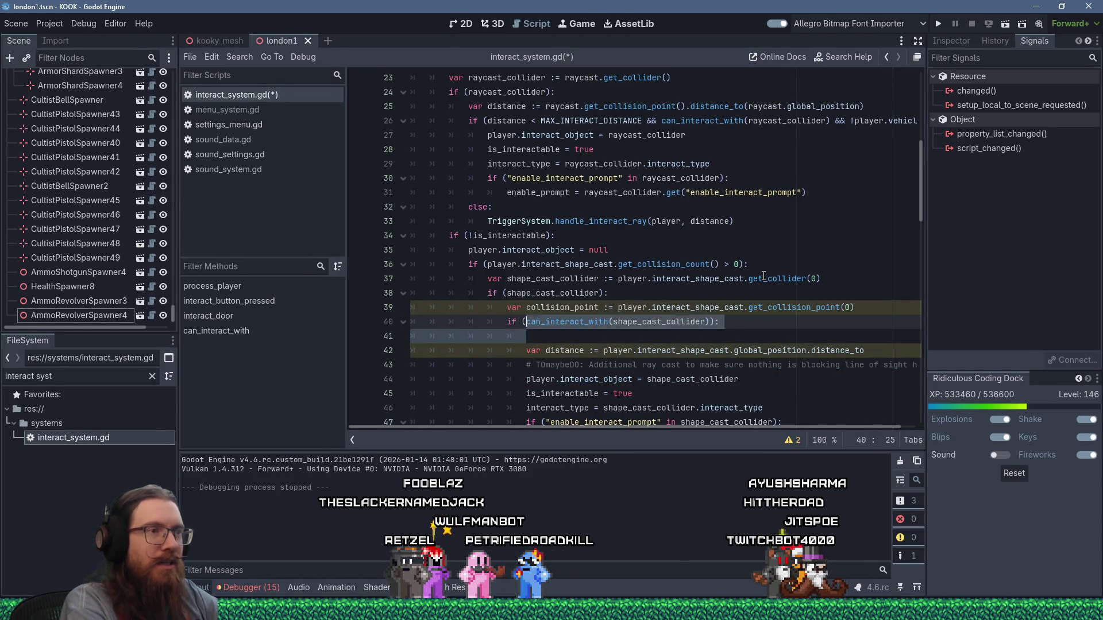
key("Delete")
key("End")
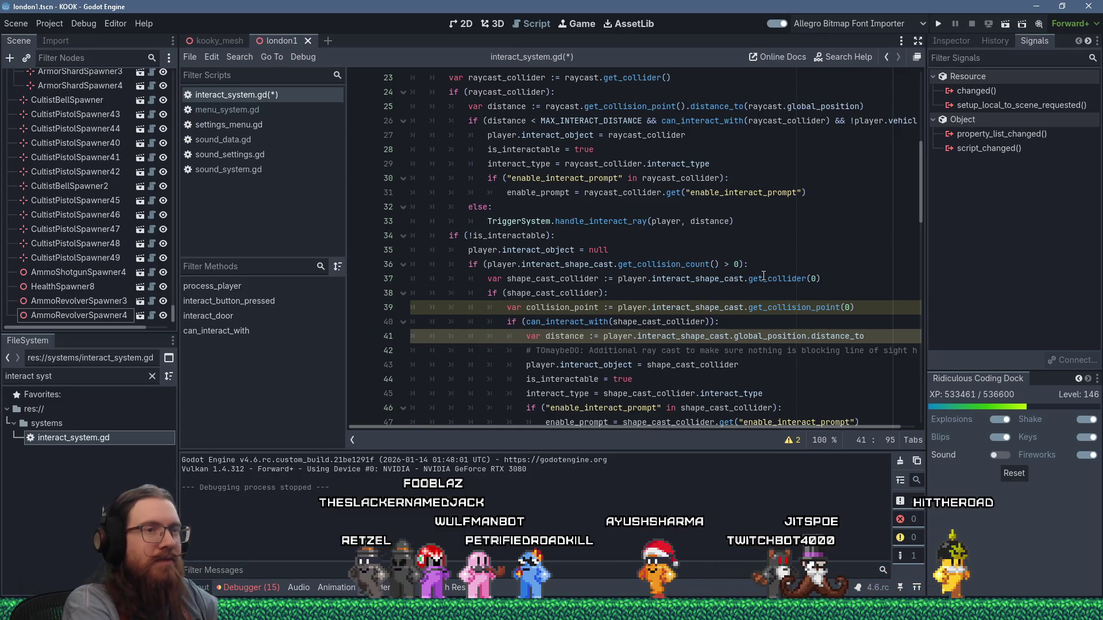
type("(")
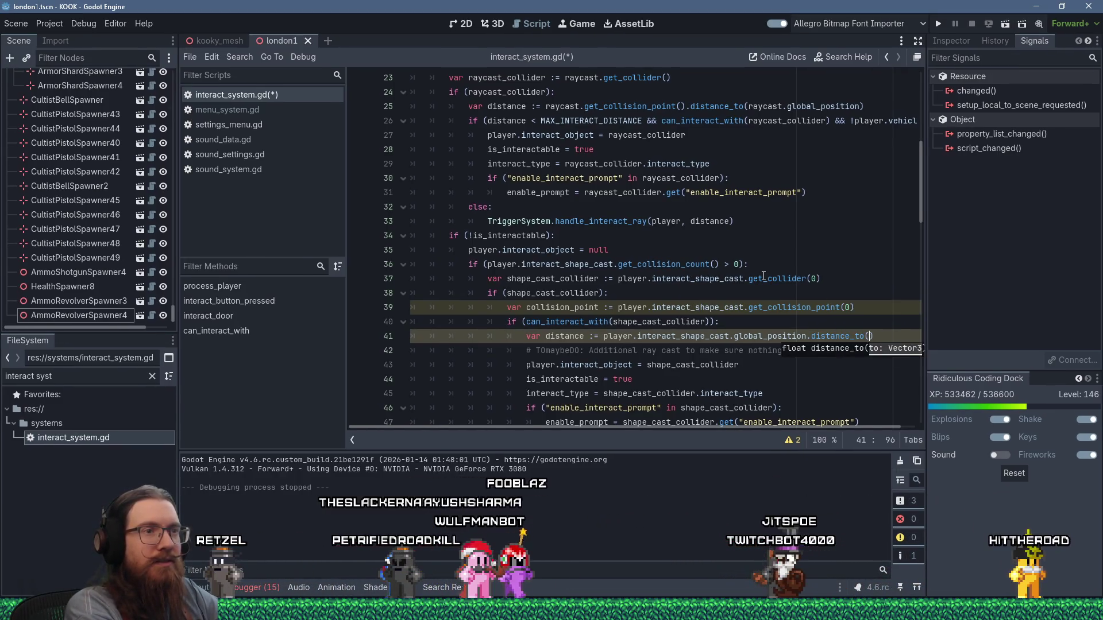
type("collision_po")
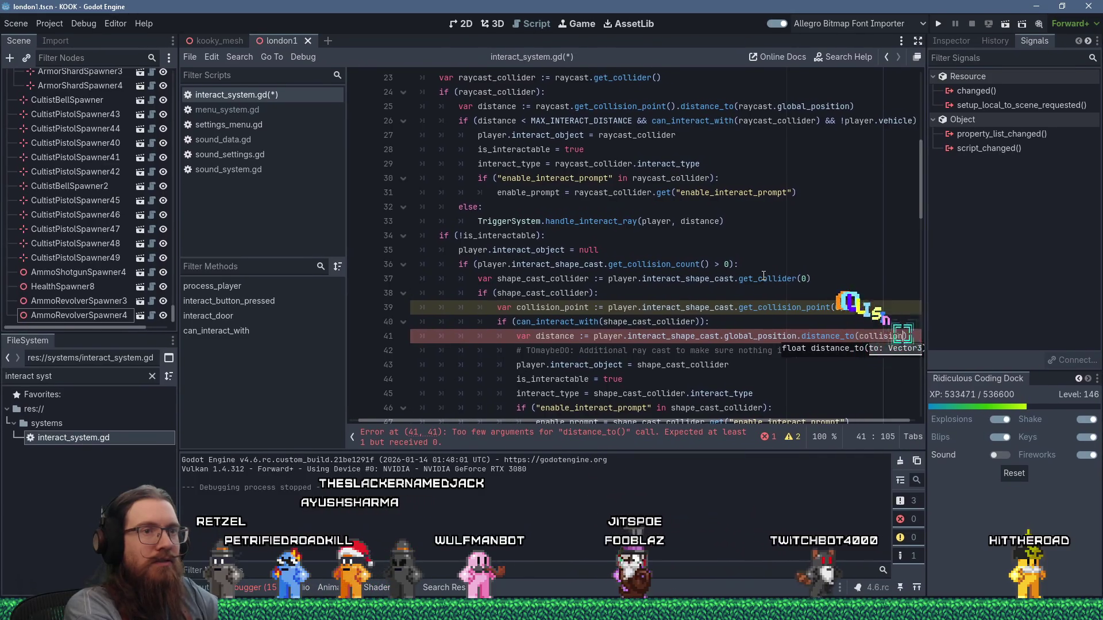
key("Return")
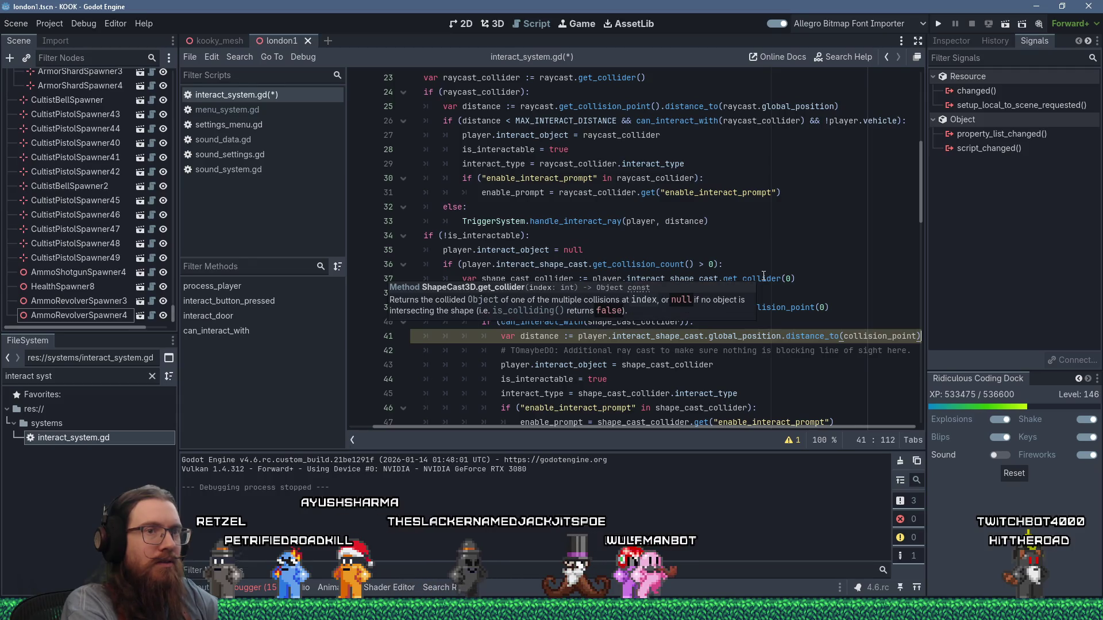
key("Return")
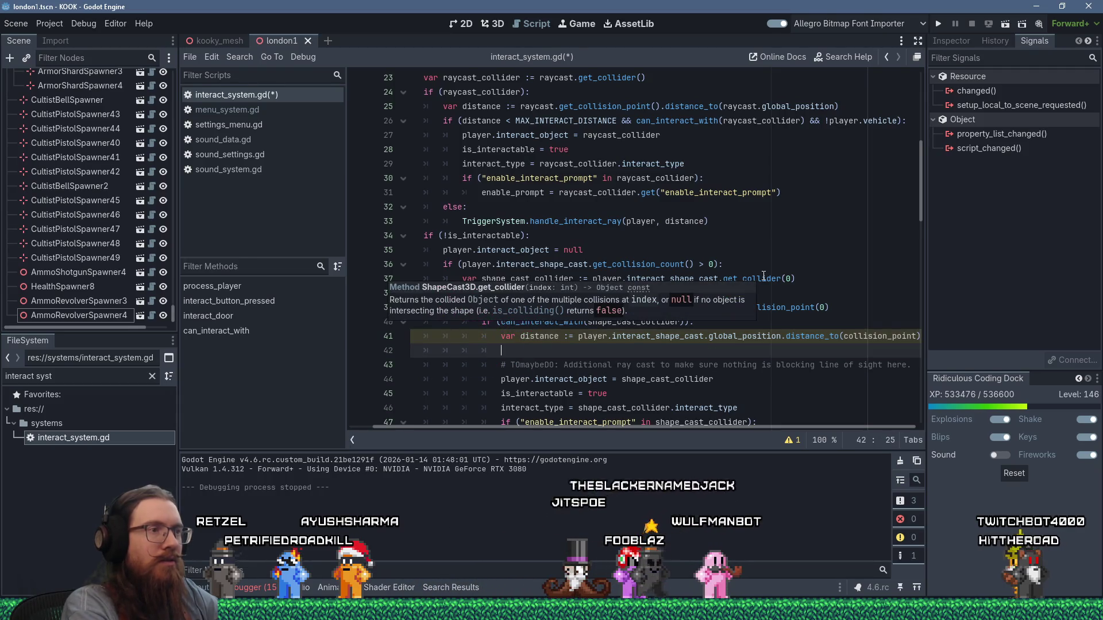
Add 'if (distance < MAX_INTERACT_DISTANCE):' on line 42 and indent the interaction lines beneath it
type("if (")
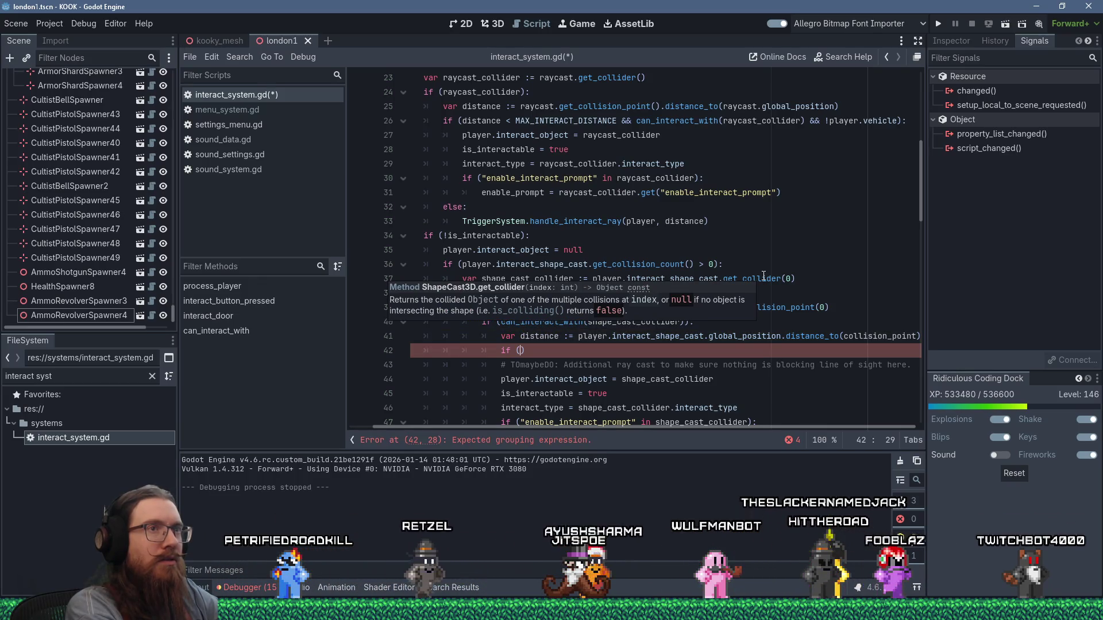
type("dist")
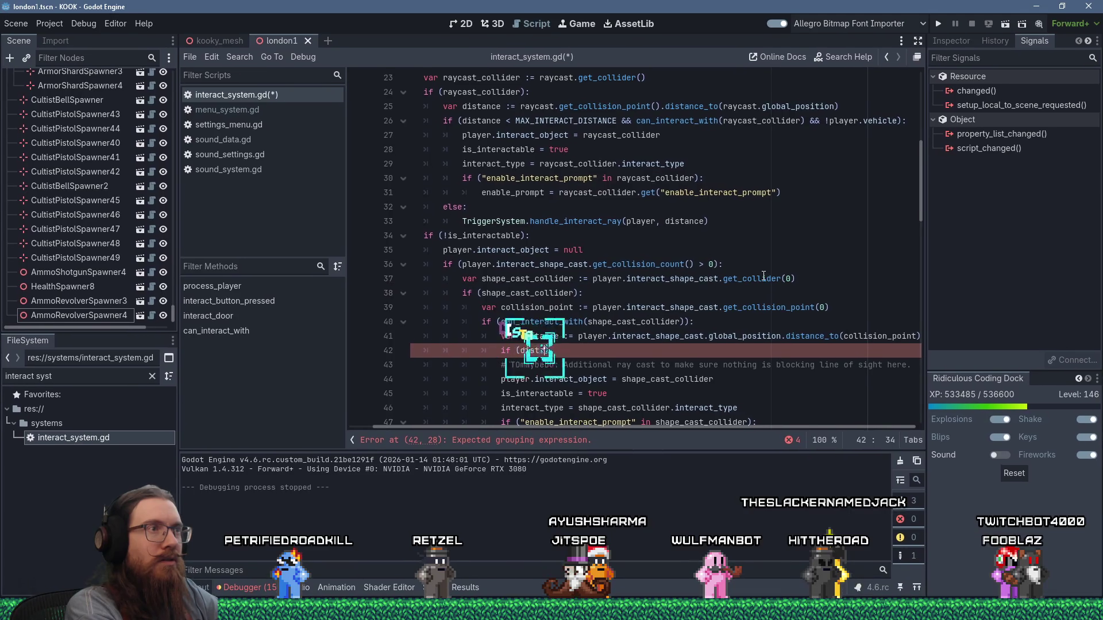
type("ance < MAX_INTER")
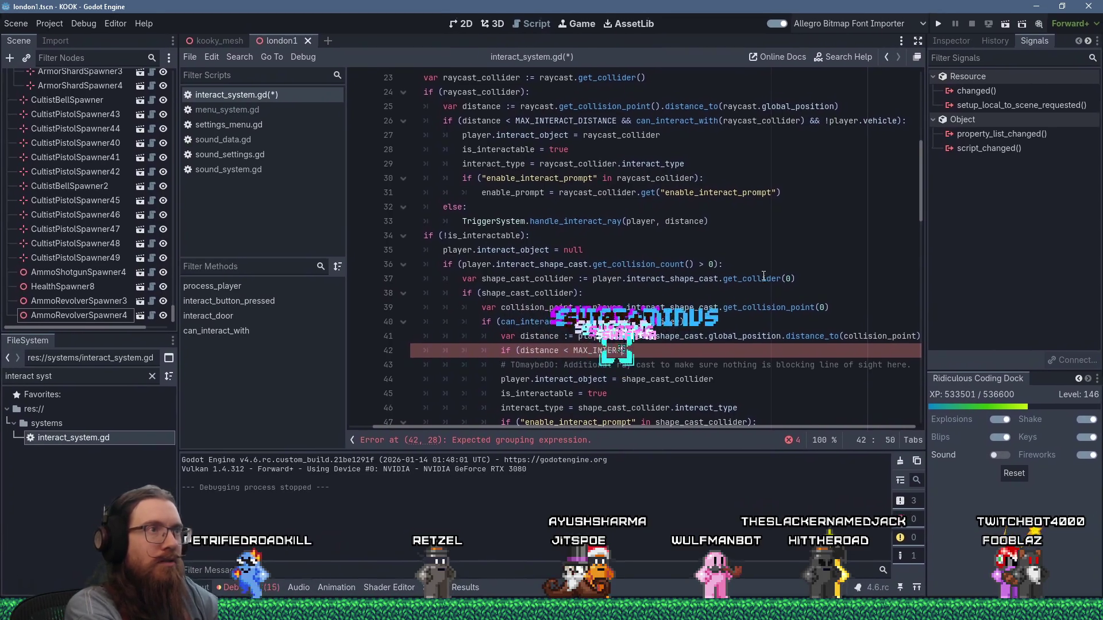
type("ACT_DISTANCE):")
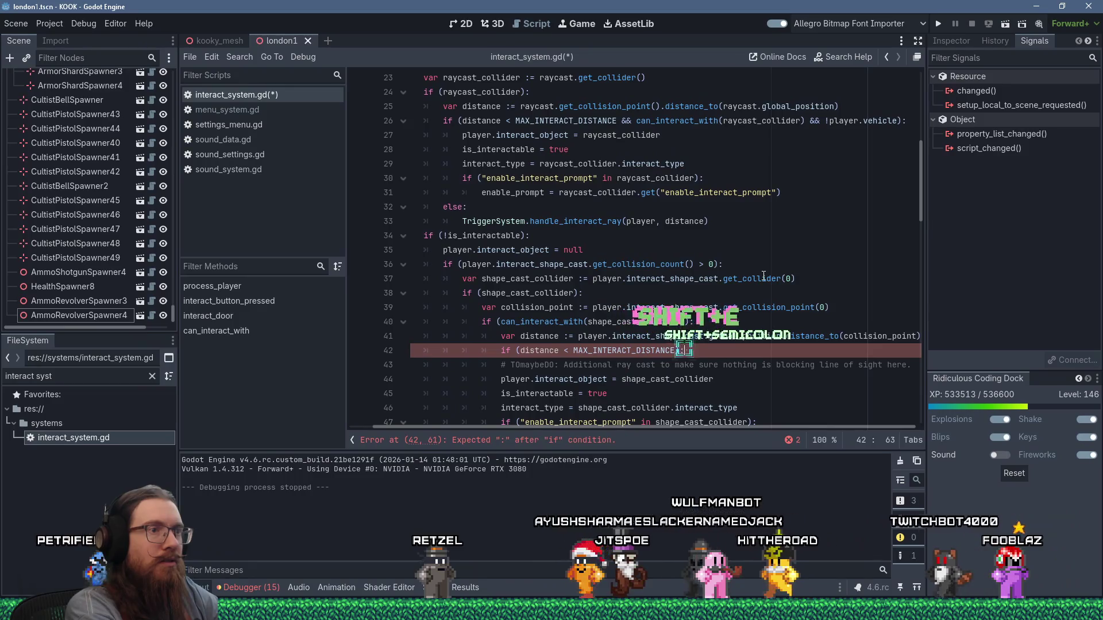
scroll(764, 276, "down", 2)
mouse_move(560, 279)
left_mouse_down()
mouse_move(580, 279)
mouse_move(584, 352)
left_mouse_up()
key("Tab")
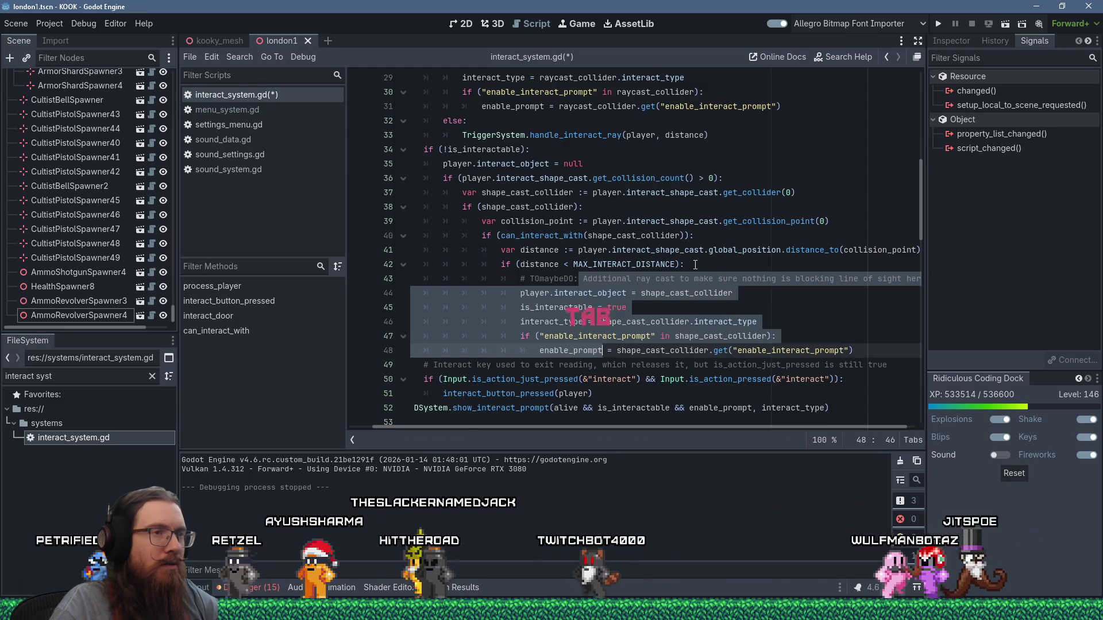
left_click(695, 265)
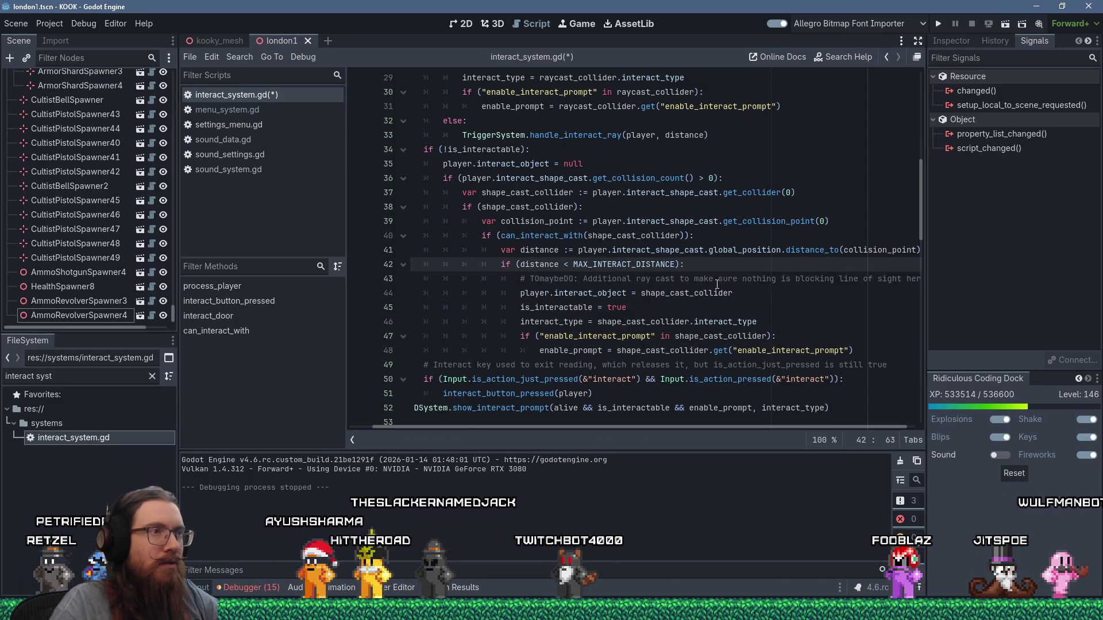
scroll(722, 285, "up", 1)
mouse_move(732, 288)
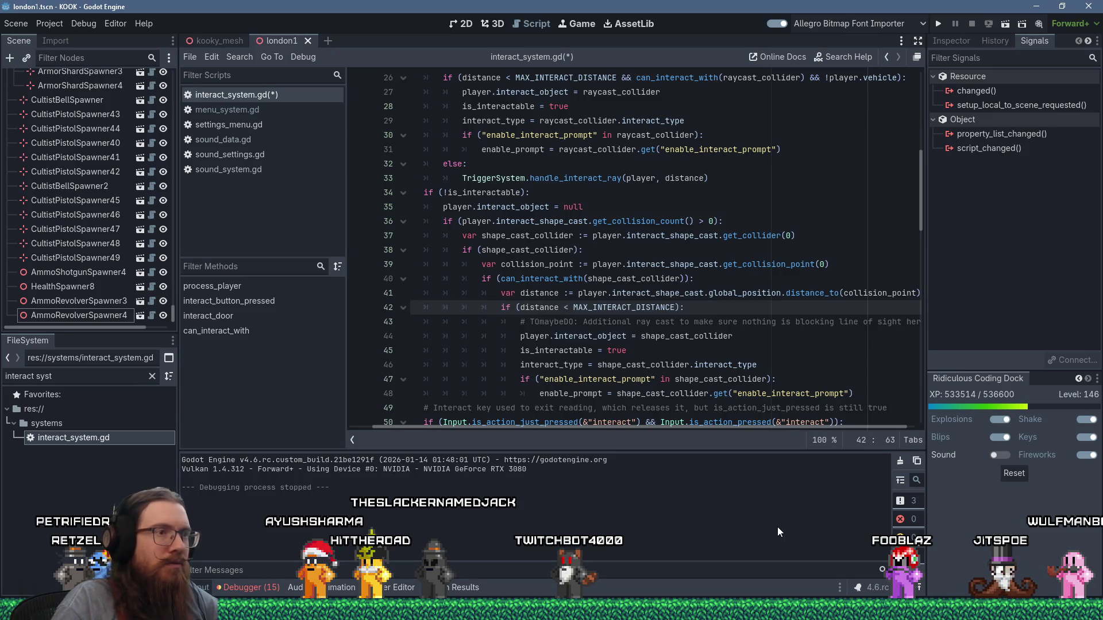
key("Return")
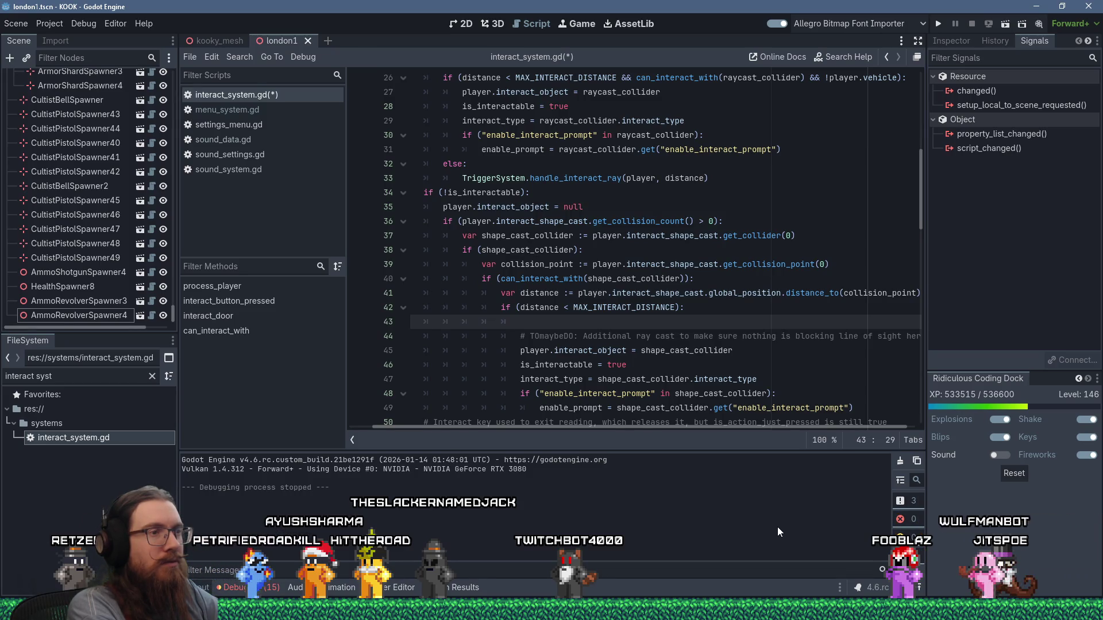
Write Physics.cast_ray(player.interact_shape_cast.global_position, collision_point, Physics.MASK_WORLD) on line 43
type("prPhysics")
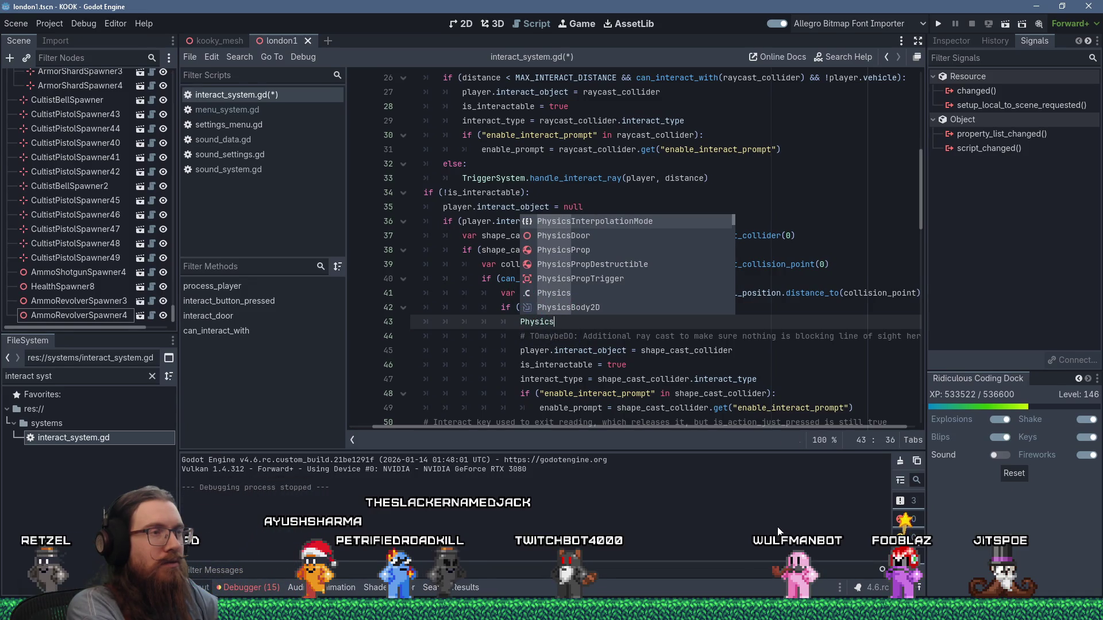
type(".cast")
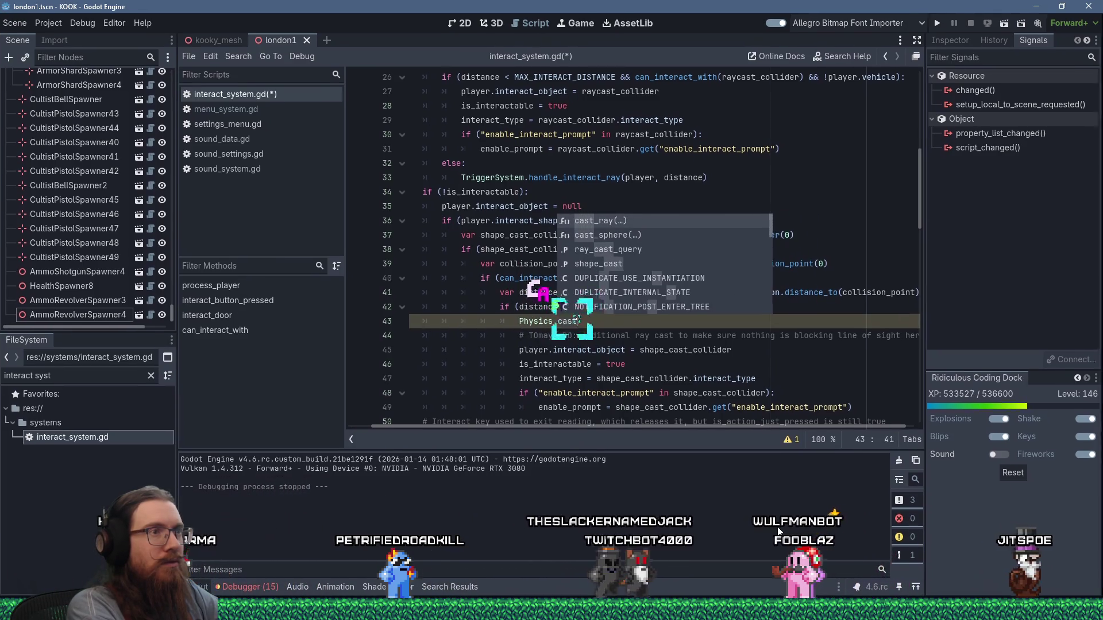
type("_ray(")
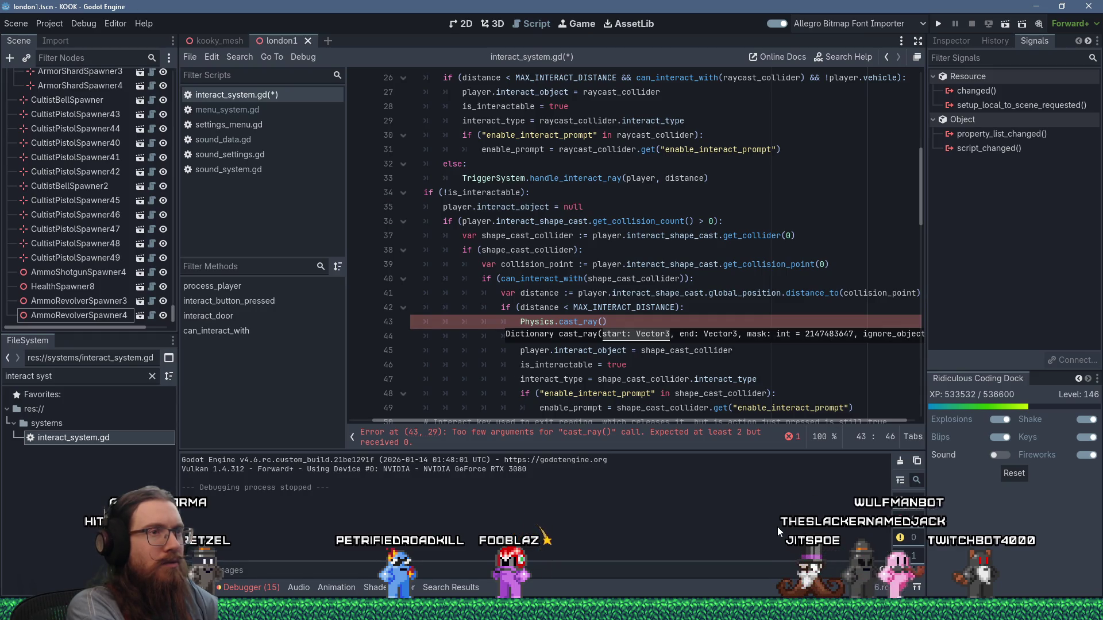
type("player.interas")
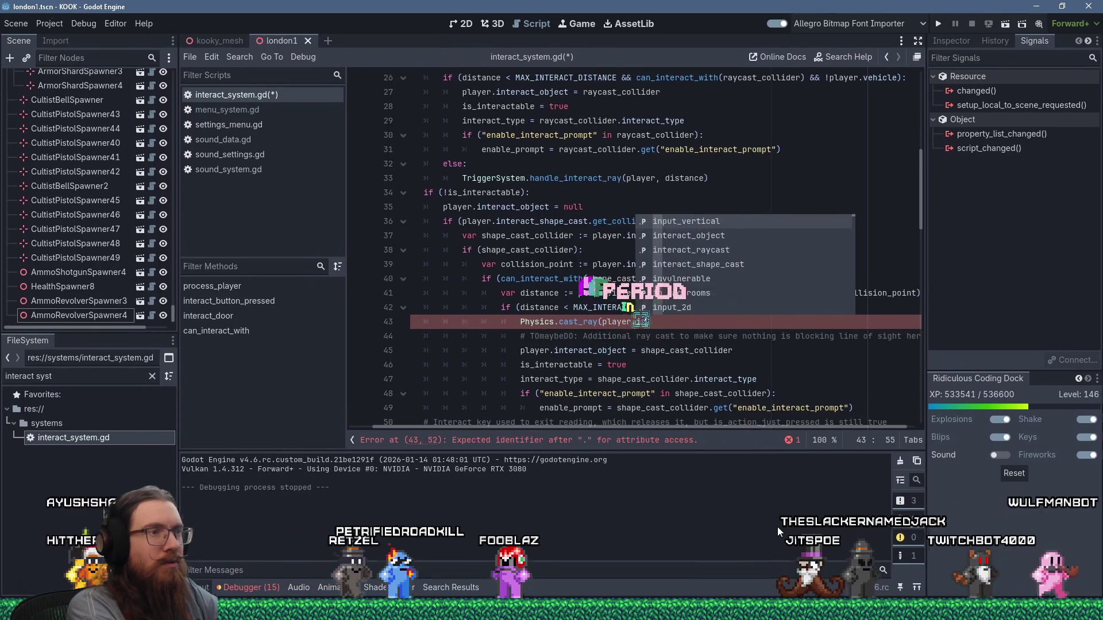
type("t_shape.")
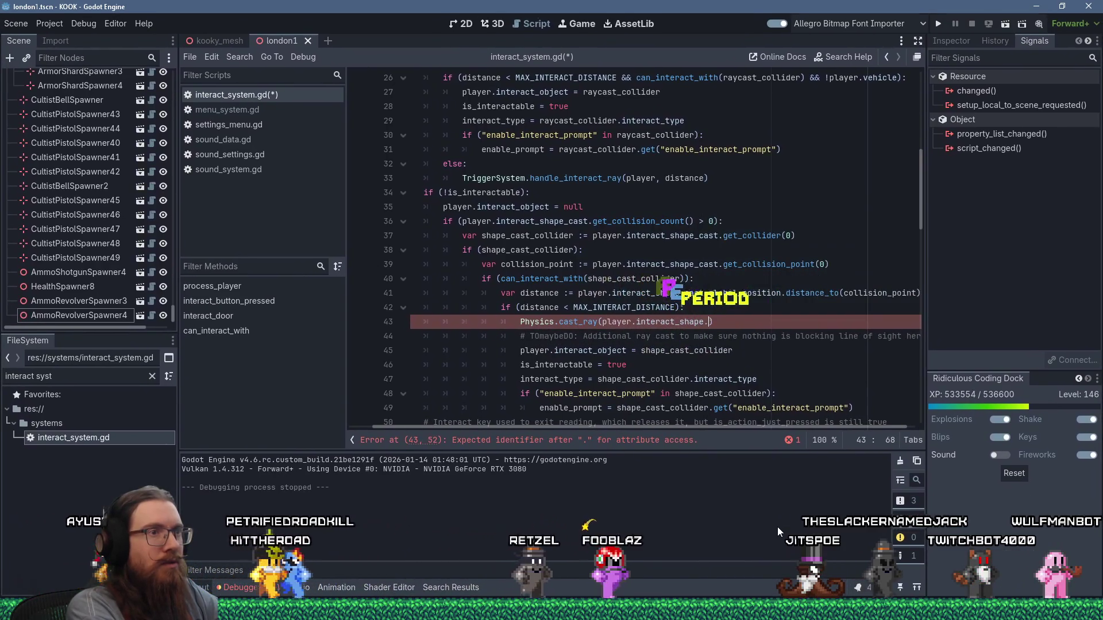
key("BackSpace")
type("_cast.global_")
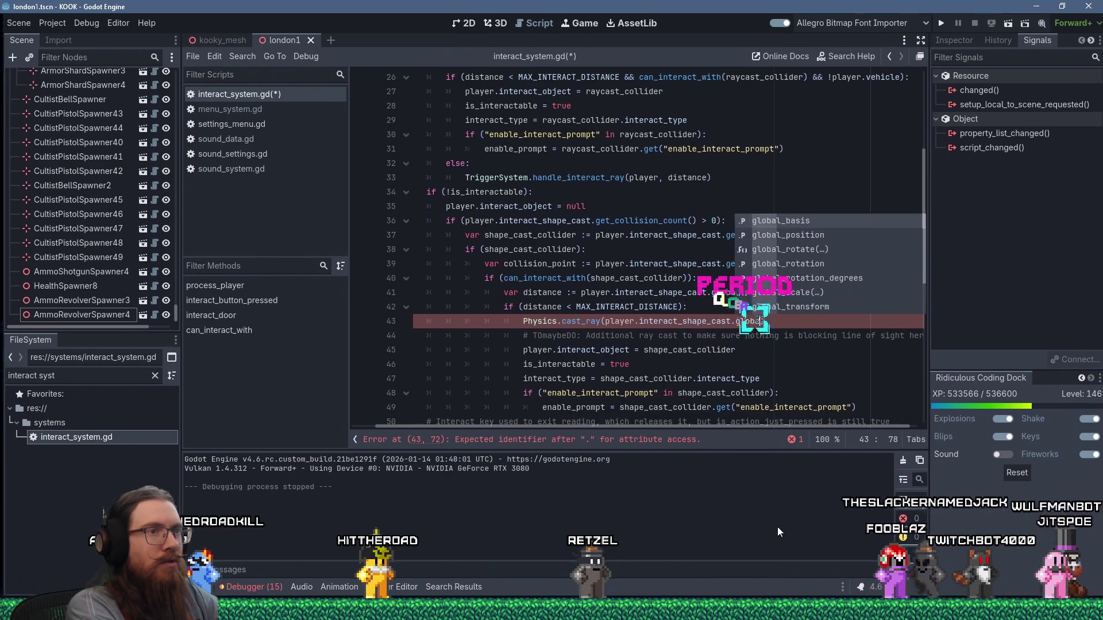
type("posi")
key("Return")
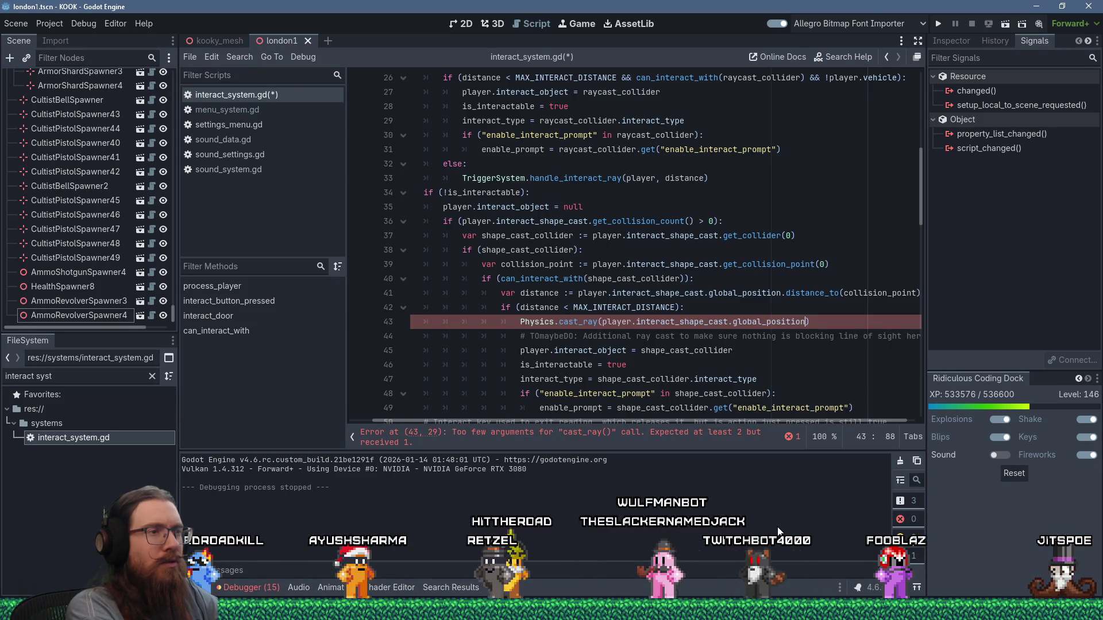
type(".")
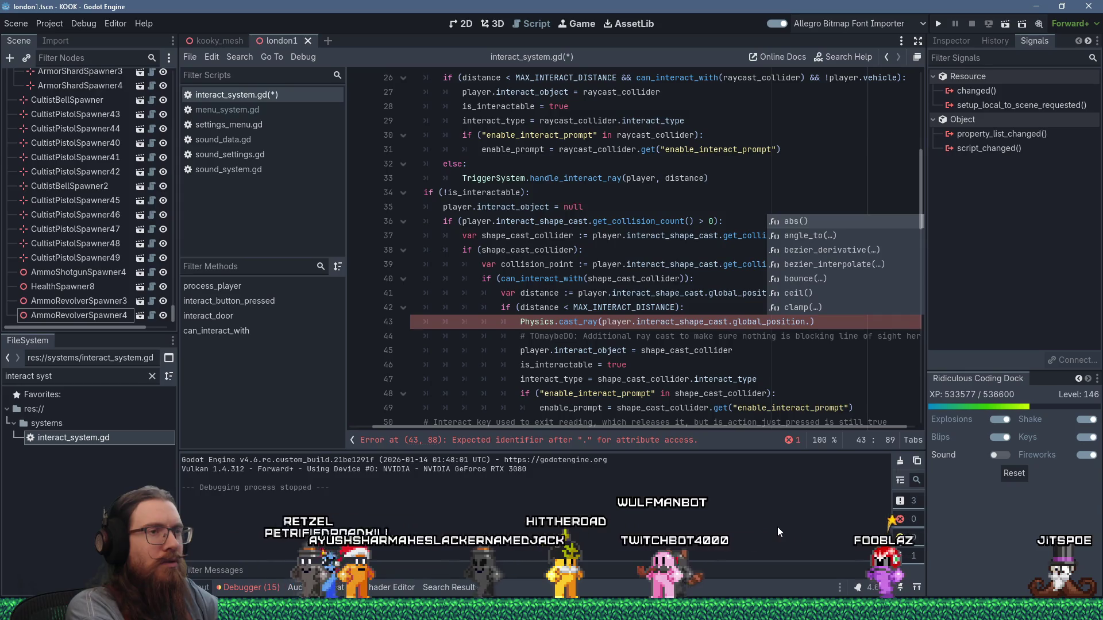
key("BackSpace")
type(",")
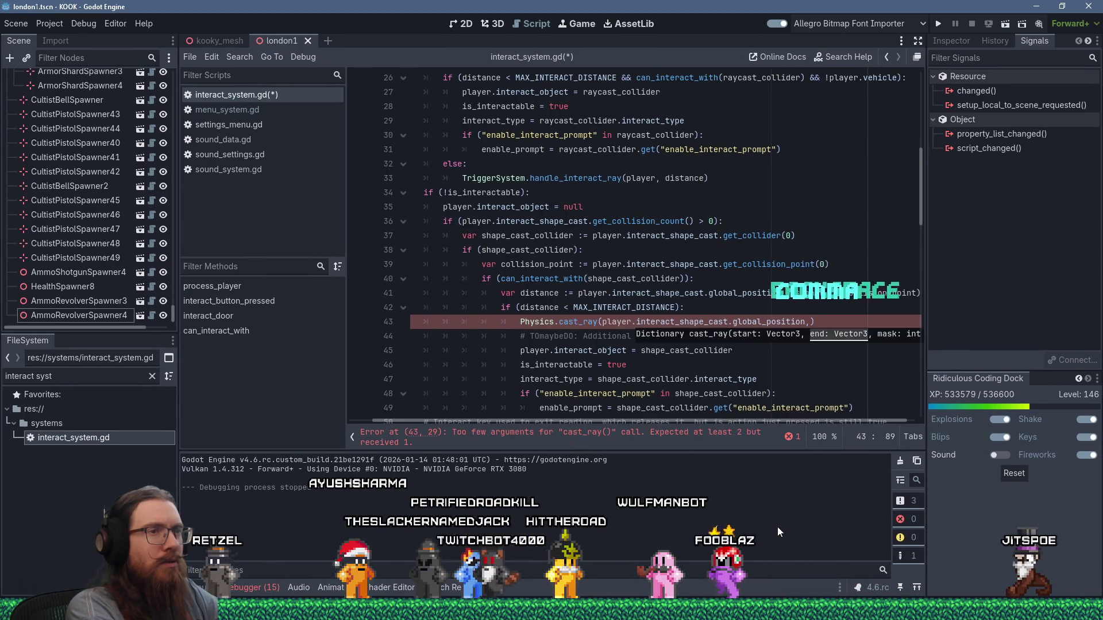
type(" collision_point")
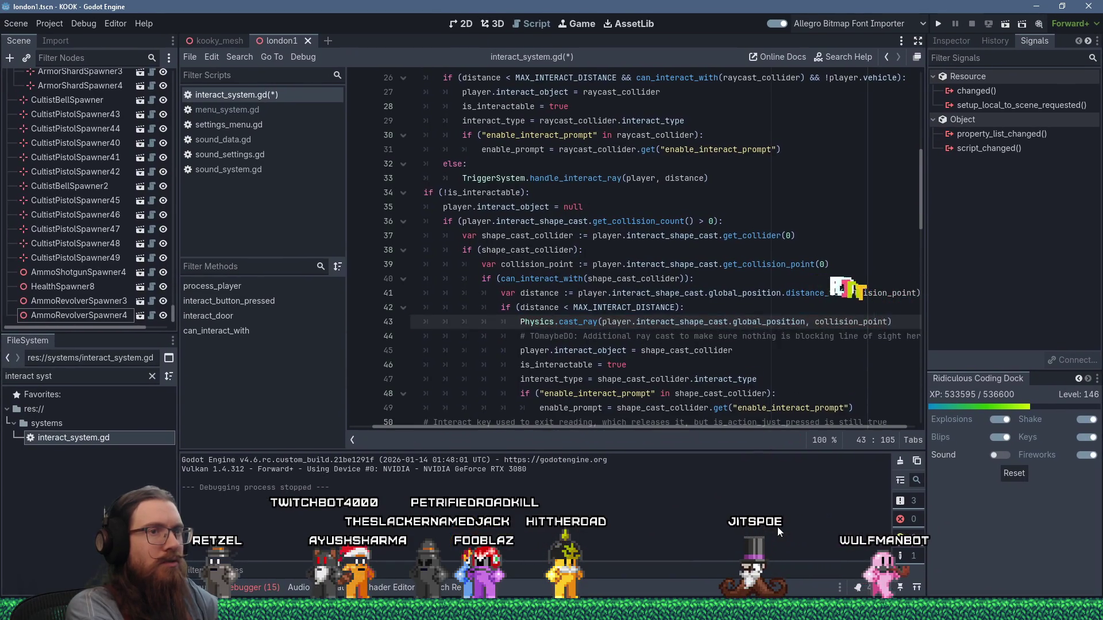
type(", Physics")
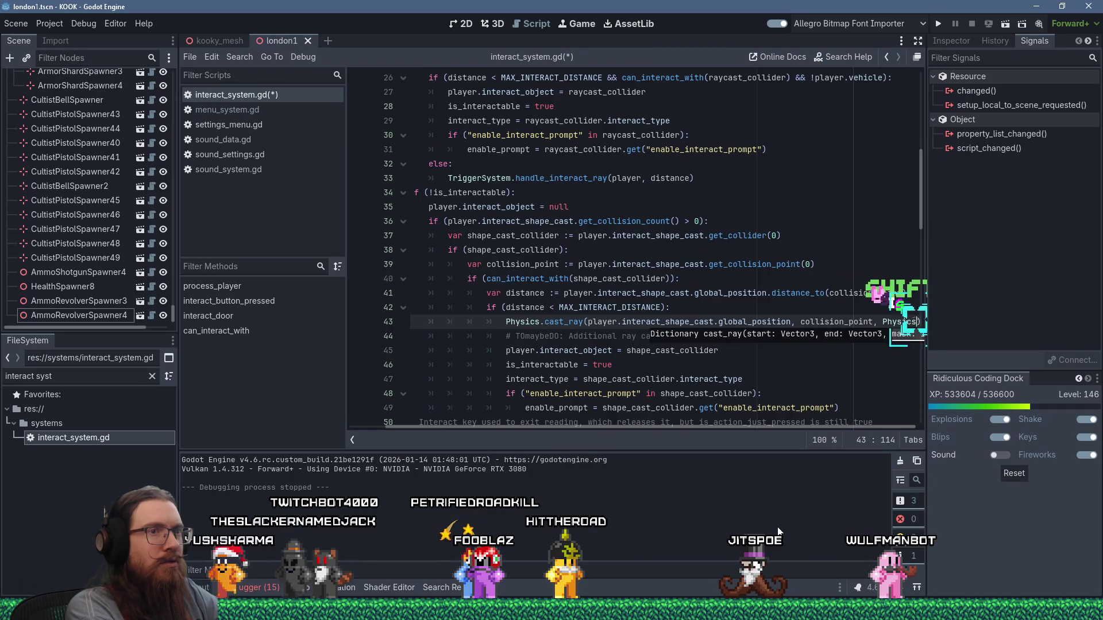
type(".MASK")
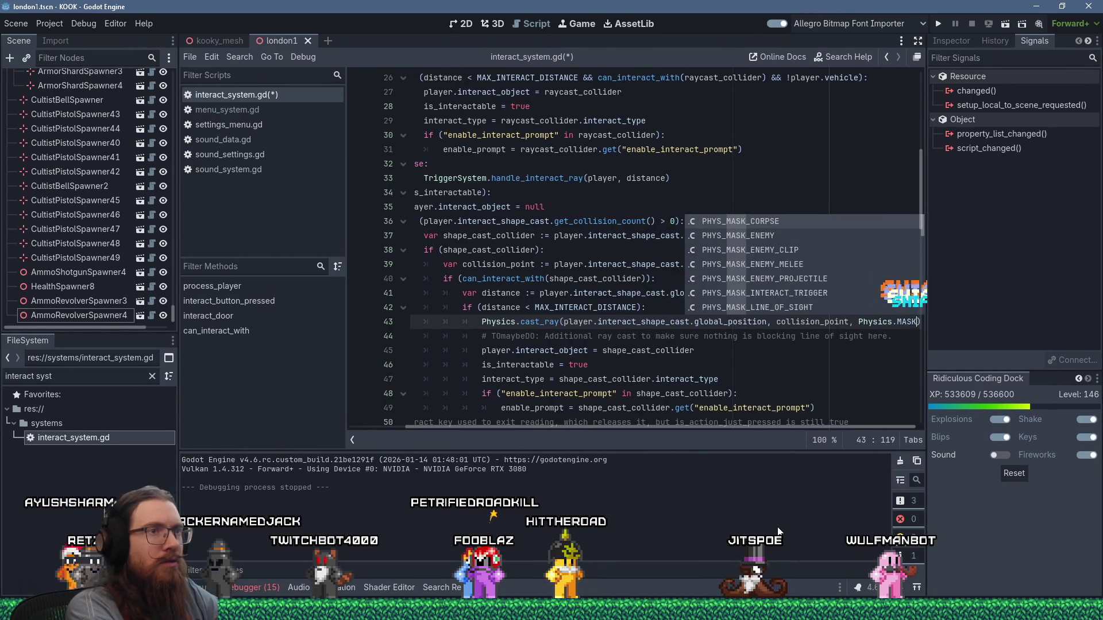
type("_WOR")
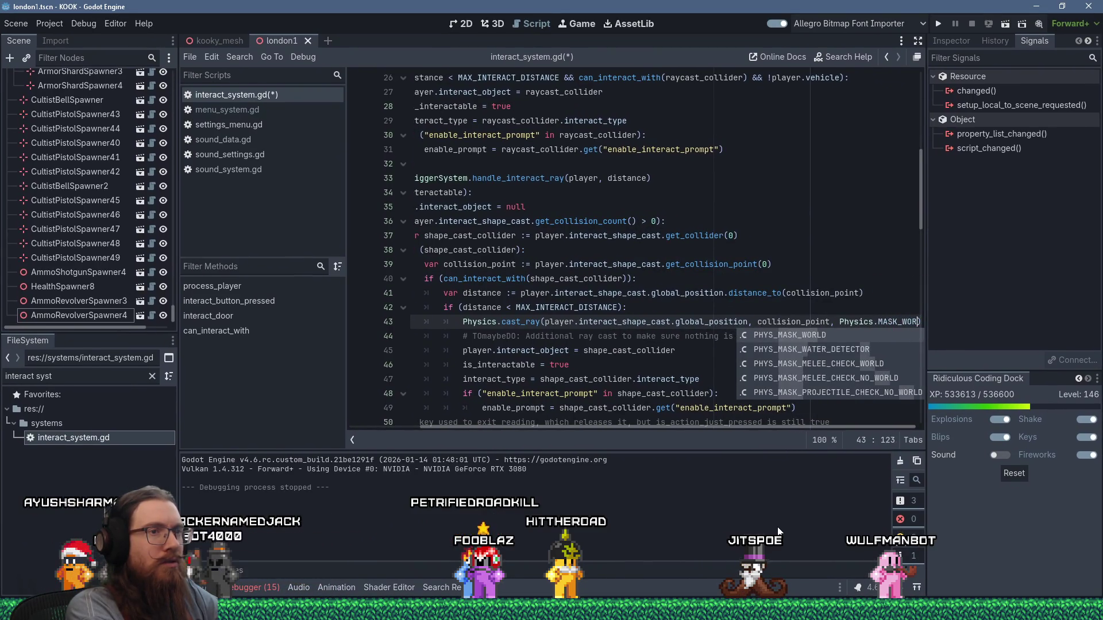
type("LD")
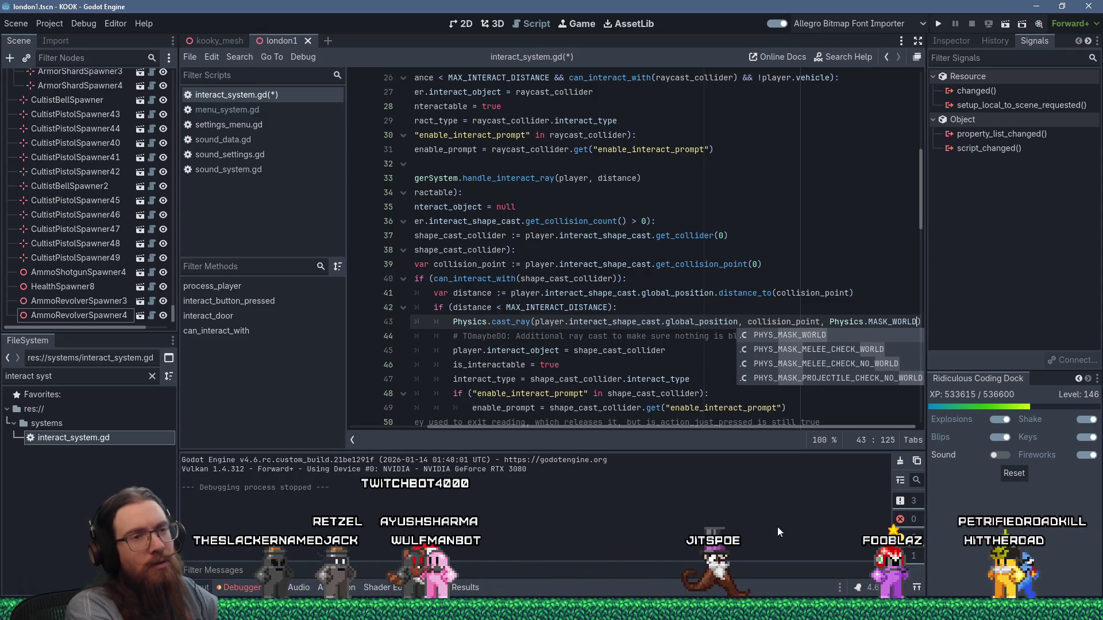
left_click(830, 321)
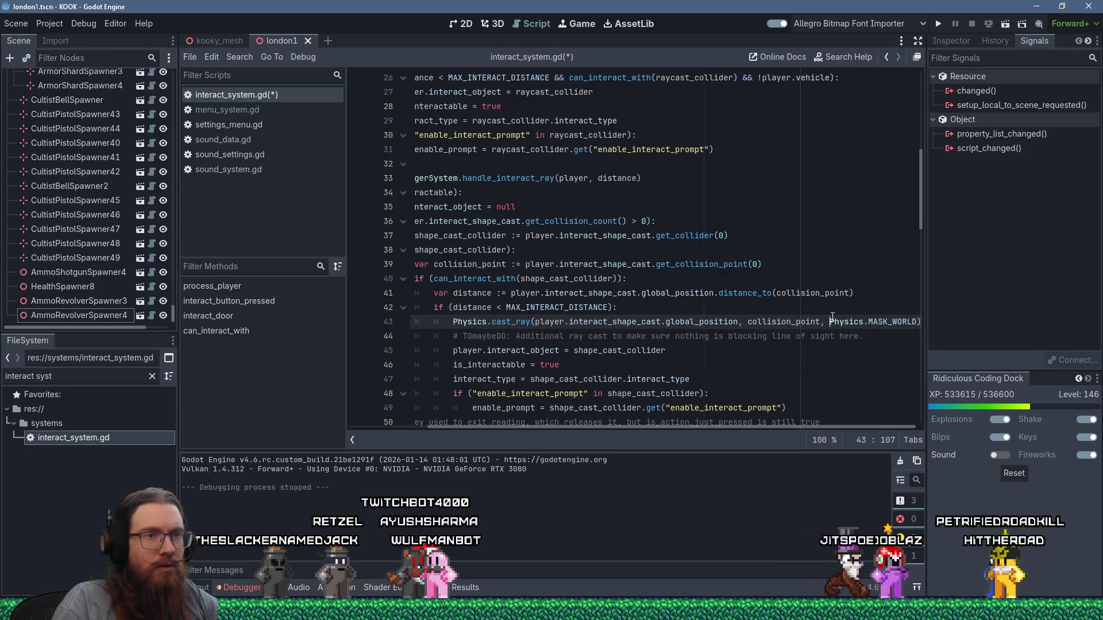
Hide the side docks, prefix the call with 'var ray_ret :=', and open cast_ray's definition
left_click(869, 329)
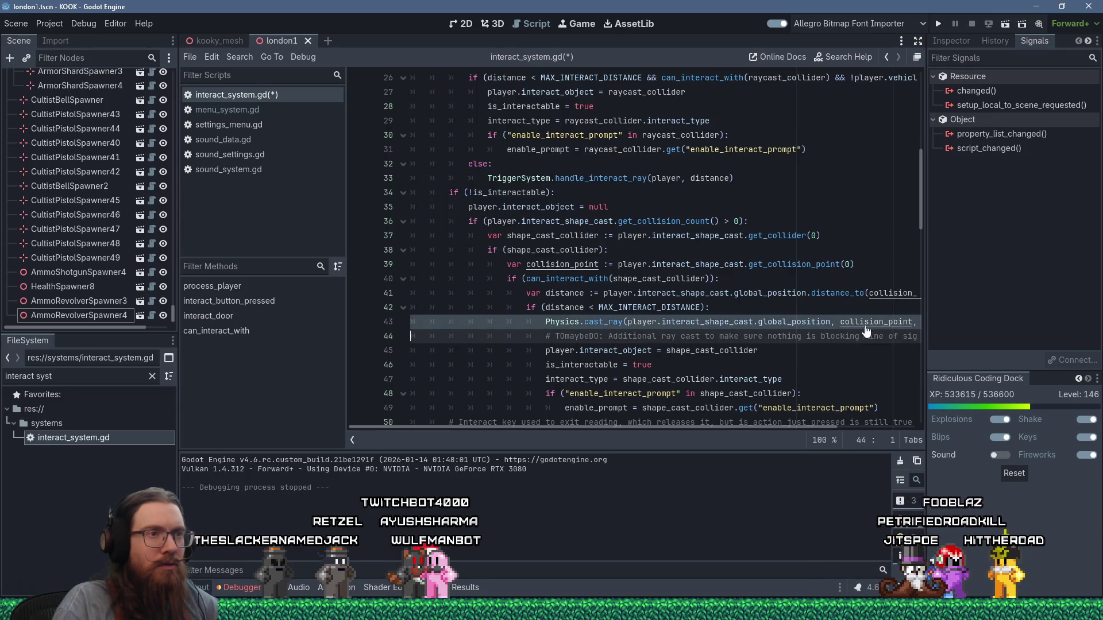
left_click_drag(529, 429, 727, 423)
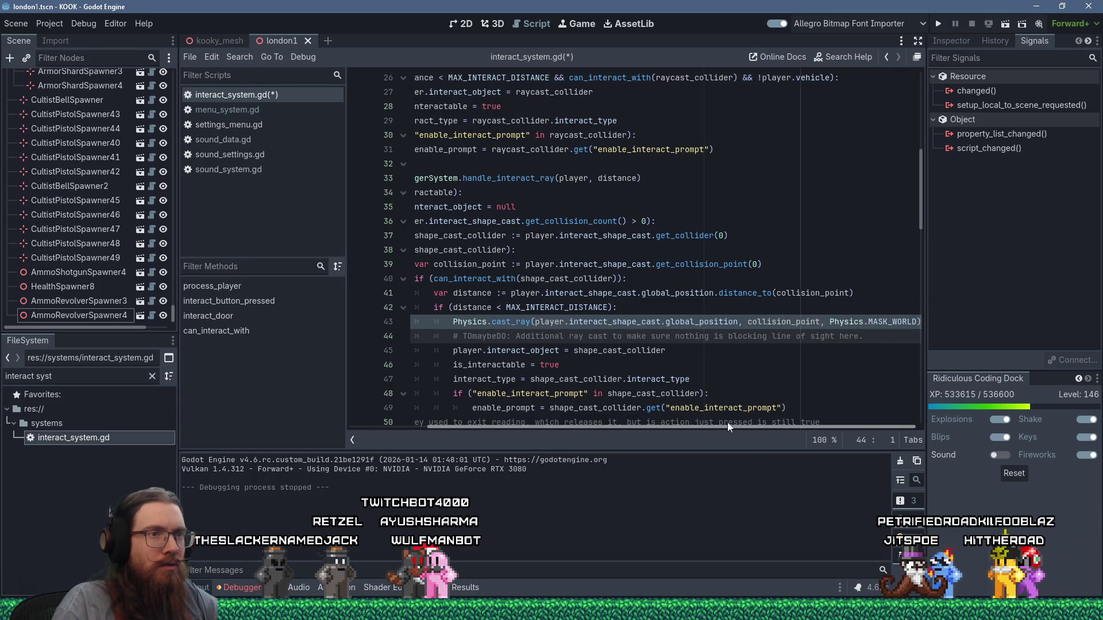
left_click(917, 322)
type(",")
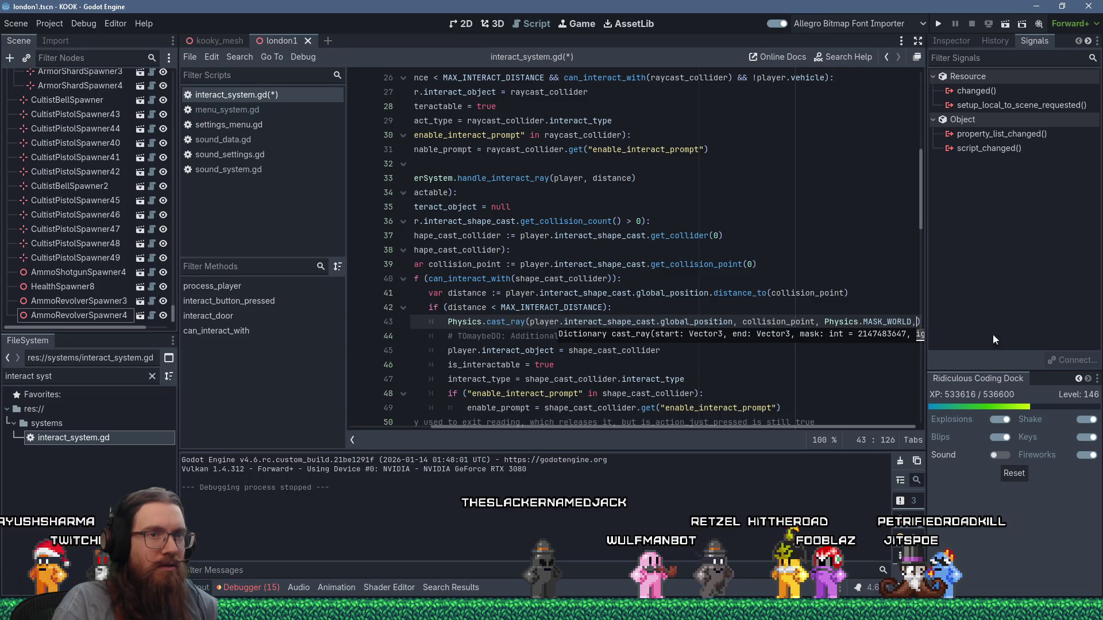
left_click(917, 40)
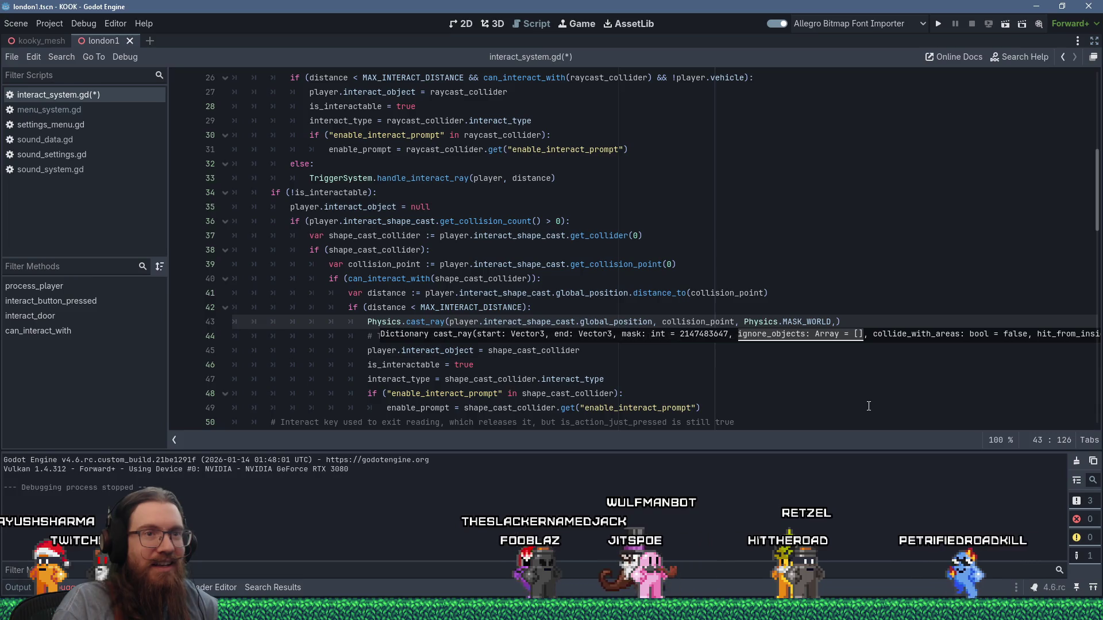
left_click(837, 321)
key("BackSpace")
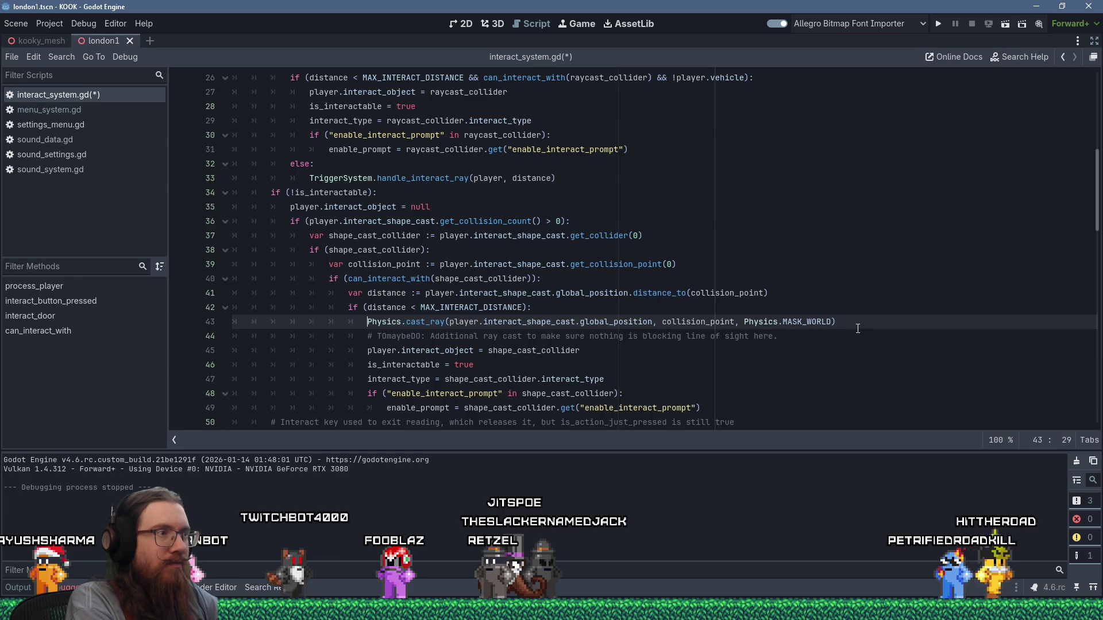
key("Home")
type("var ray_ret :=")
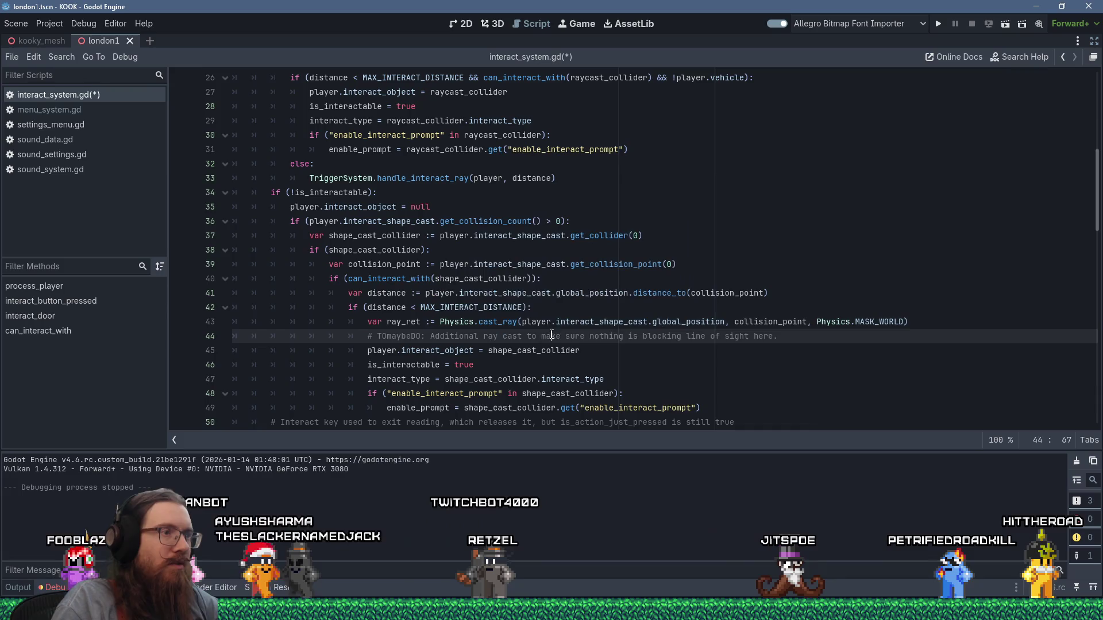
left_click(497, 322, "ctrl")
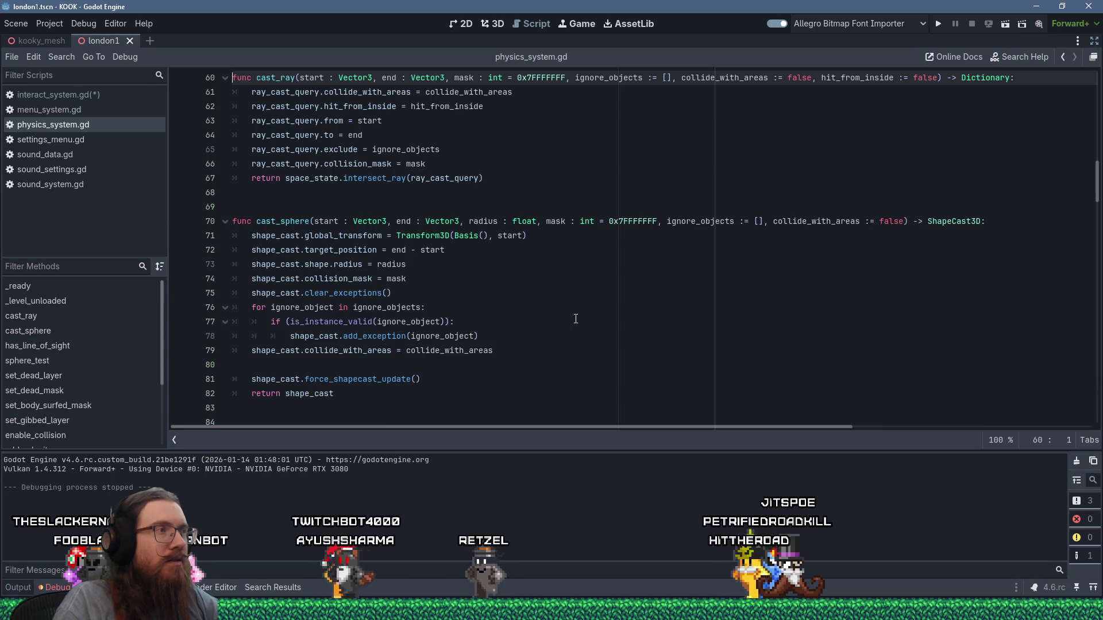
Read cast_ray's doc comment on its return value, then close physics_system.gd
scroll(575, 319, "up", 1)
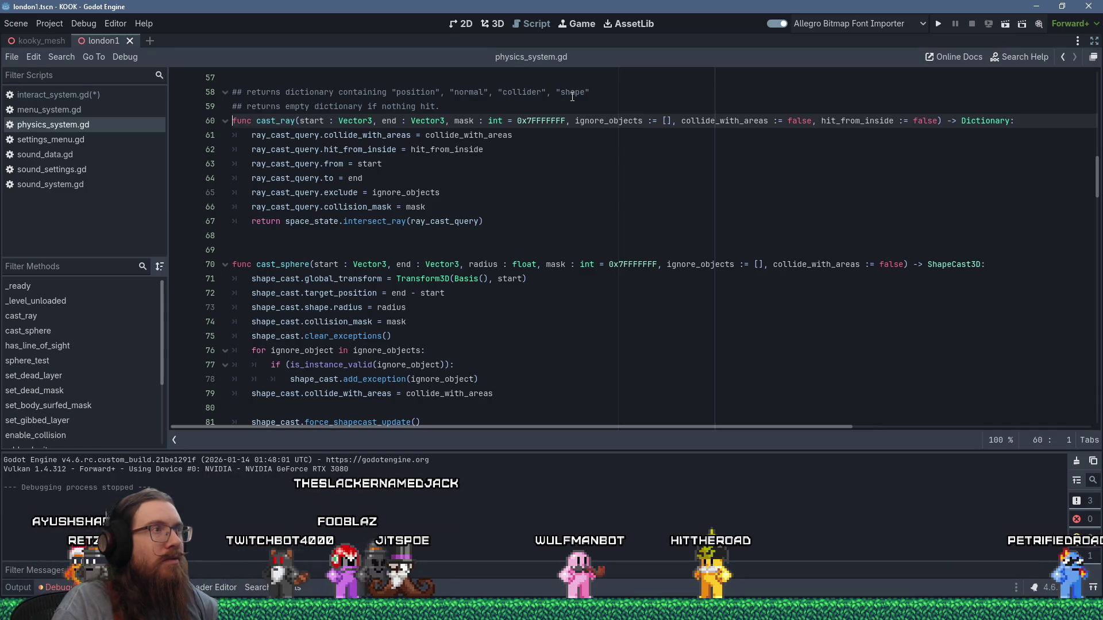
left_click(499, 190)
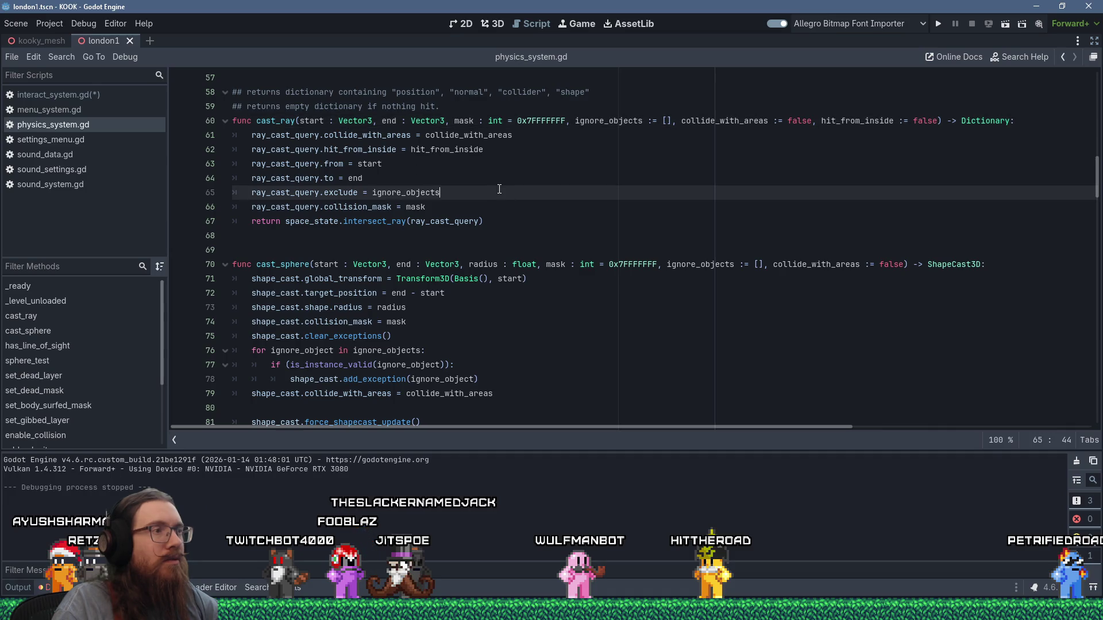
key("ctrl+w")
key("End")
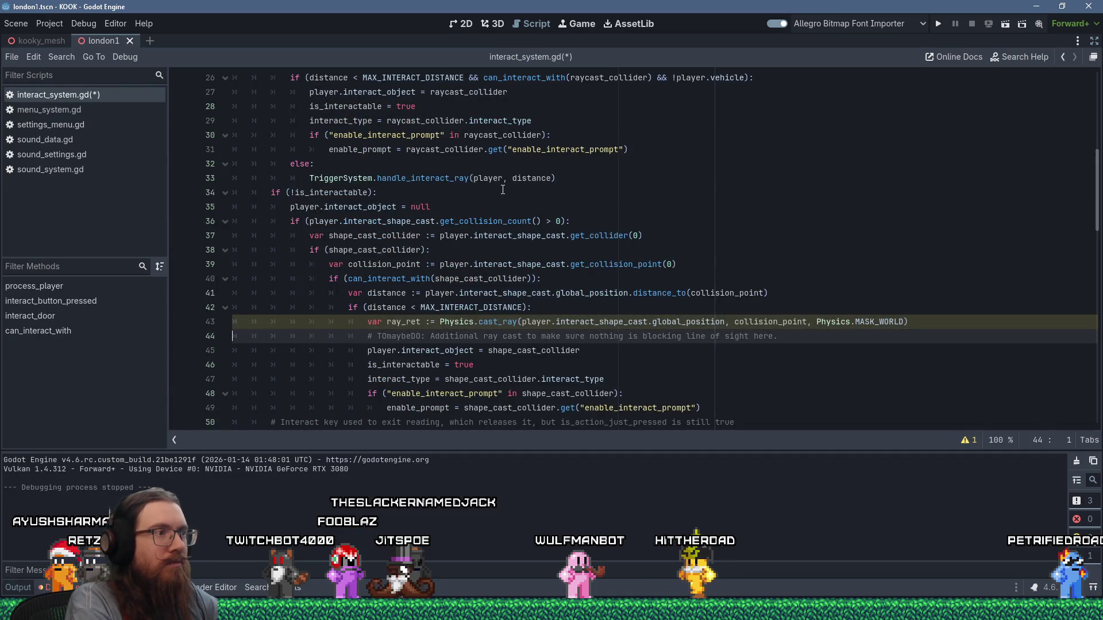
Add an 'if (ray_ret.is_empty()):' line after the cast_ray call on line 44
key("Return")
type("if (ray_ret")
type(".is_e")
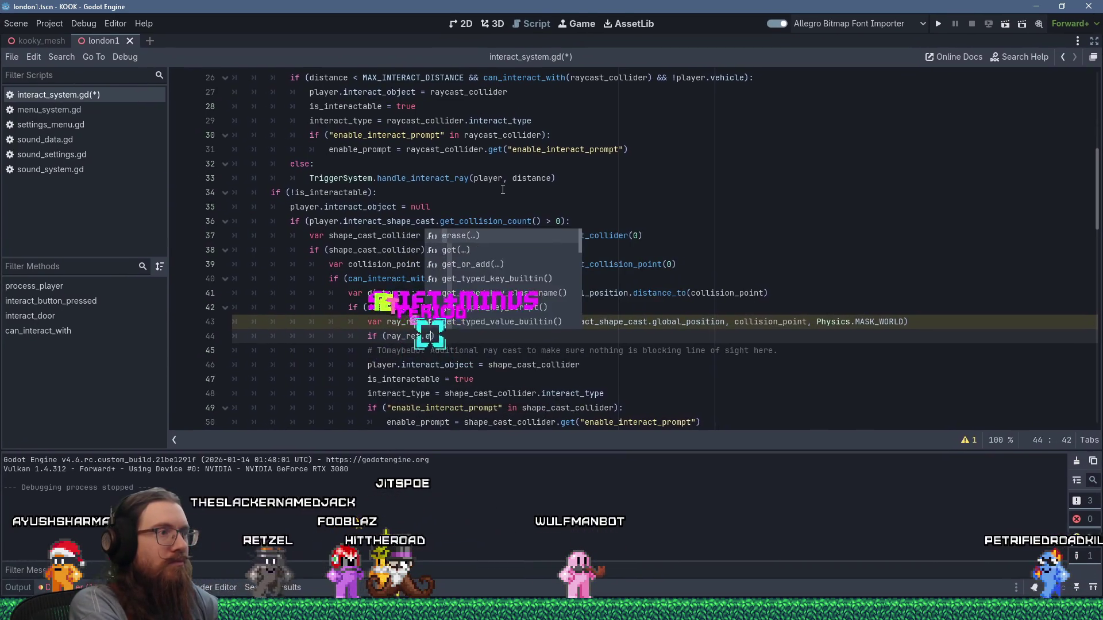
key("Return")
key("End")
type(":")
Delete the line-of-sight TODO, indent lines 45–49 under the if, then save and run with F5
scroll(507, 285, "down", 2)
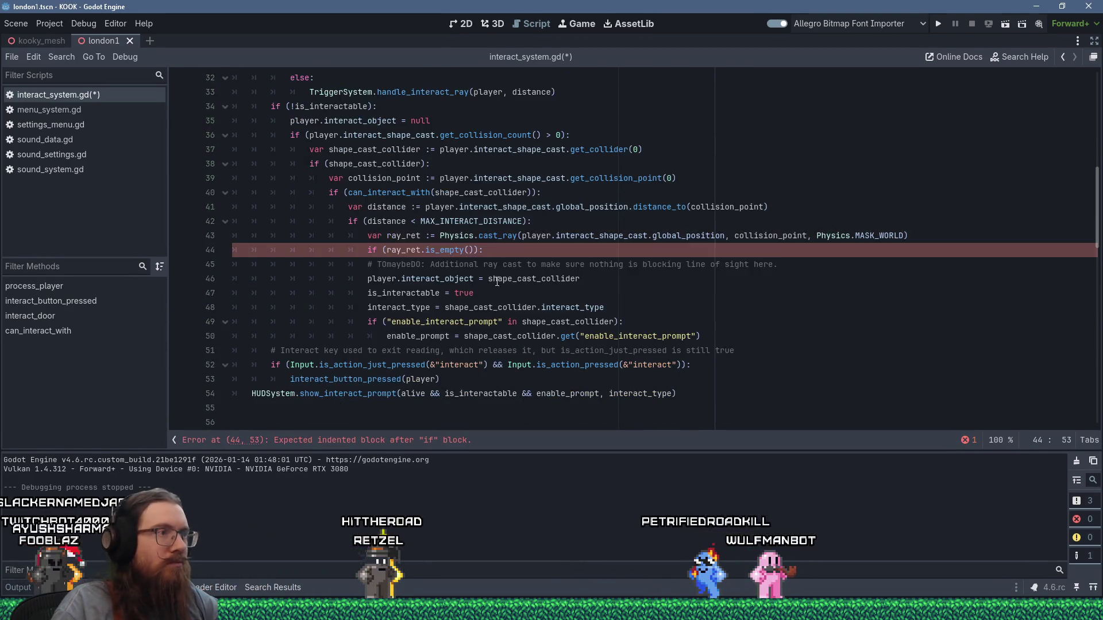
left_click_drag(780, 265, 782, 256)
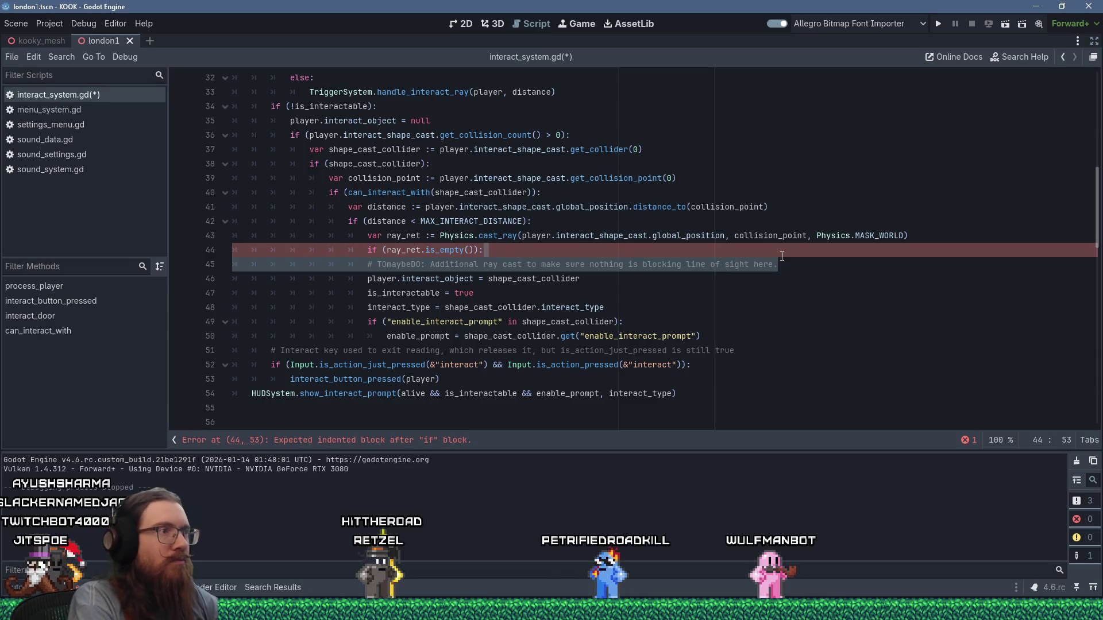
key("Delete")
left_click_drag(435, 265, 478, 322)
key("Tab")
left_click(695, 280)
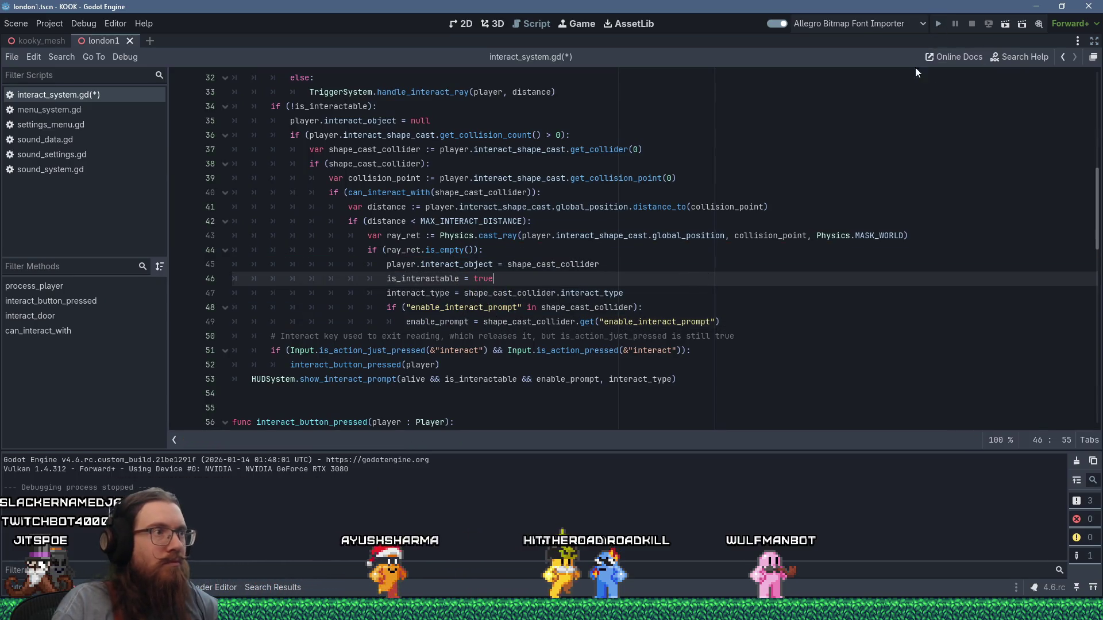
key("F5")
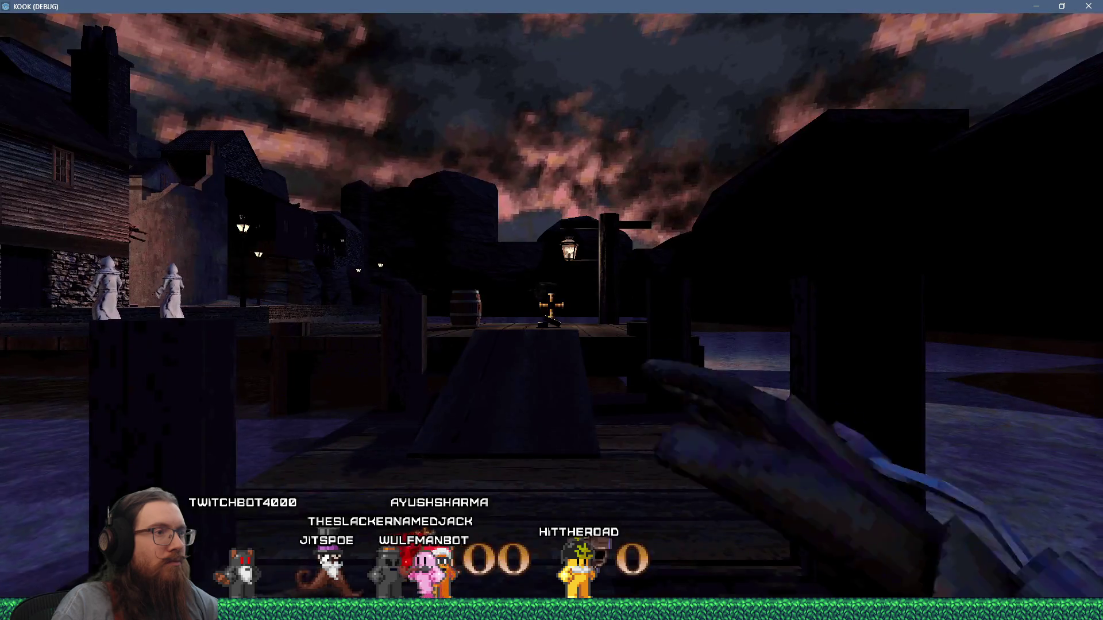
Enable notarget and giveall from the game's development console
key("grave")
key("Return")
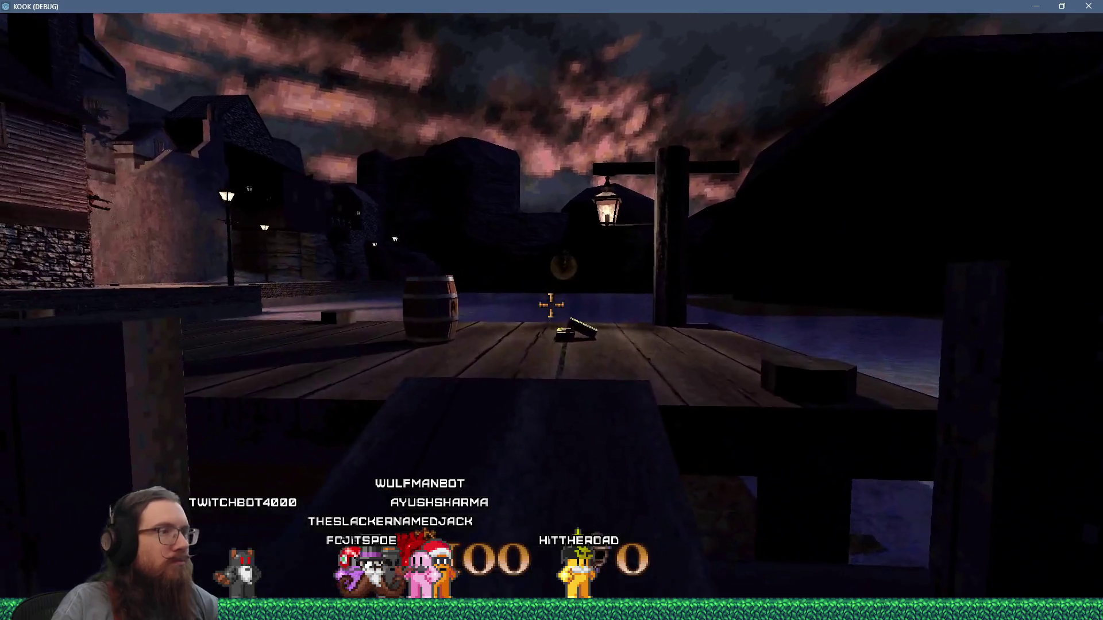
key("grave")
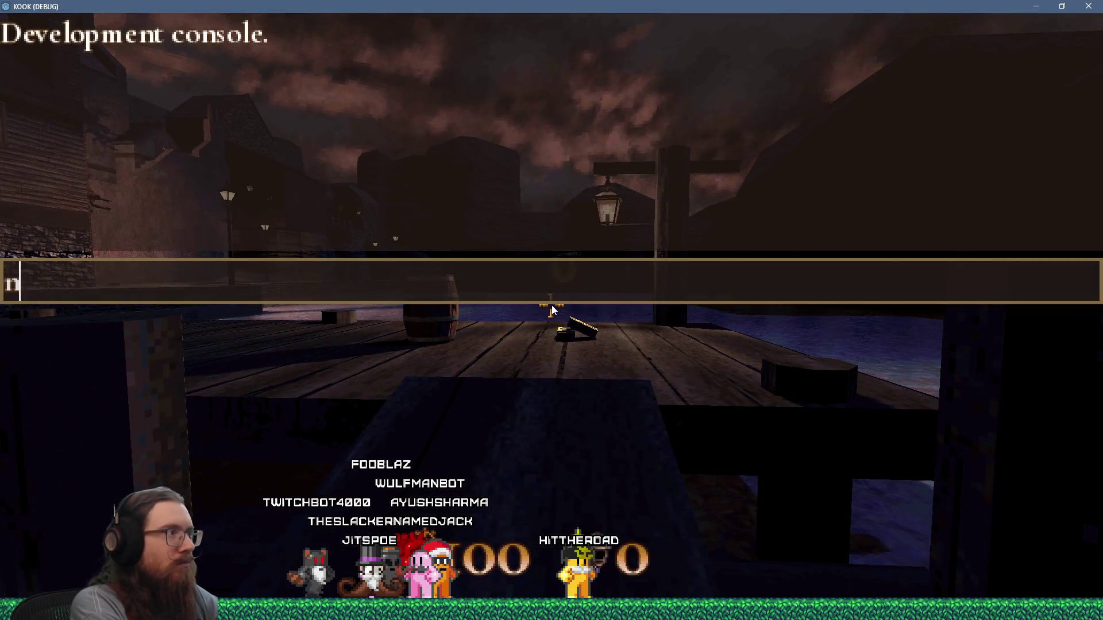
type("all")
key("Return")
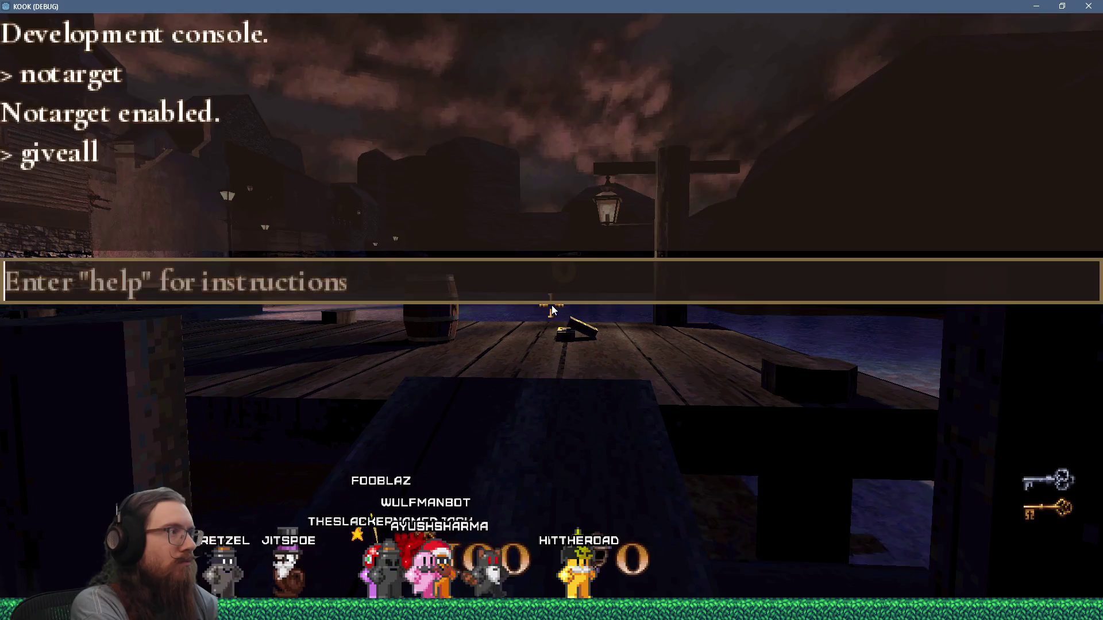
key("grave")
Kick the barrel, fire the revolver, and walk from the dock up the street to the house window
key("f")
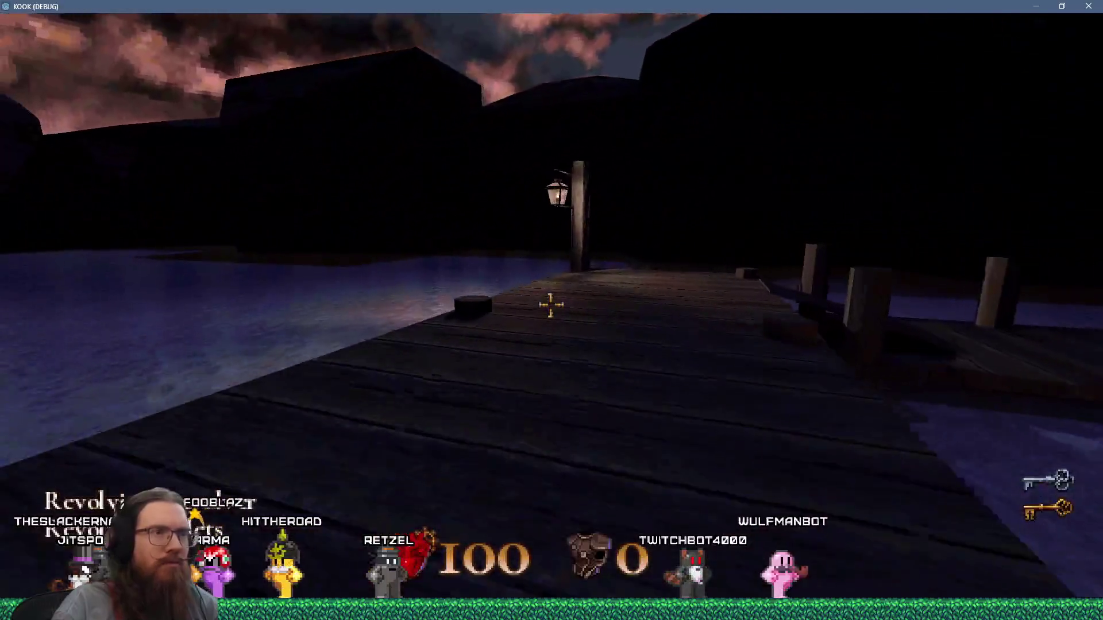
key("2")
left_click(550, 305)
key("w")
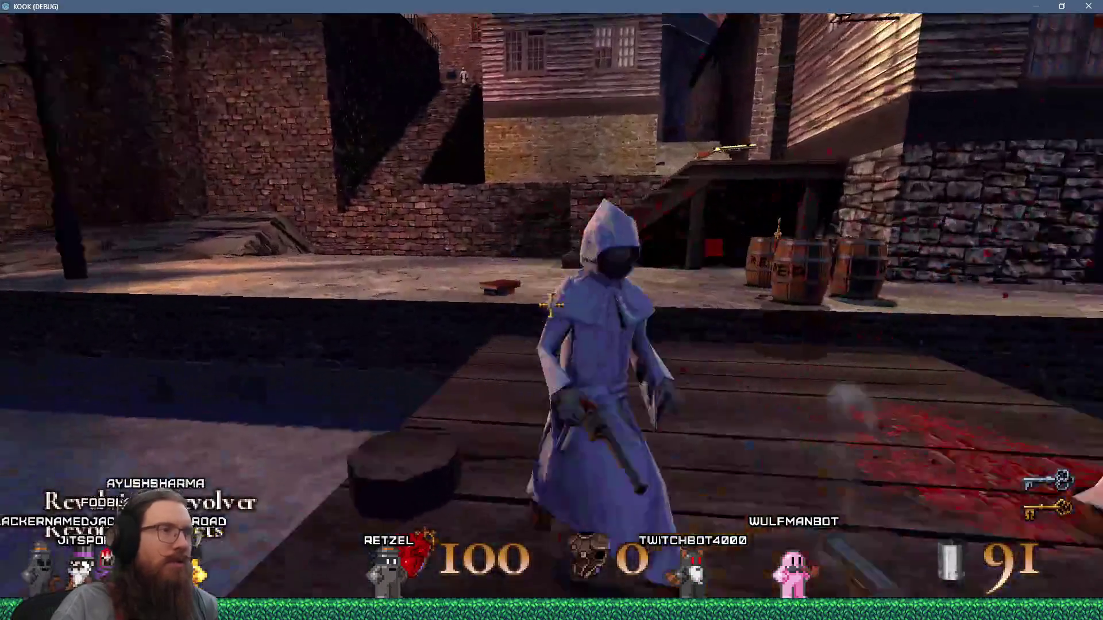
key("w")
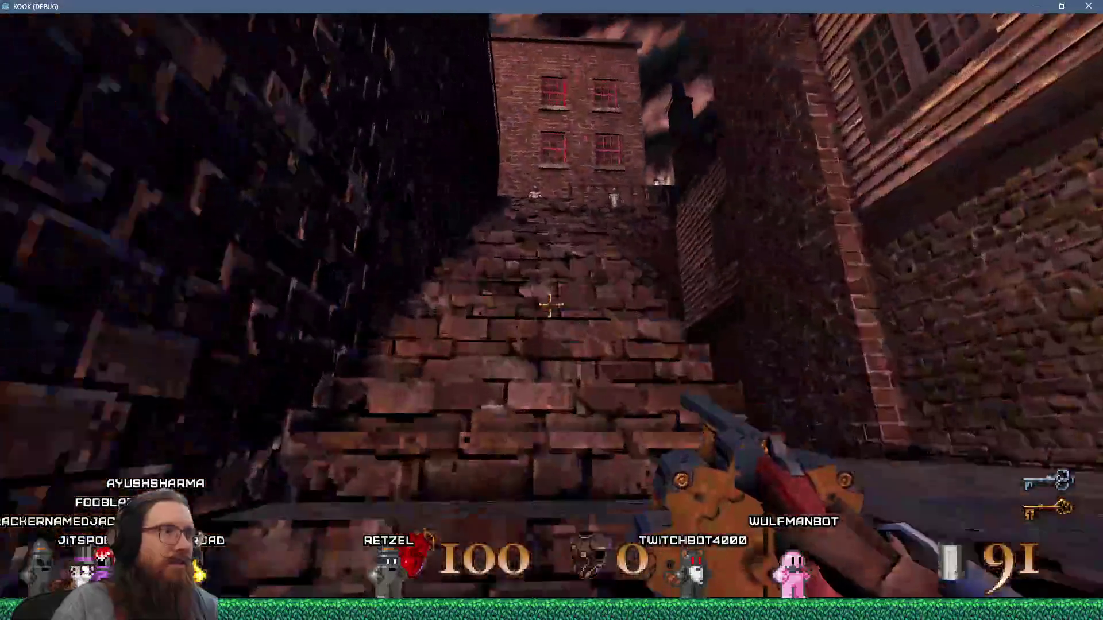
key("w")
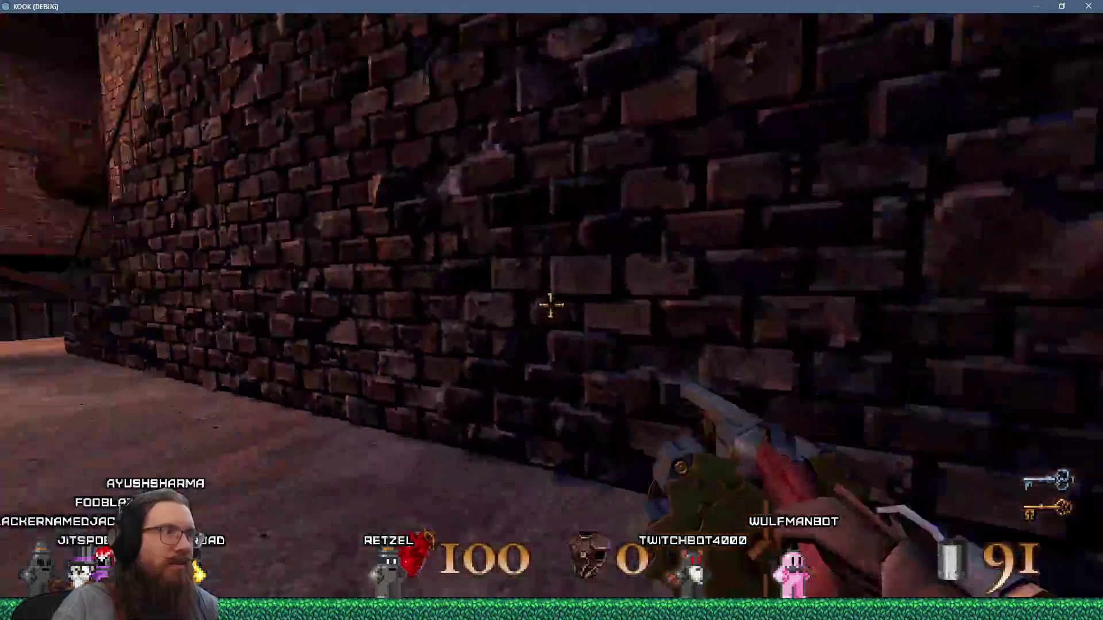
key("w")
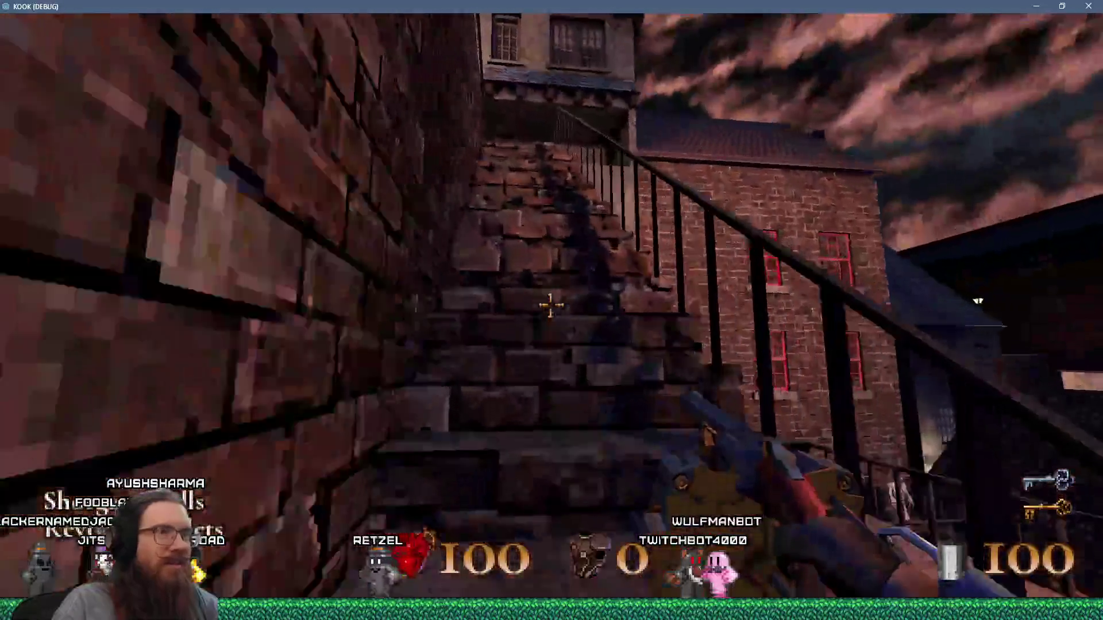
key("w")
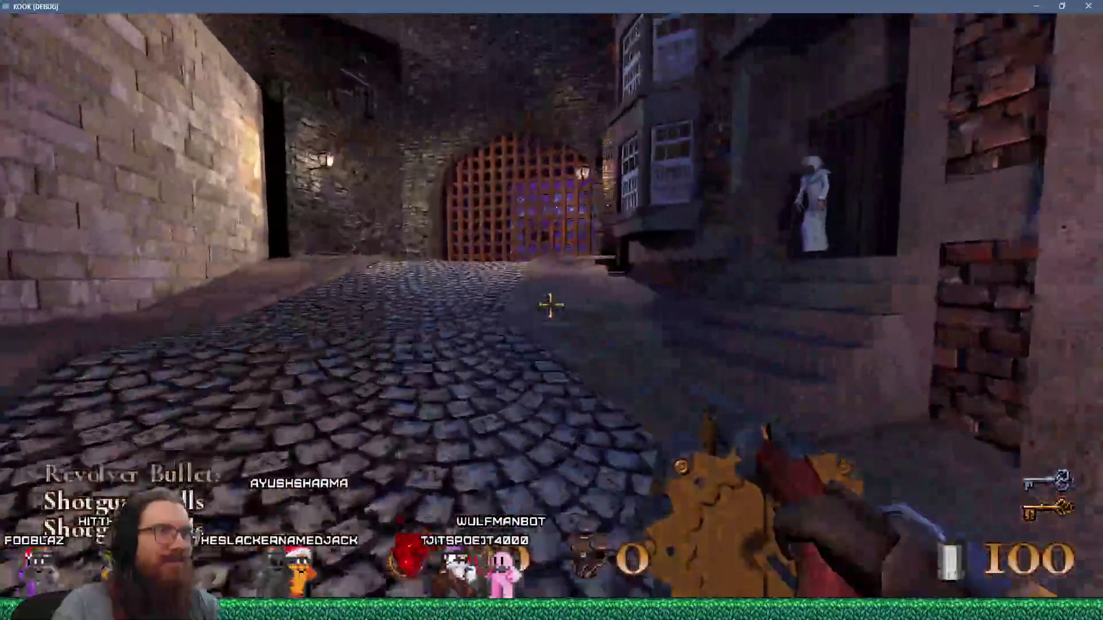
key("w")
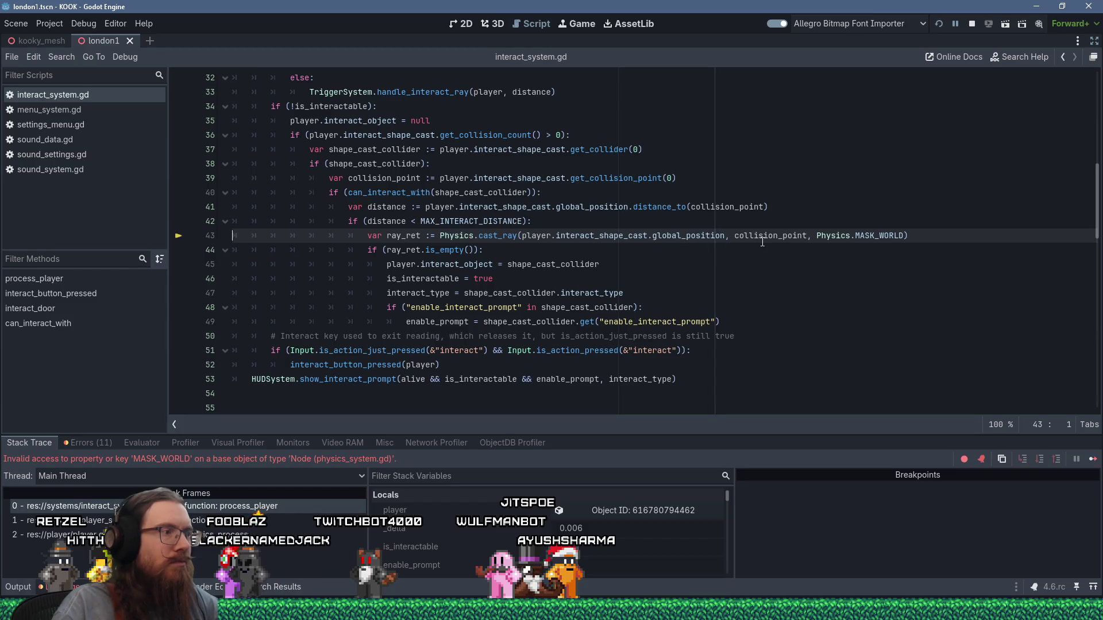
Open the Physics definition in physics_system.gd and copy the PHYS_MASK_WORLD constant name
left_click(729, 207)
left_click(822, 235)
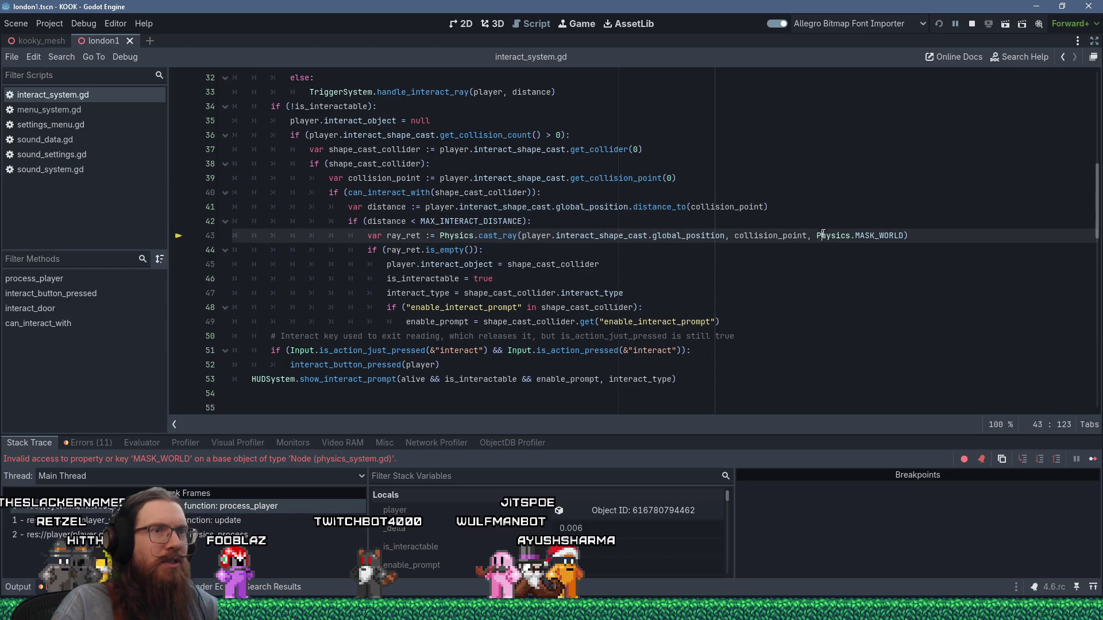
left_click(825, 238, "ctrl")
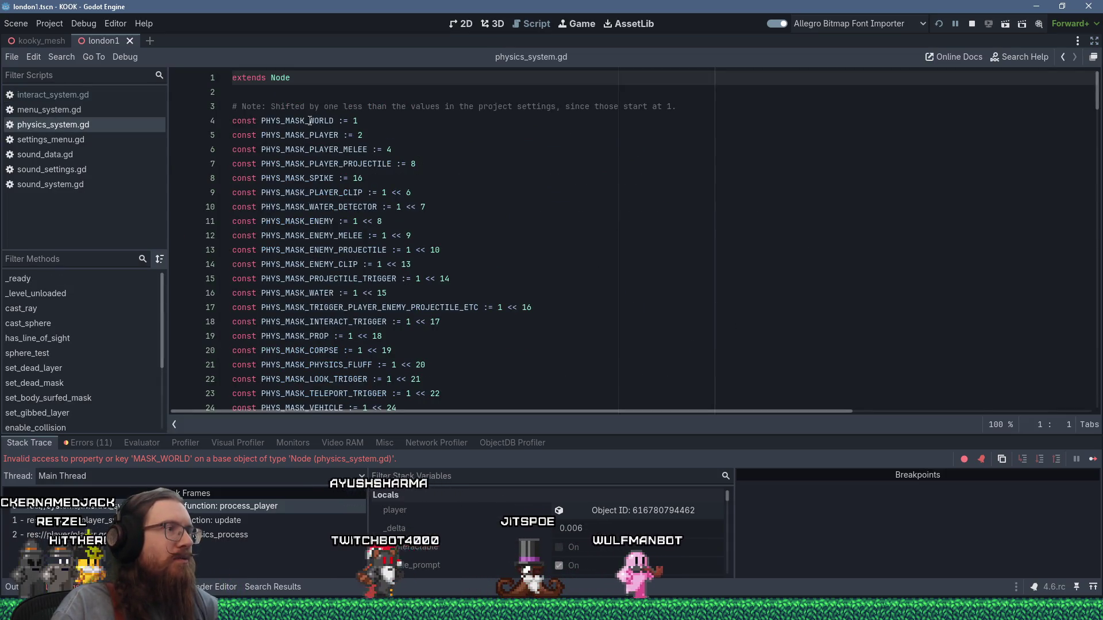
scroll(452, 274, "down", 4)
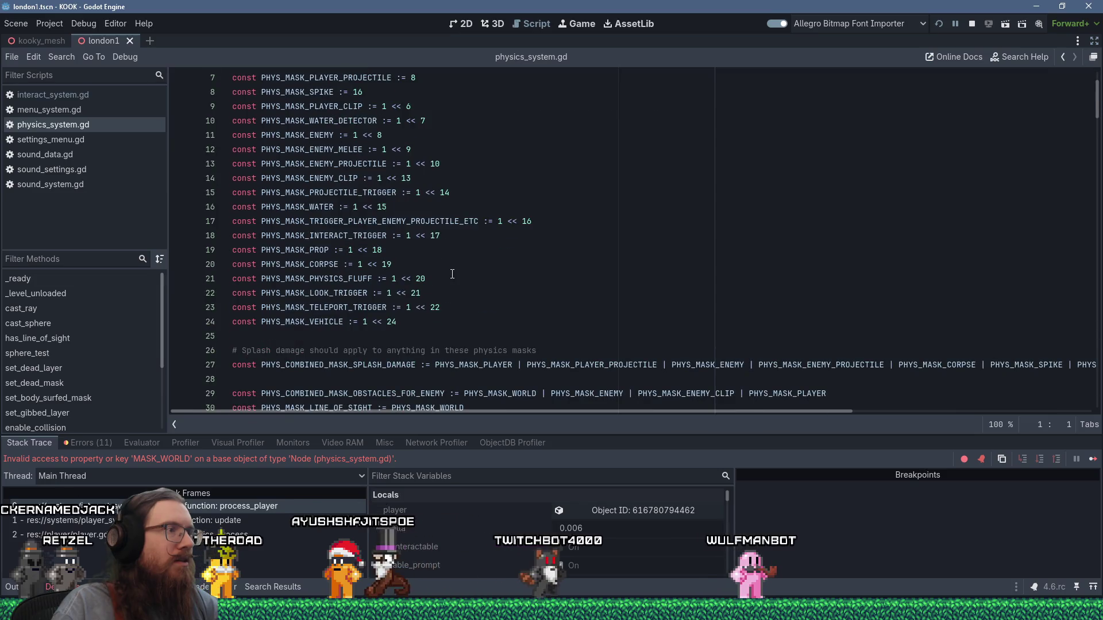
scroll(452, 274, "down", 1)
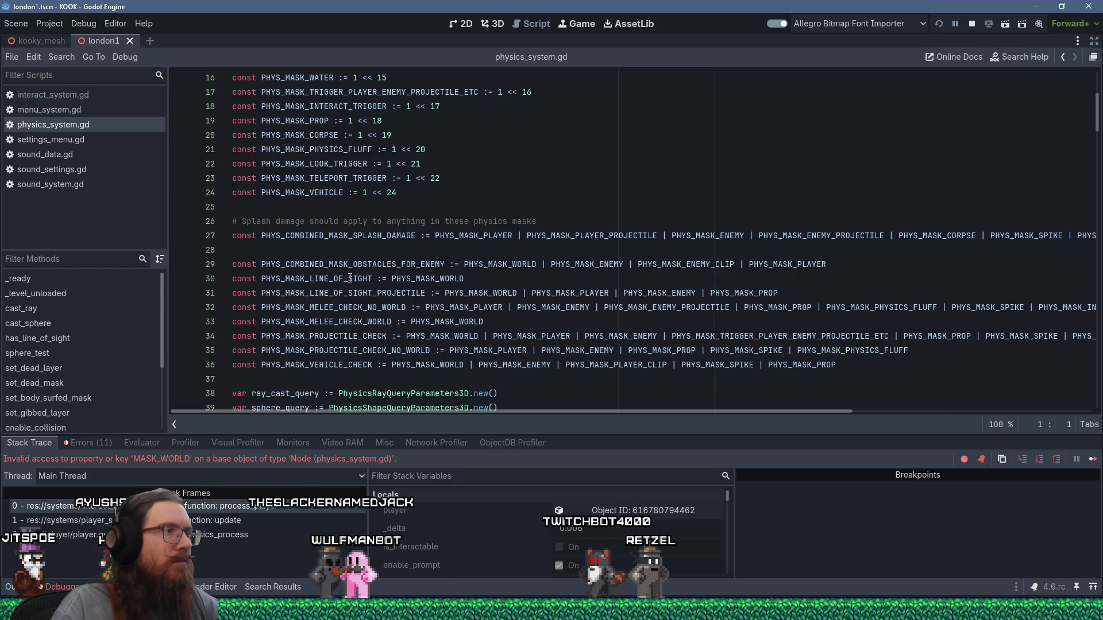
left_click(411, 279)
double_click(411, 278)
right_click(411, 279)
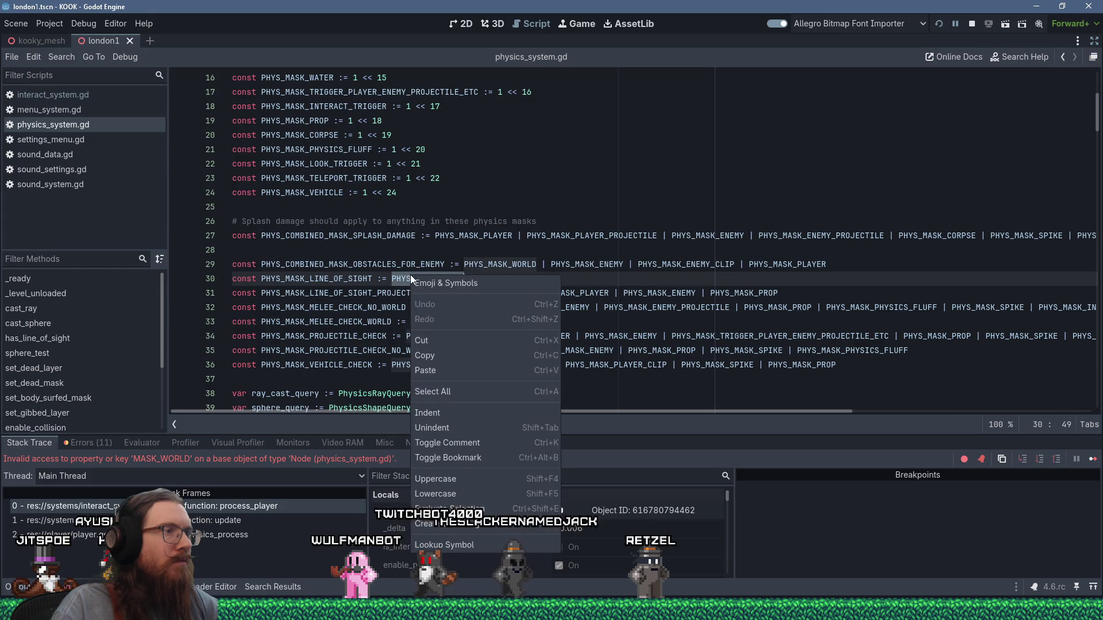
left_click(513, 339)
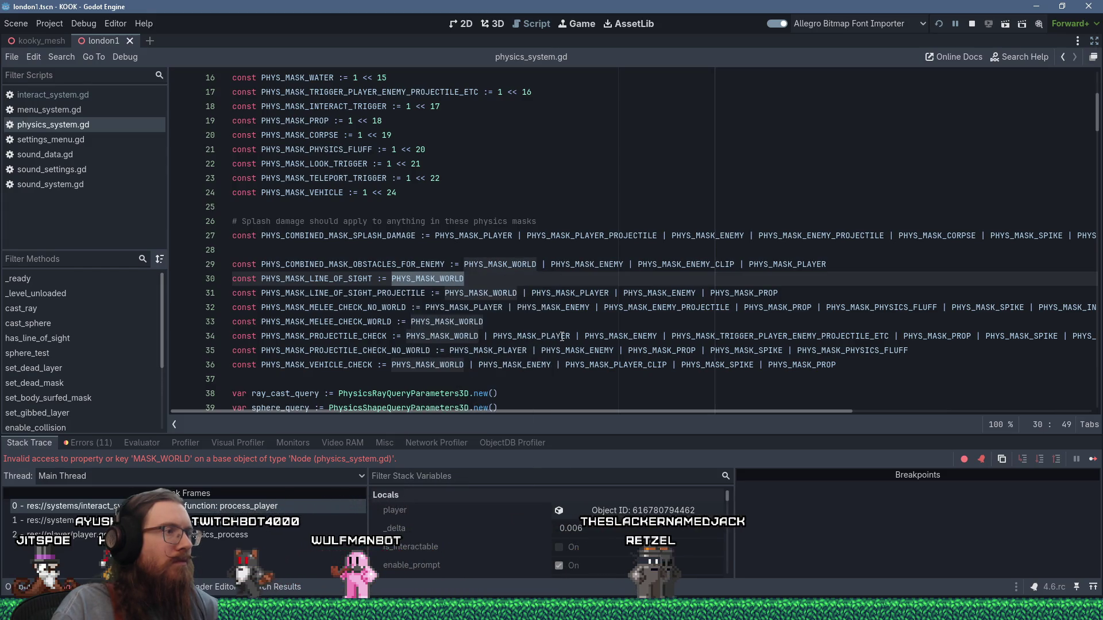
Paste PHYS_MASK_WORLD over MASK_WORLD on line 43, stop debugging, and relaunch with F5
mouse_move(562, 337)
scroll(562, 337, "up", 1)
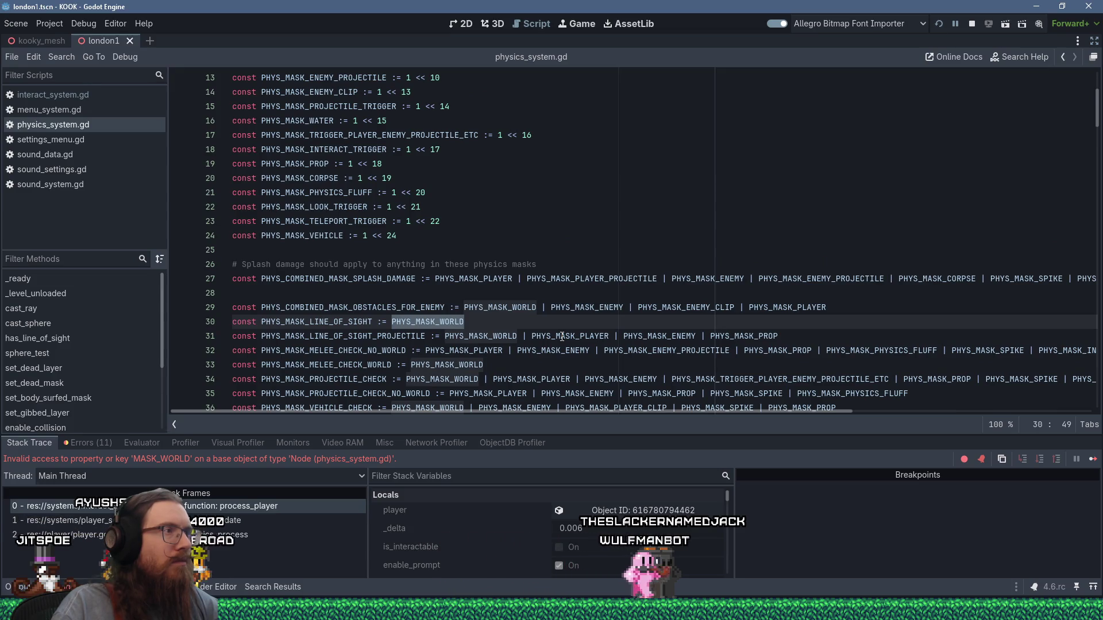
scroll(562, 337, "down", 1)
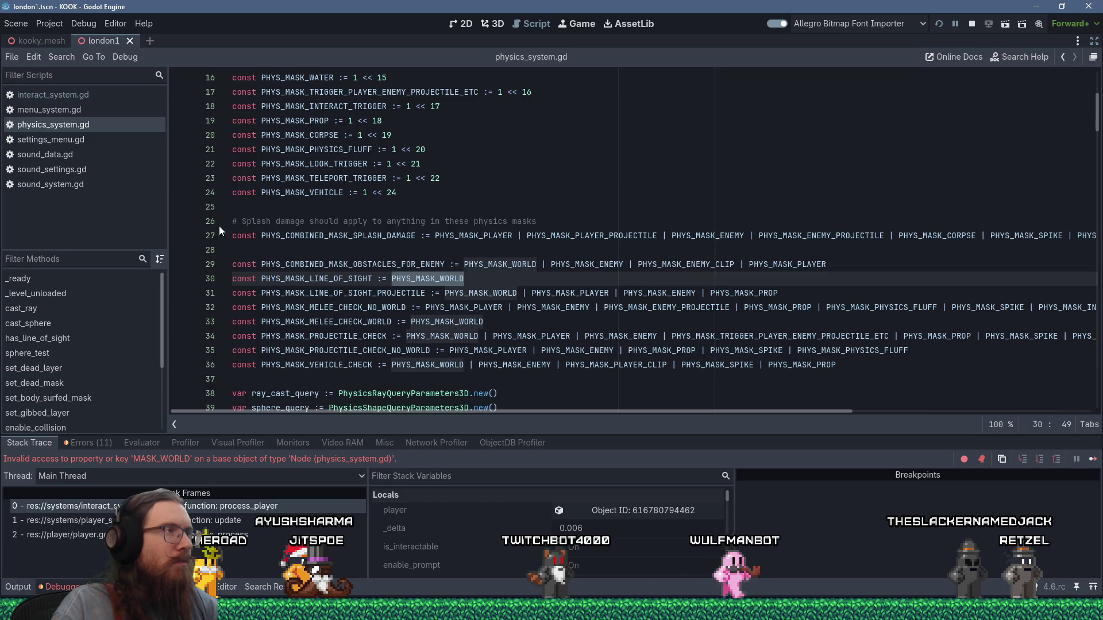
left_click(368, 202)
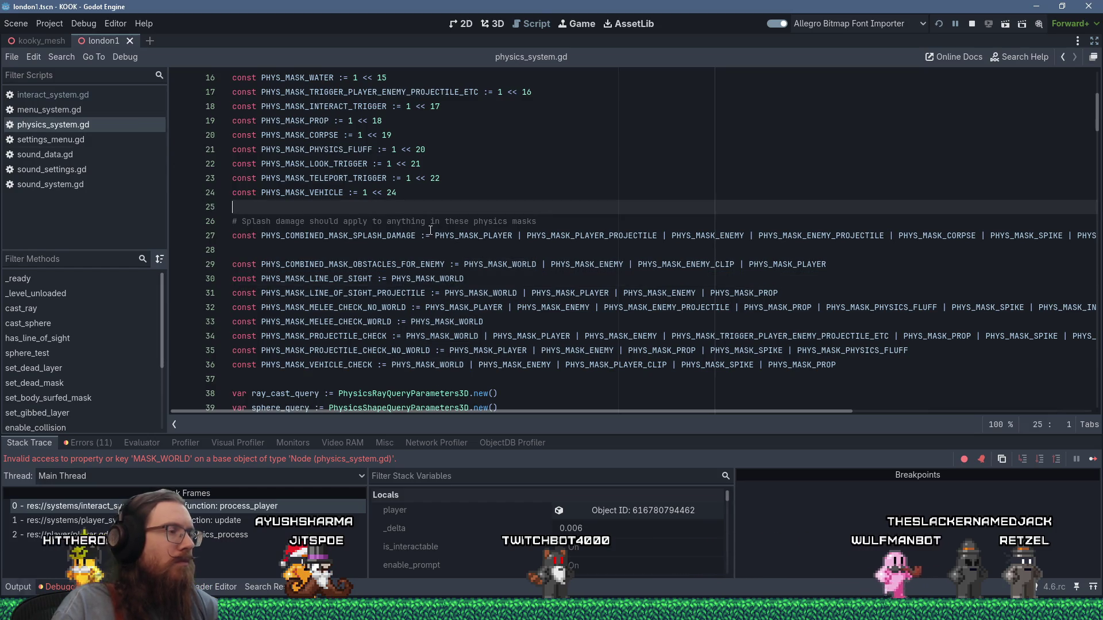
key("ctrl+Home")
key("End")
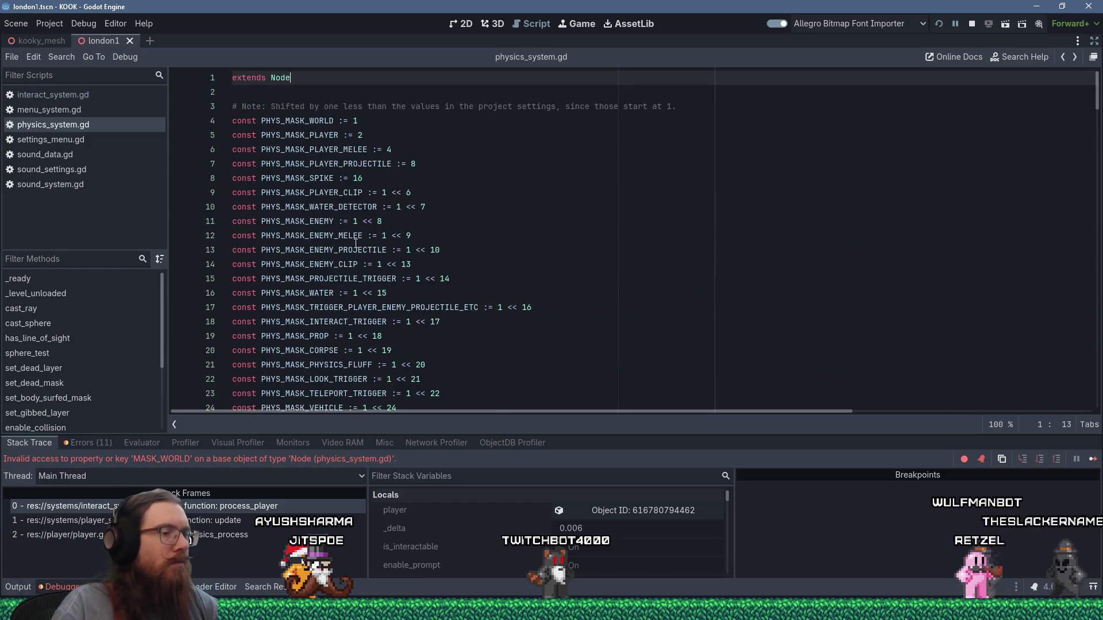
key("alt+Left")
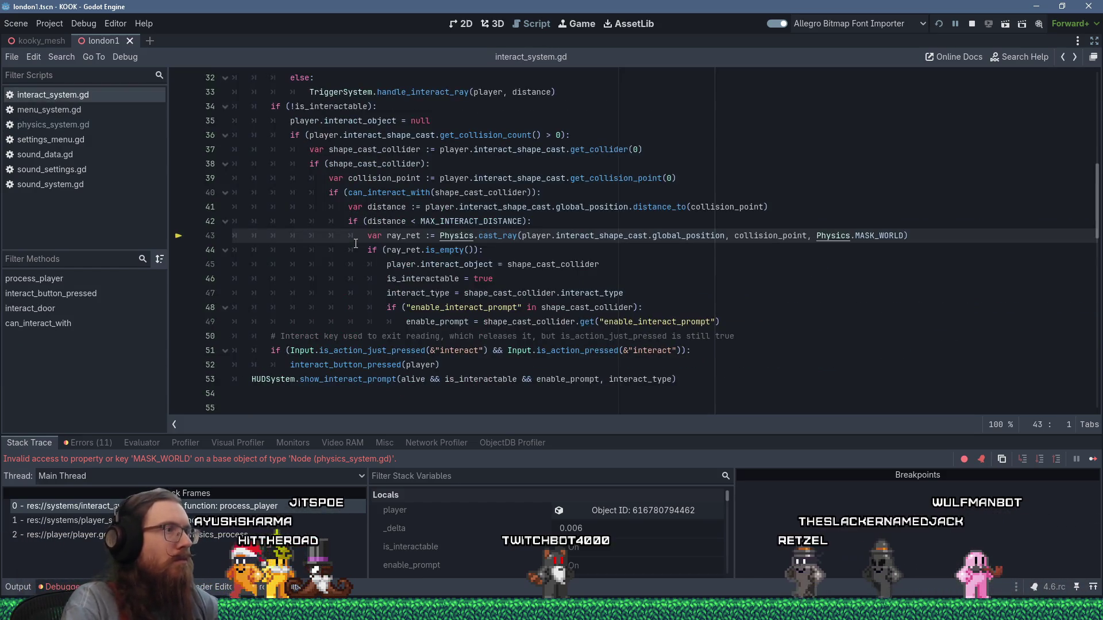
double_click(869, 236)
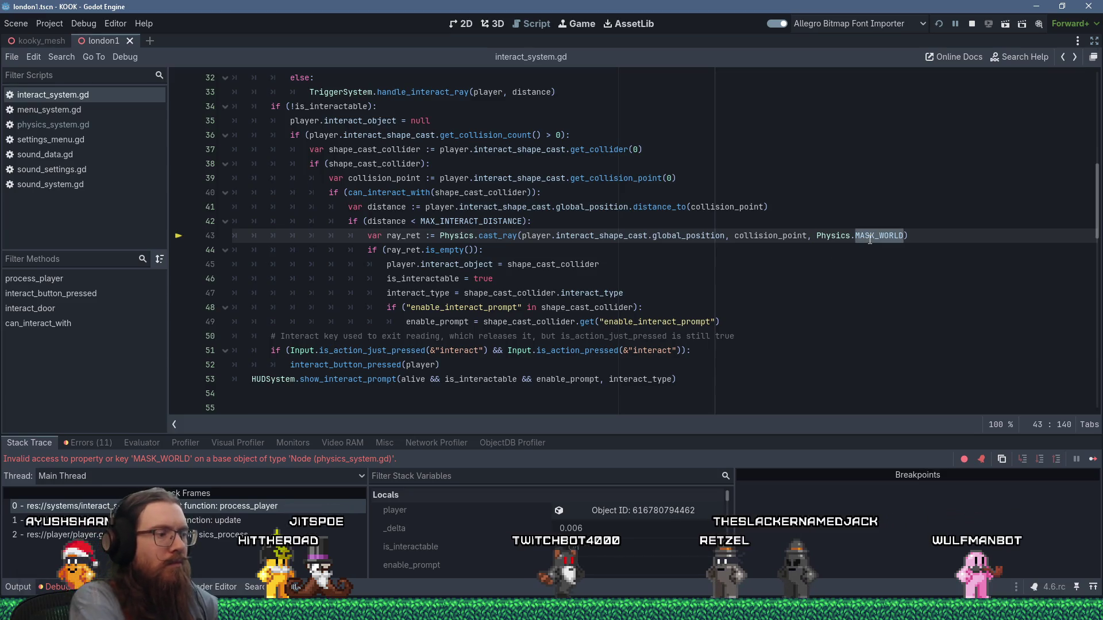
key("ctrl+v")
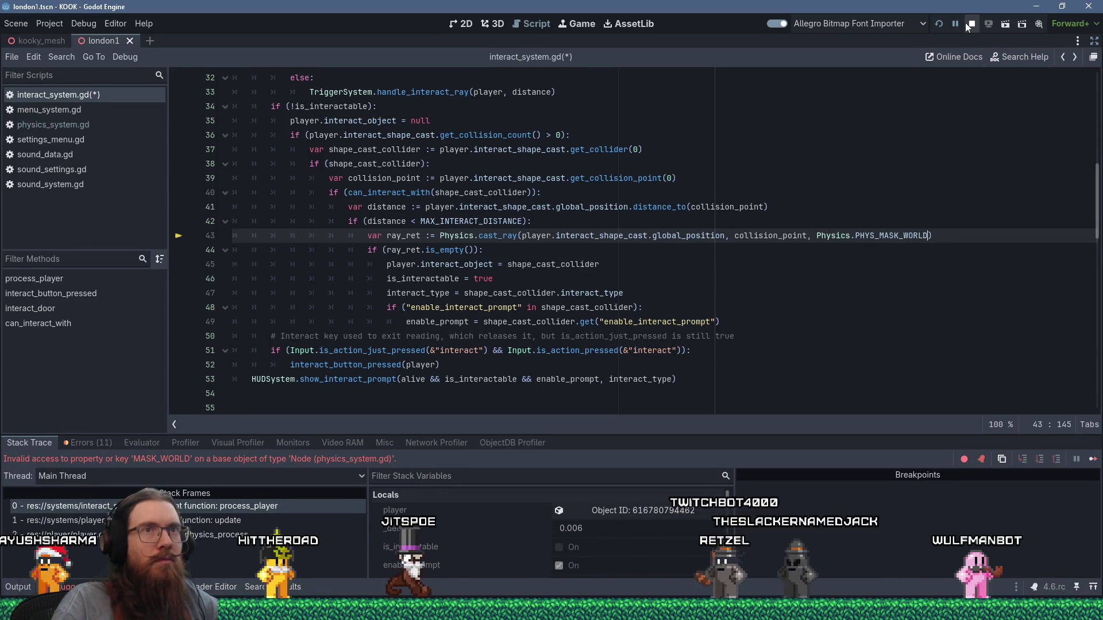
left_click(970, 24)
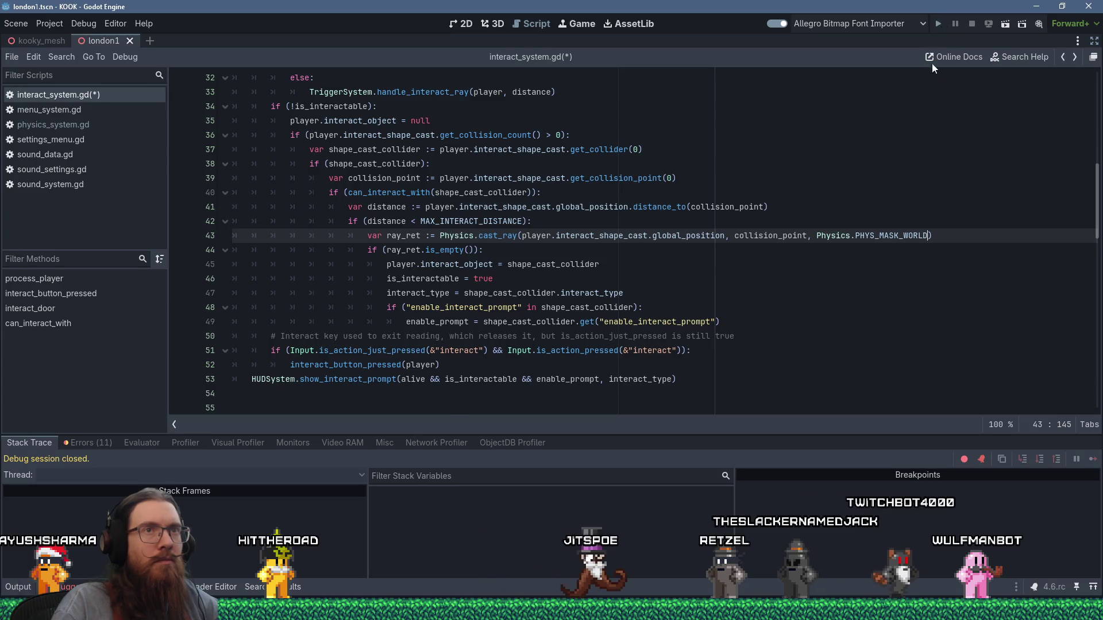
key("F5")
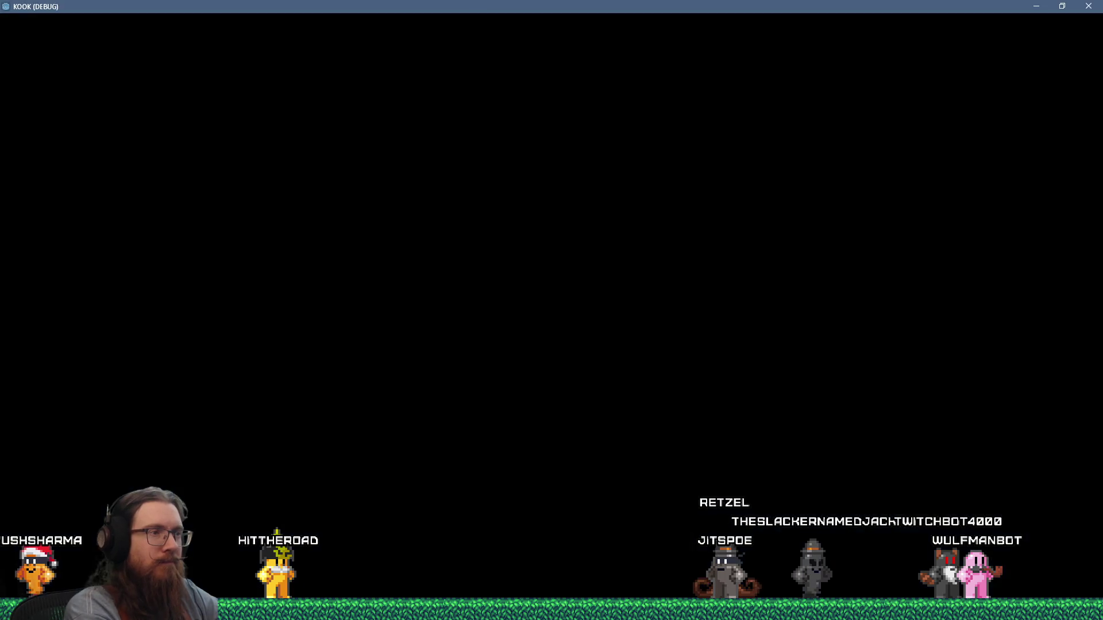
Enable notarget and giveall from the development console
key("grave")
type("no")
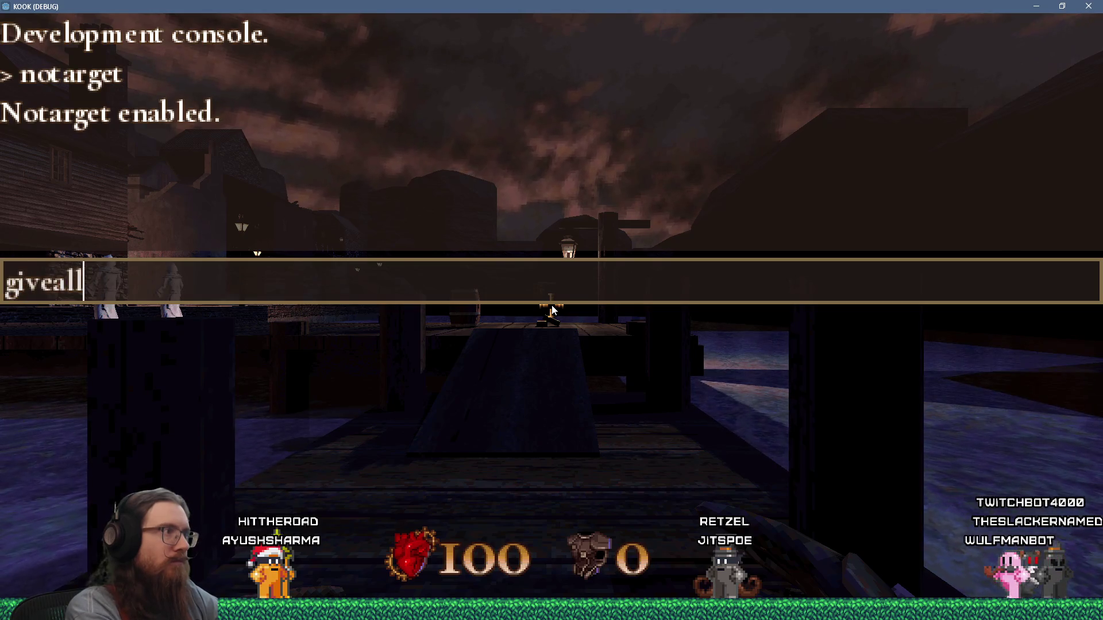
key("Return")
Walk off the dock, shooting the enemies along the shore, walkway and street
key("w")
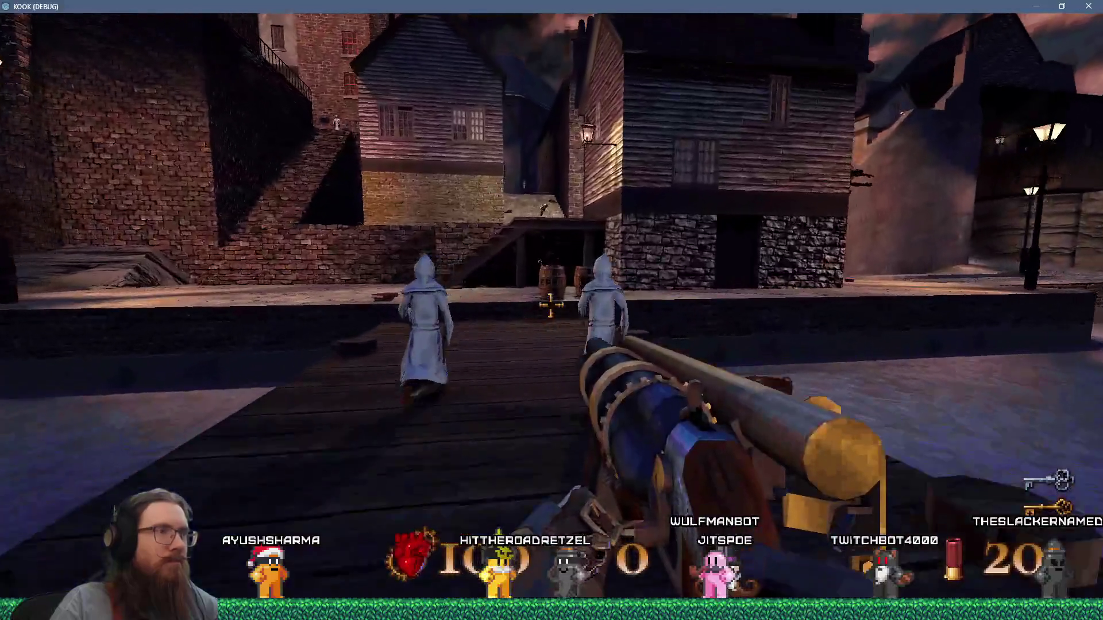
key("w")
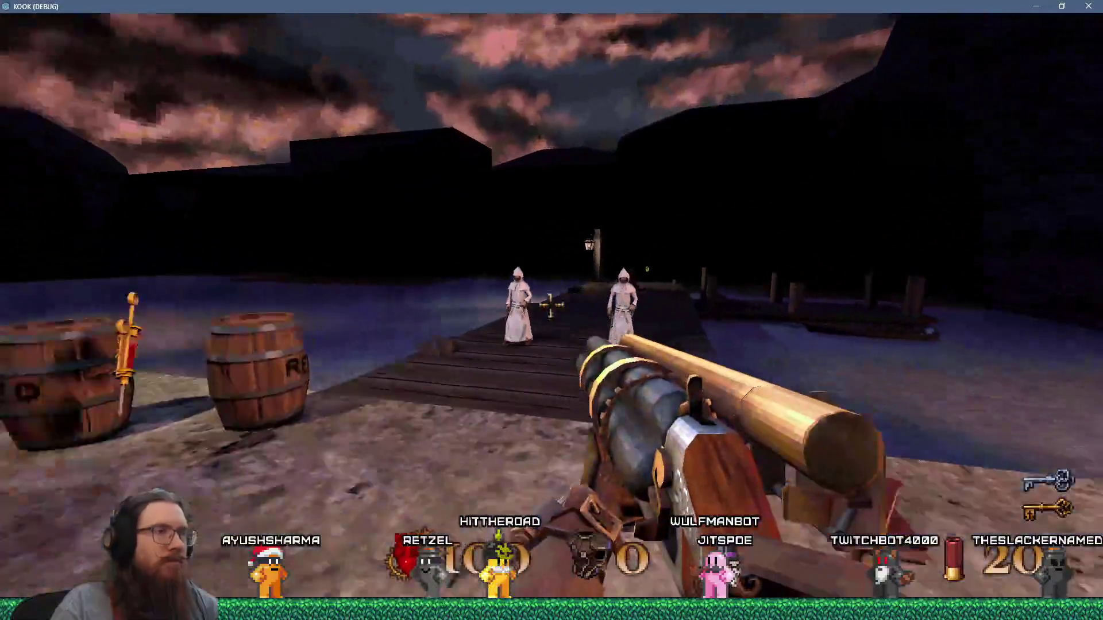
left_click(552, 306)
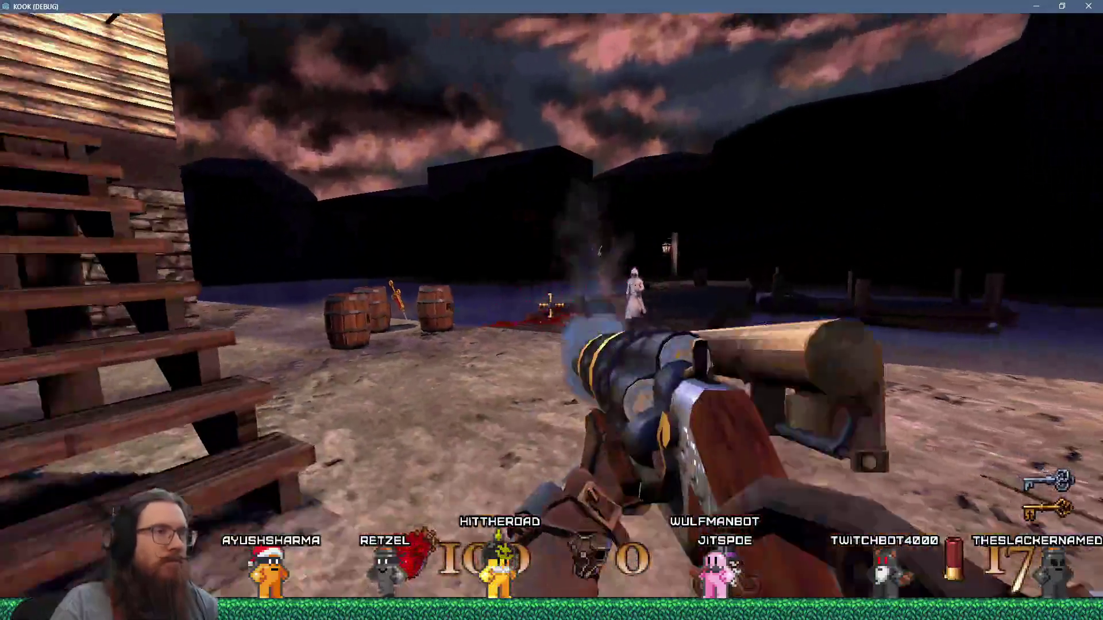
key("w")
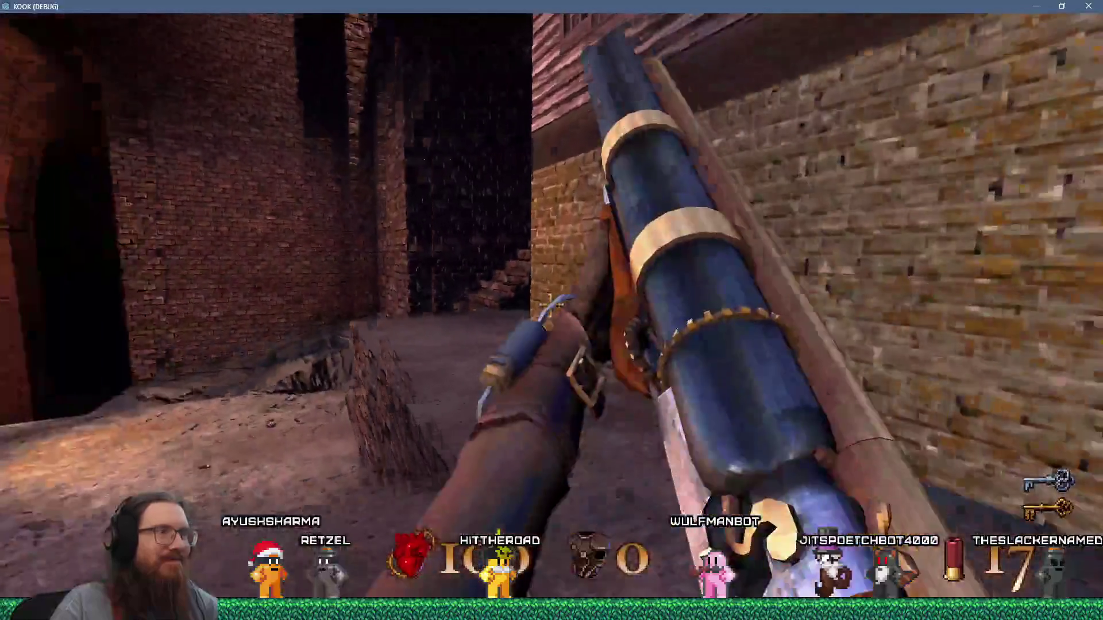
key("w")
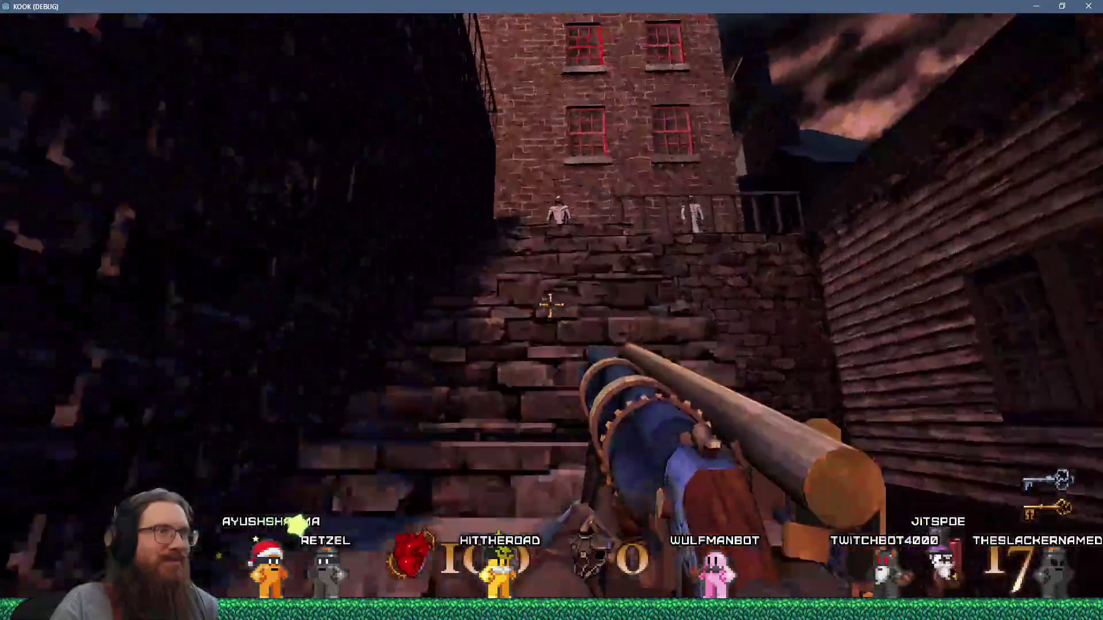
left_click(551, 311)
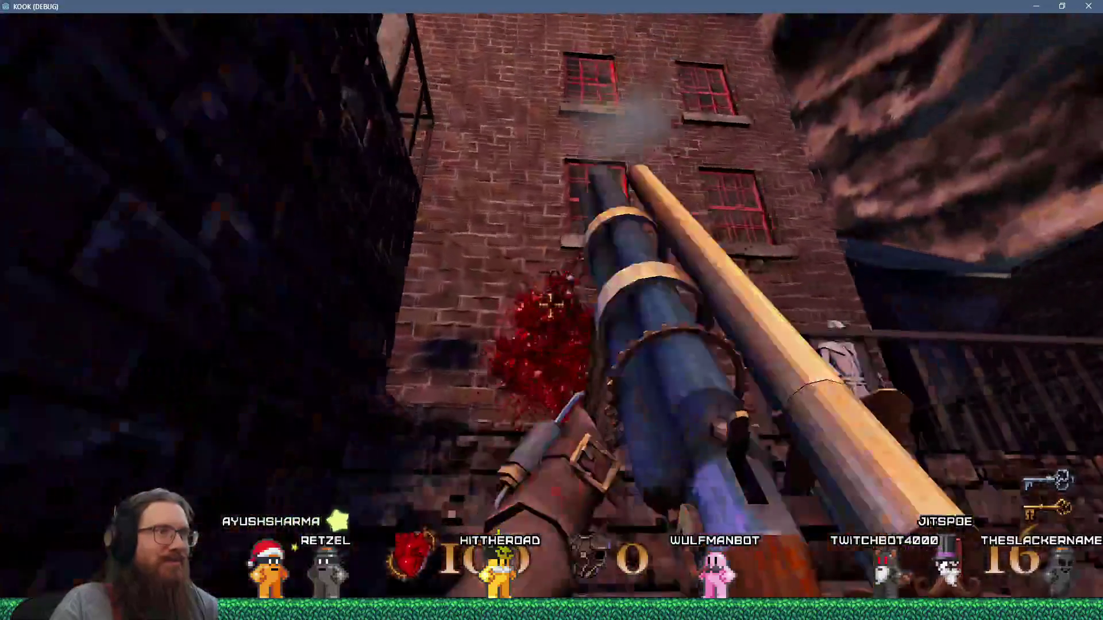
key("w")
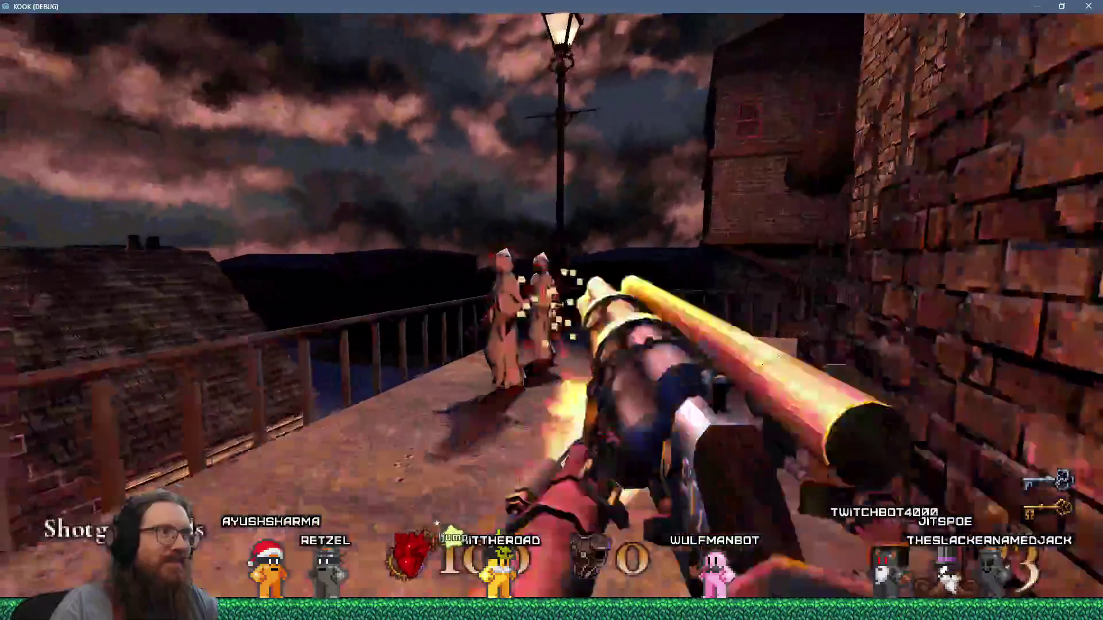
left_click(552, 306)
key("w")
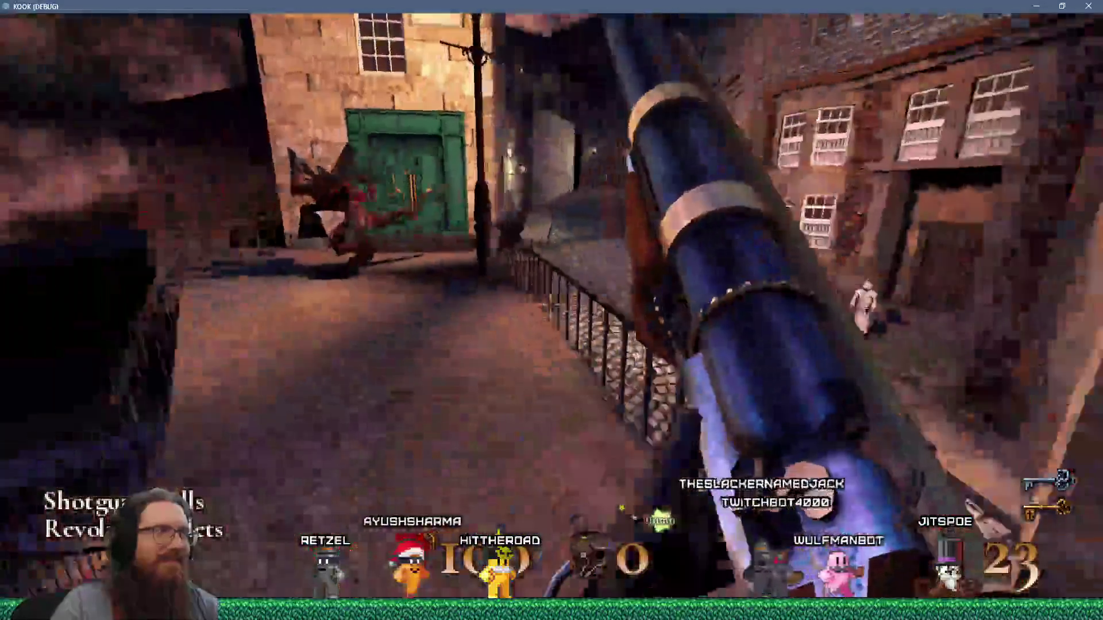
key("w")
left_click(551, 307)
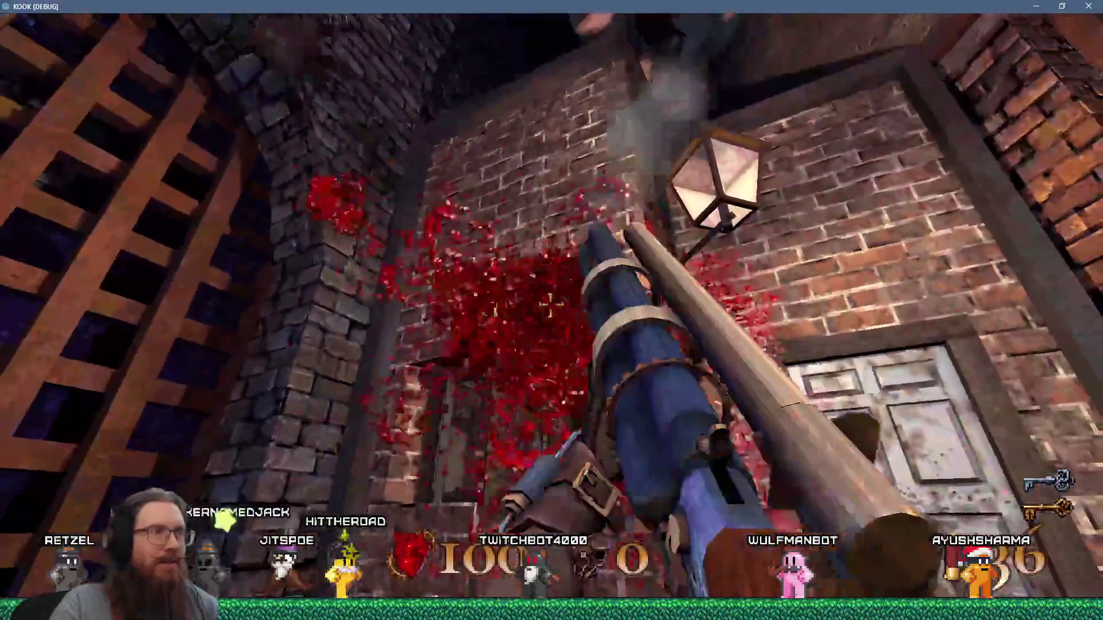
Approach the white door, back away and return to check the [Period] use prompt
key("w")
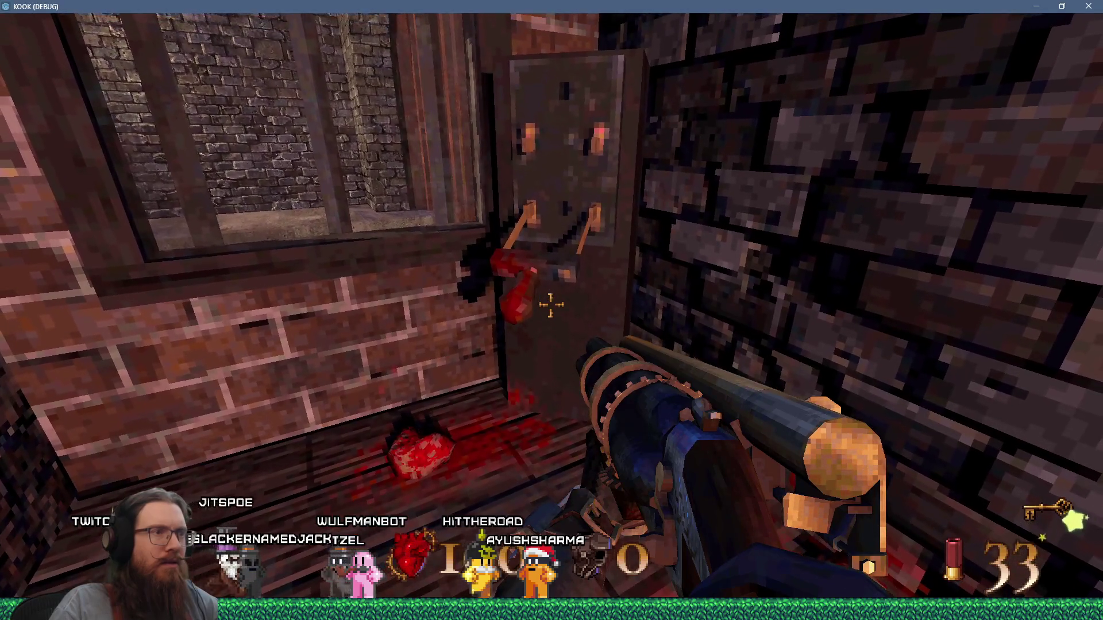
key("w")
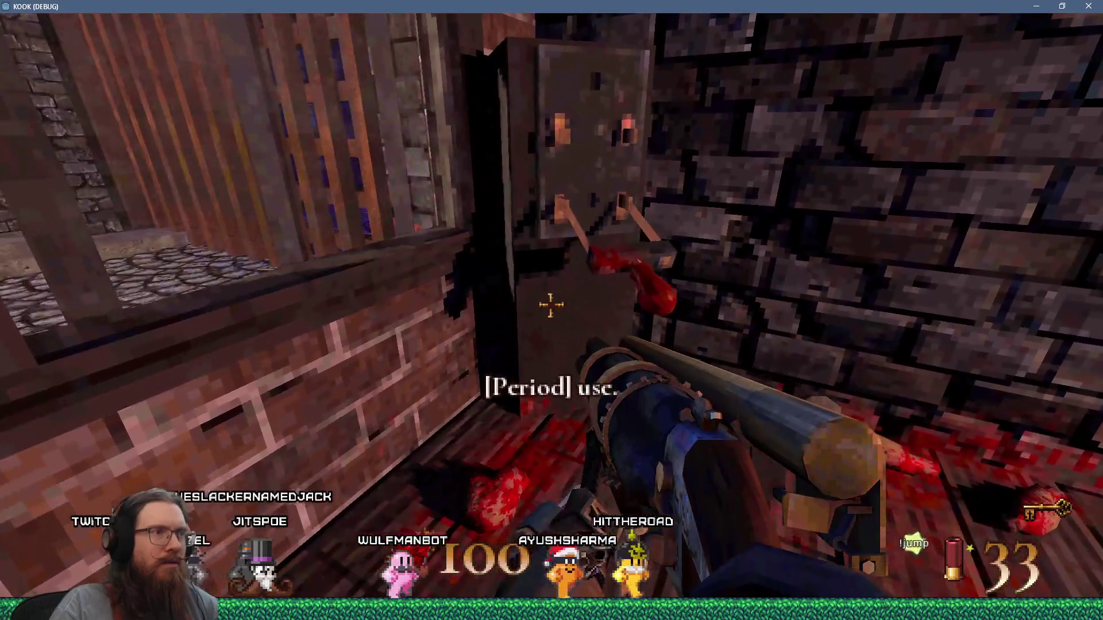
mouse_move(551, 305)
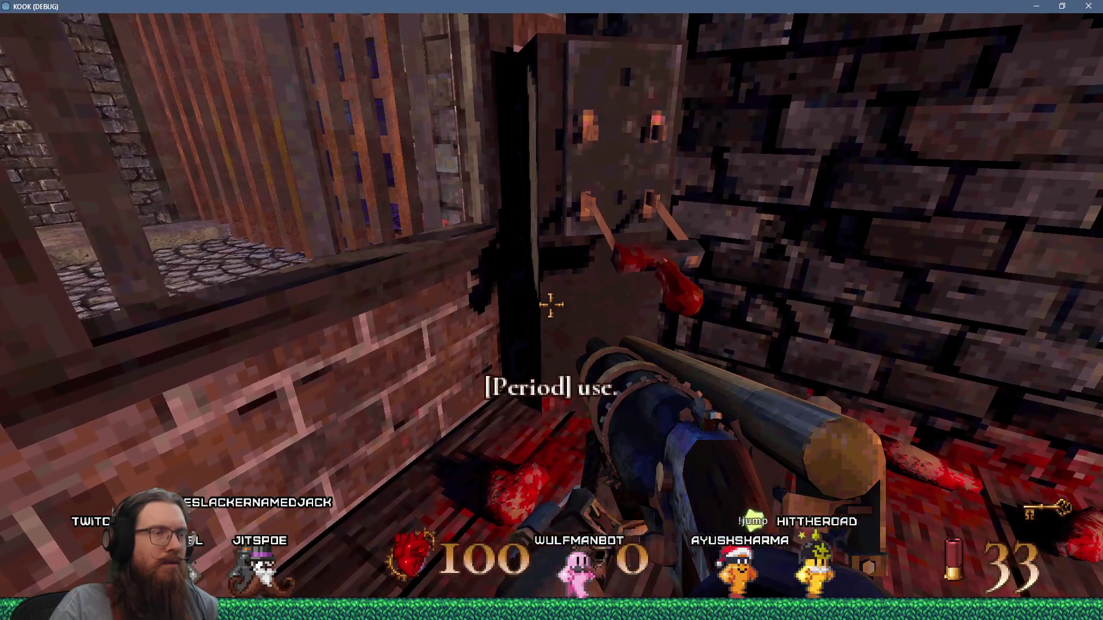
key("s")
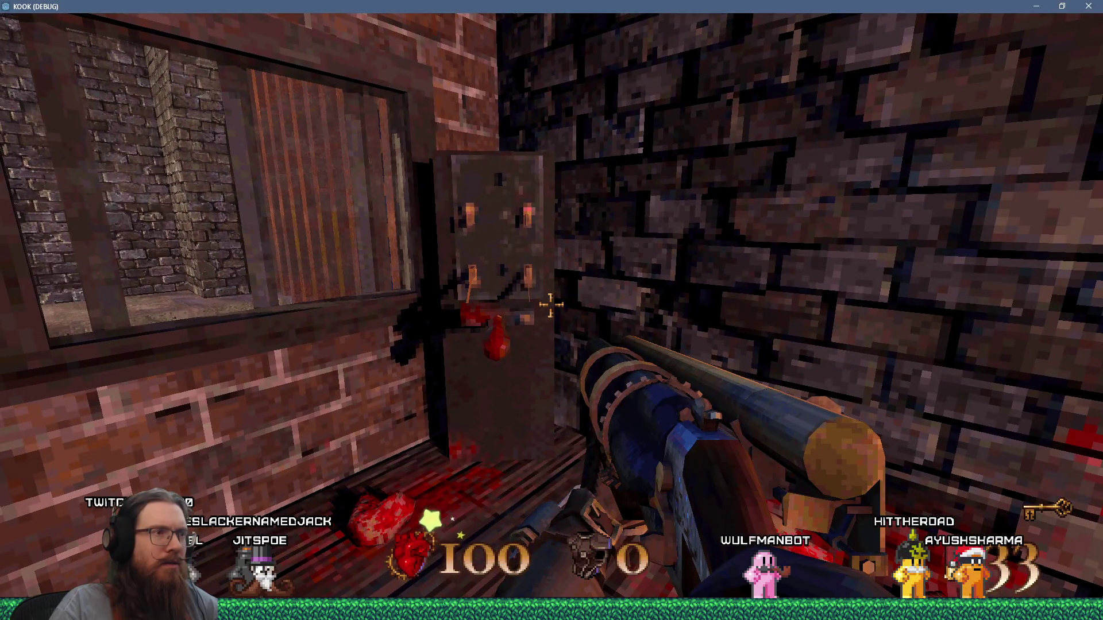
key("w")
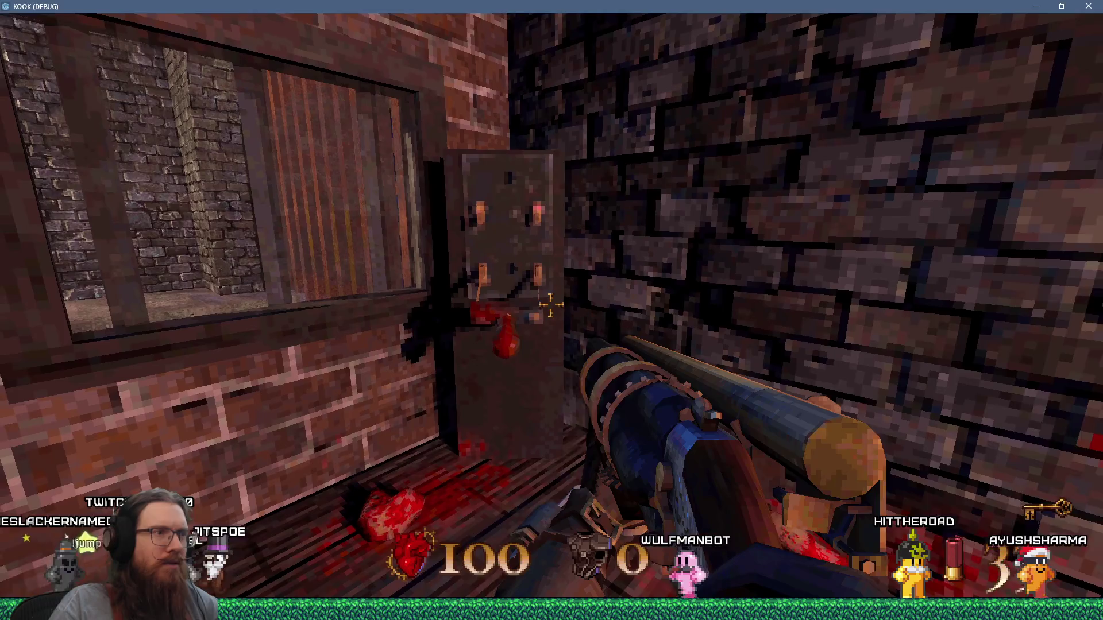
key("grave")
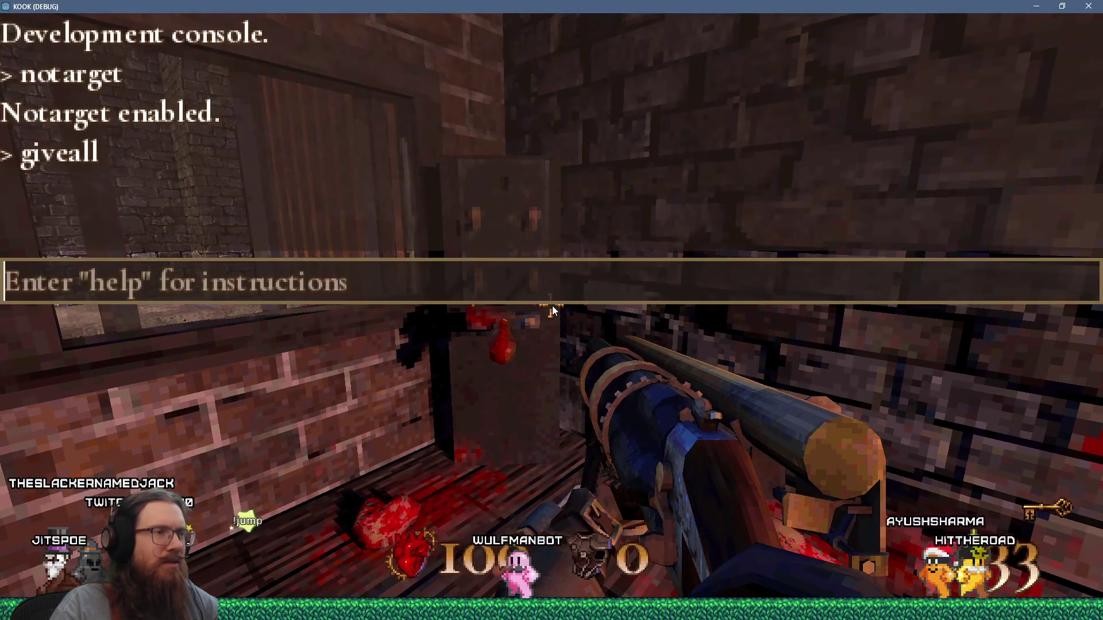
Look over the script in Godot, retest the door in game with the console, then return to the editor
key("alt+Tab")
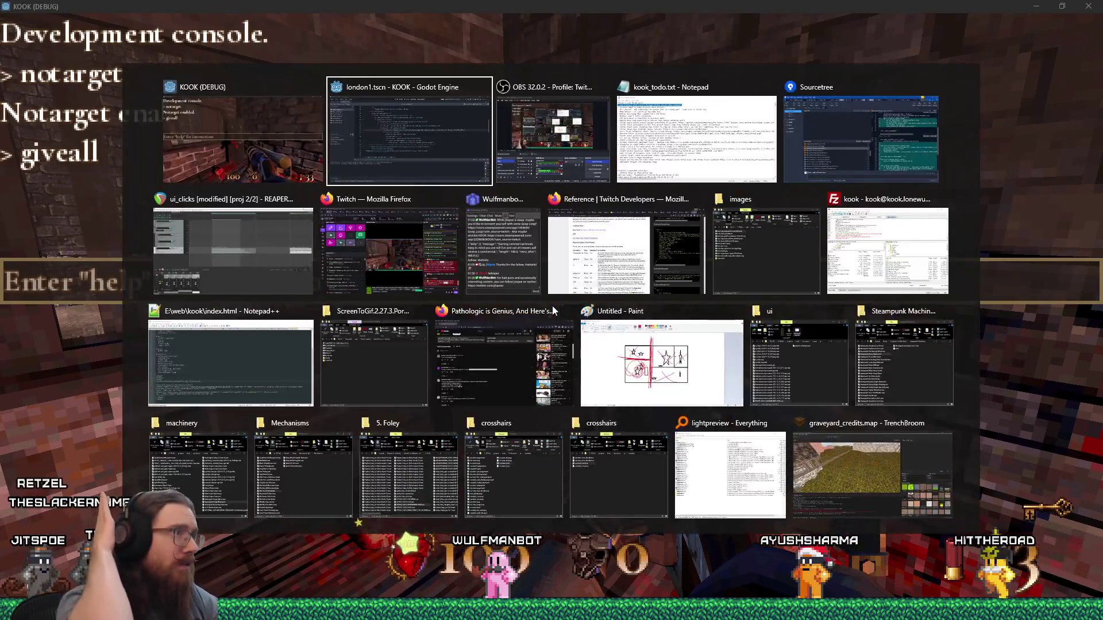
scroll(404, 244, "up", 6)
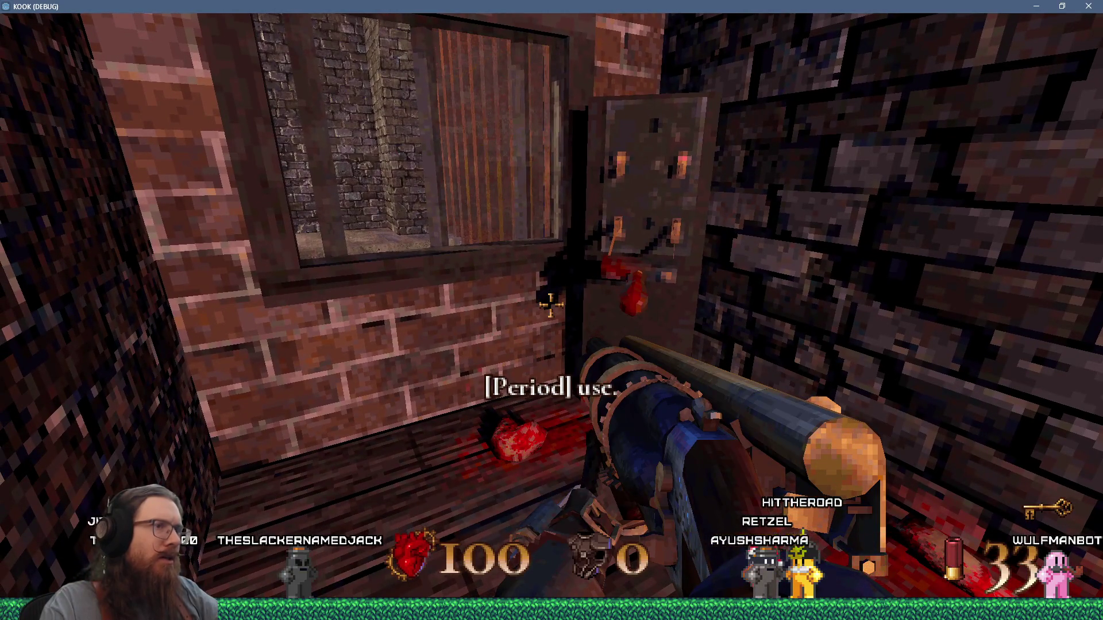
key("grave")
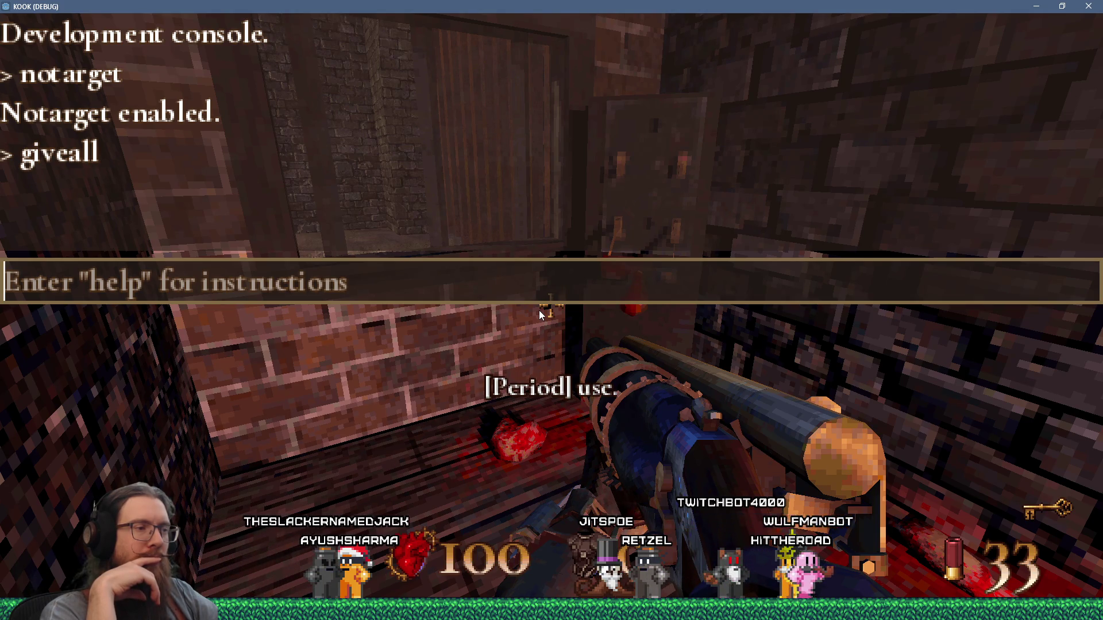
key("alt+Tab")
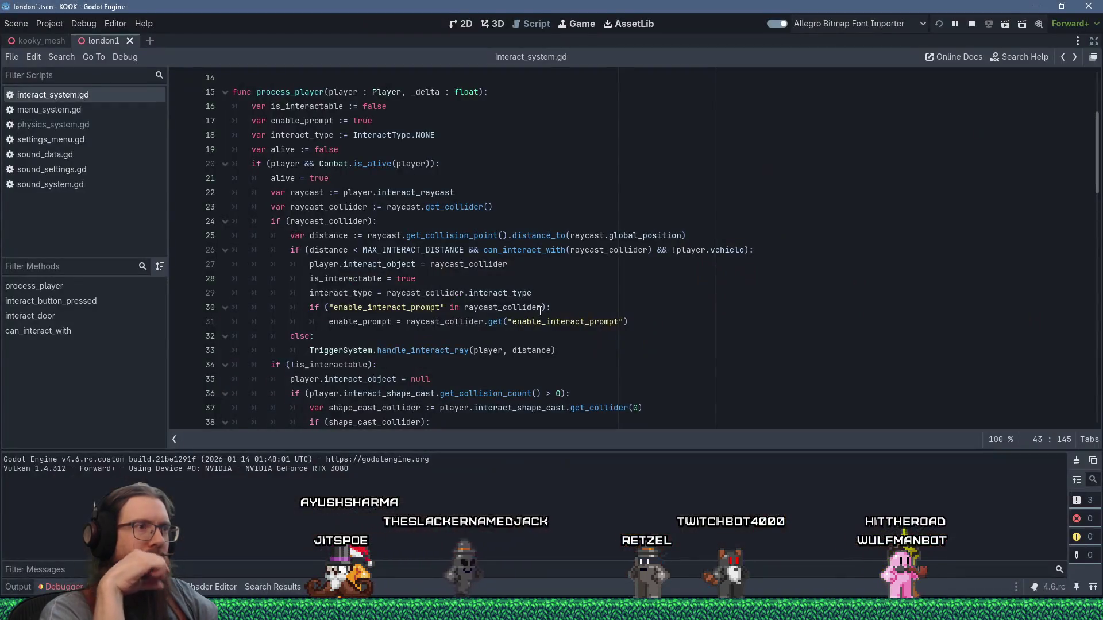
Highlight every is_interactable use, then set a breakpoint on line 24's if (raycast_collider): check
mouse_move(540, 311)
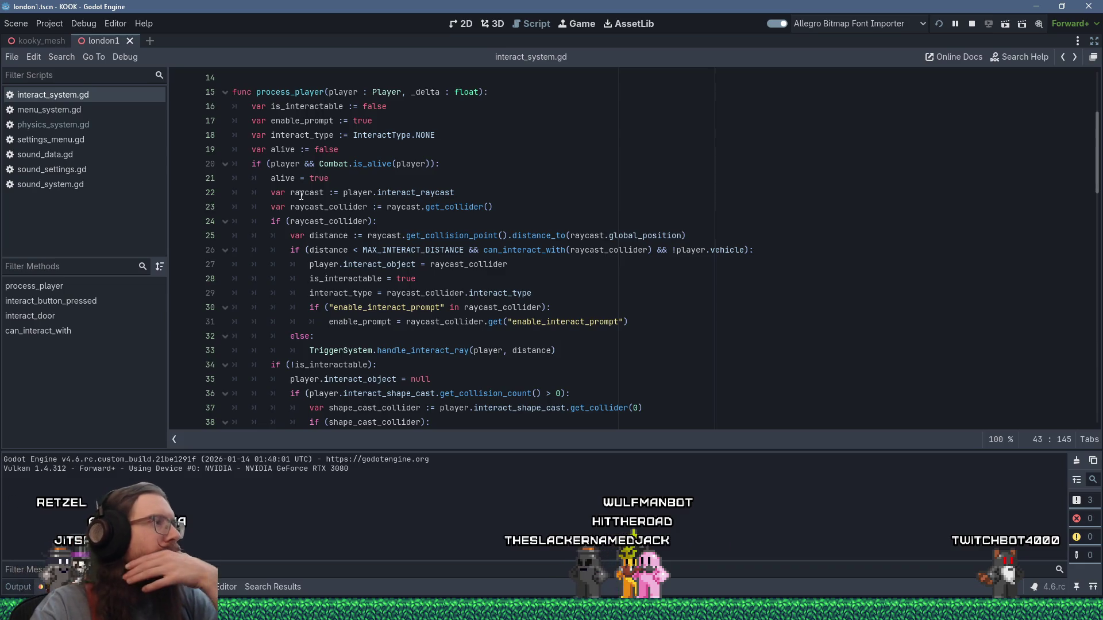
mouse_move(306, 225)
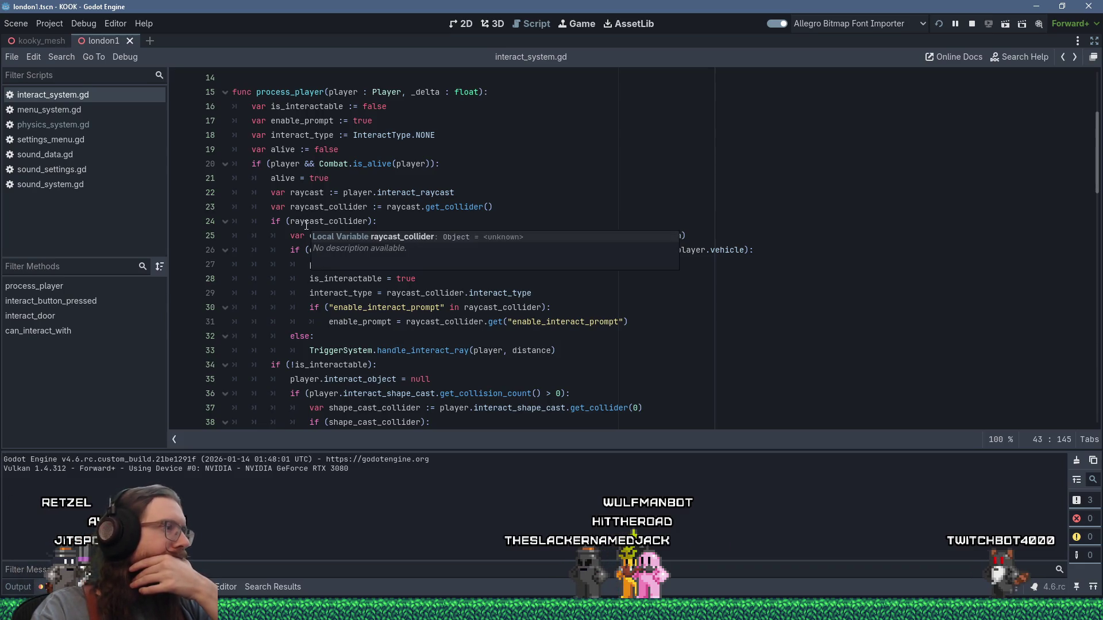
mouse_move(342, 373)
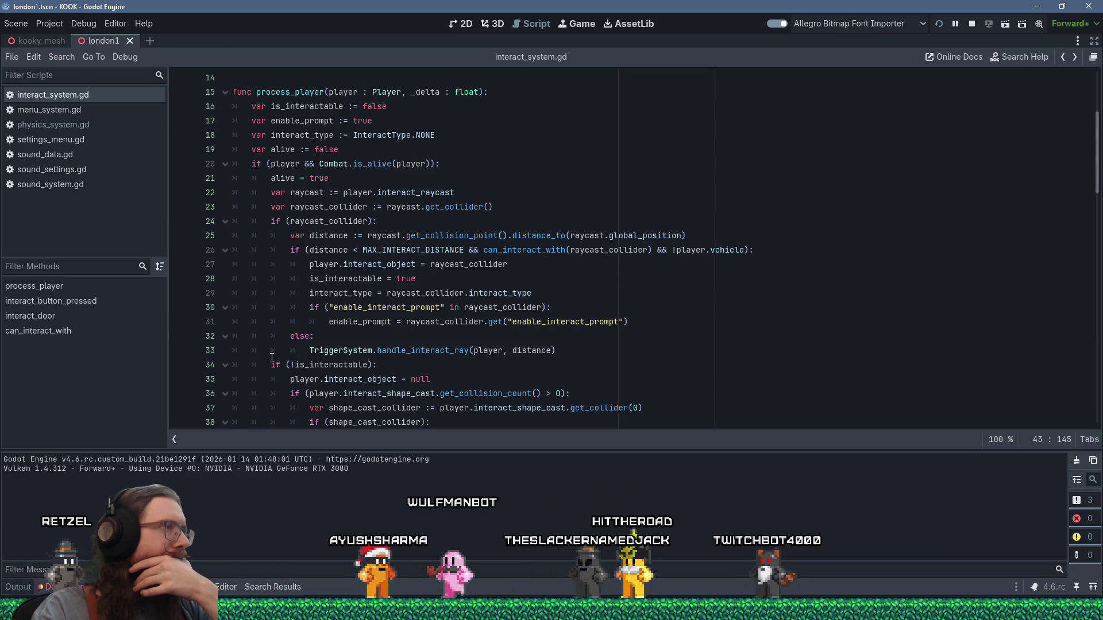
double_click(337, 279)
scroll(337, 279, "down", 7)
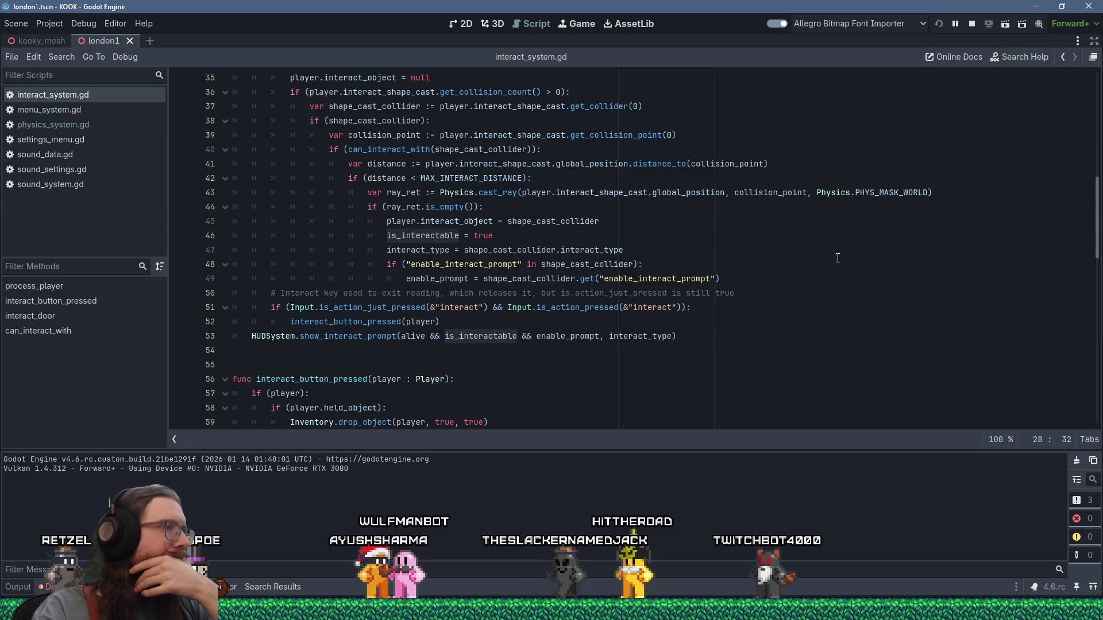
scroll(837, 258, "up", 5)
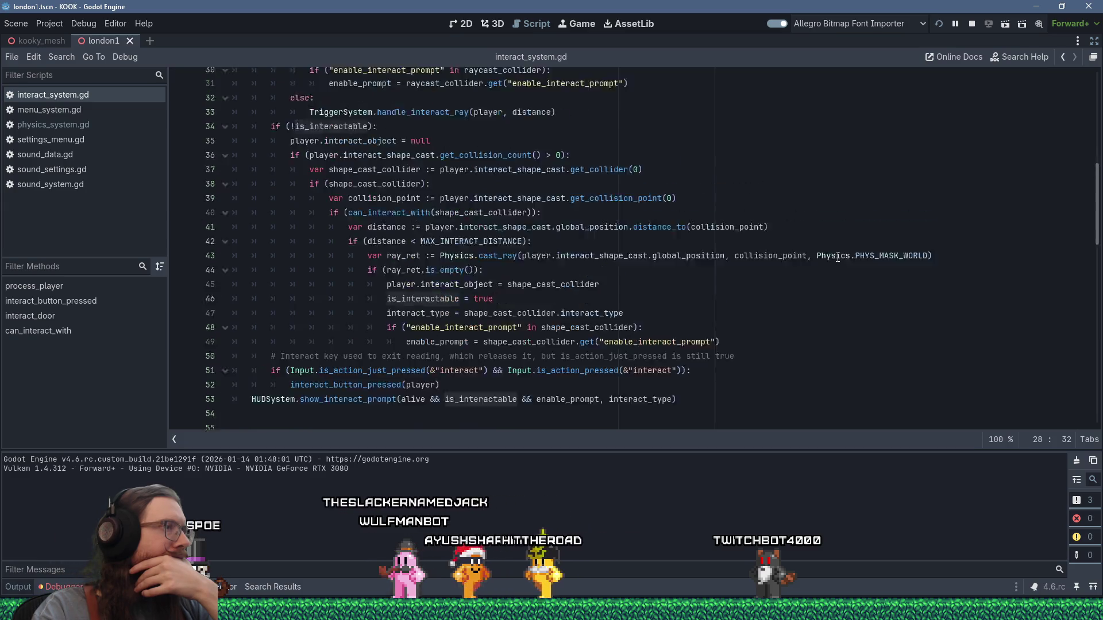
scroll(837, 257, "up", 2)
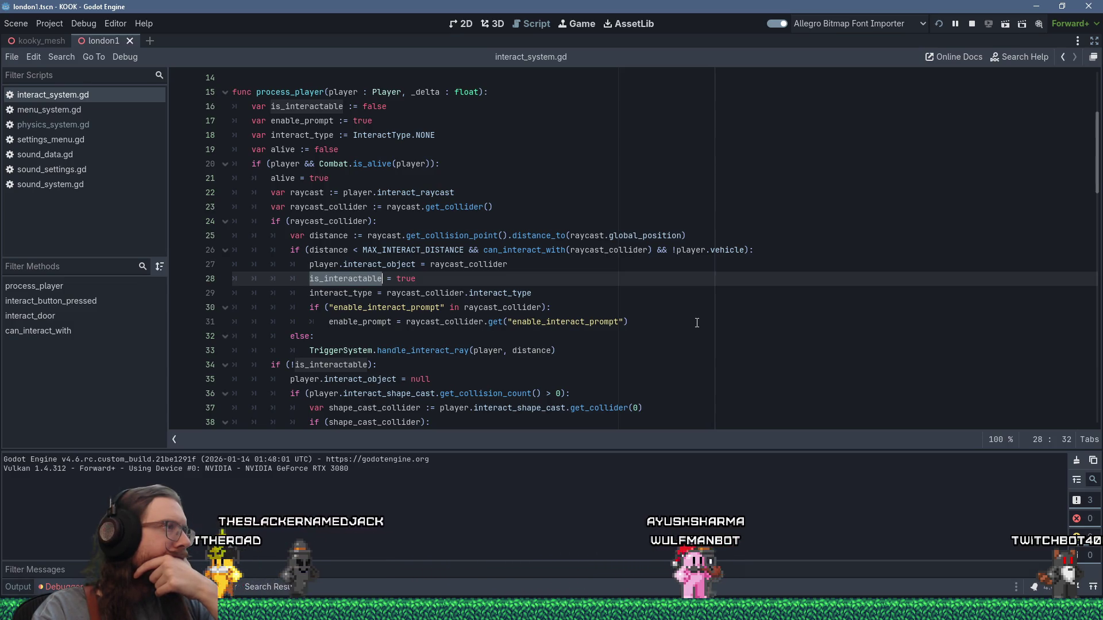
left_click(275, 222)
left_click(178, 221)
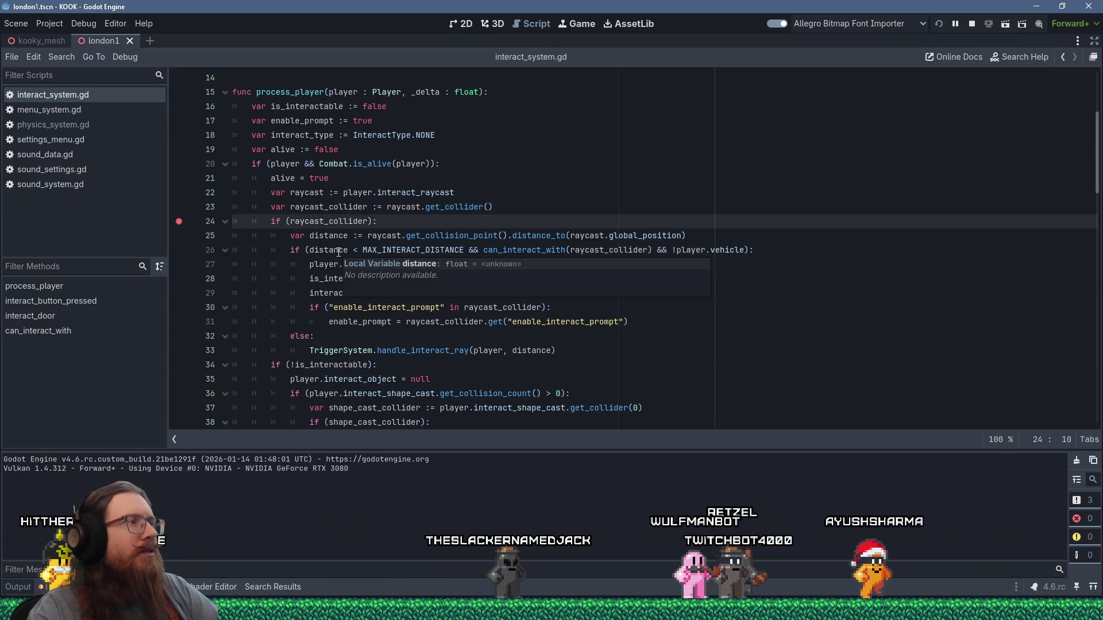
From the line-24 breakpoint, step with F10 through the shape-cast branch to the distance line
key("alt+Tab")
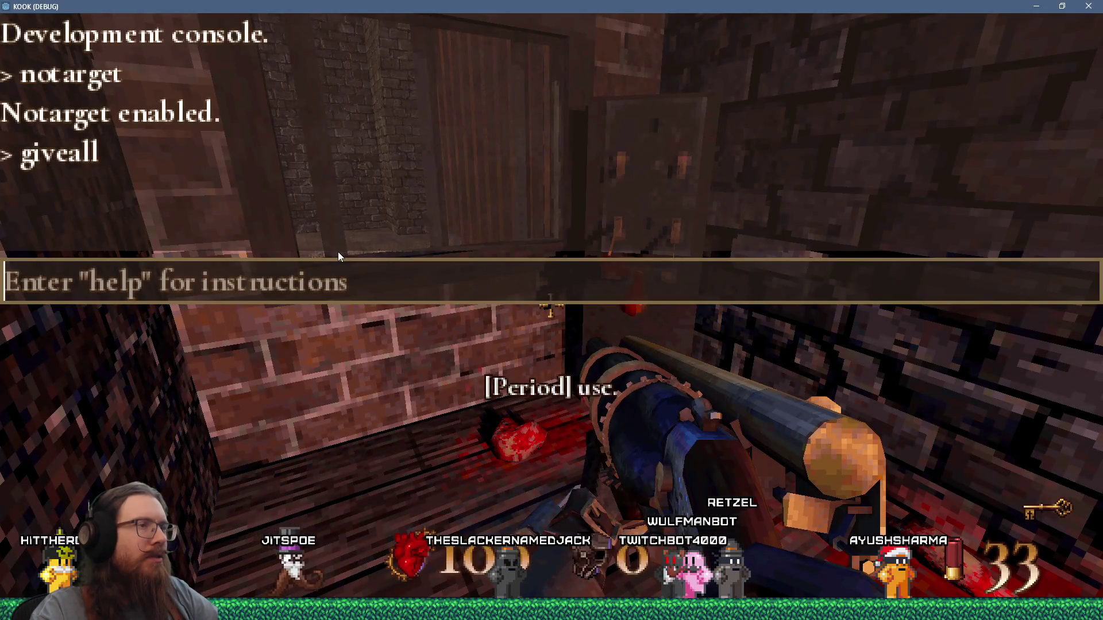
key("Escape")
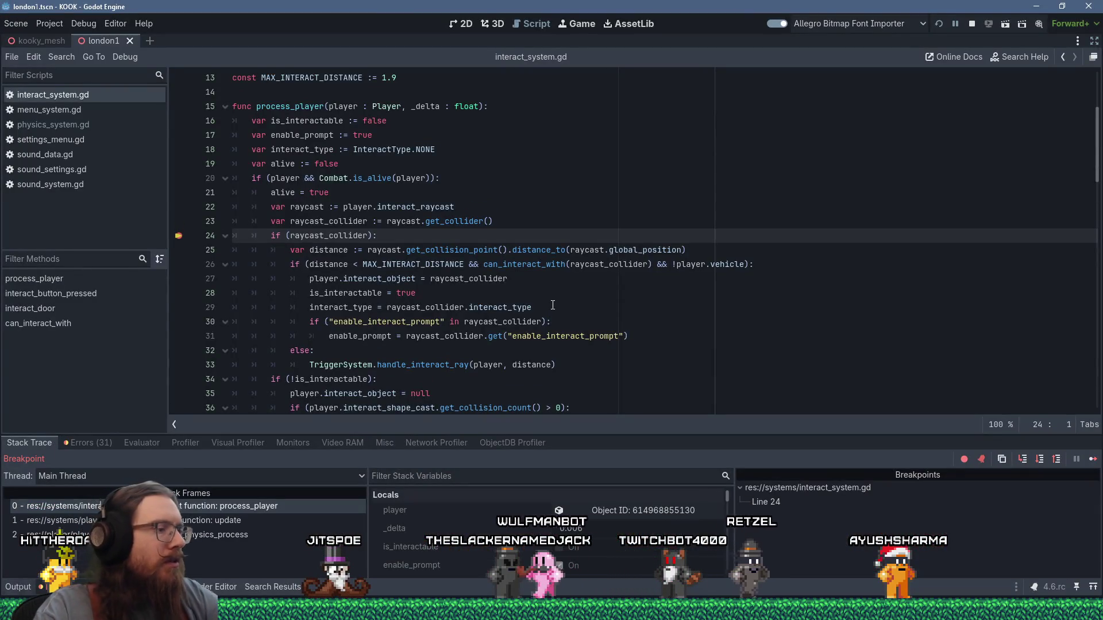
key("F10")
key("F10")
key("F10")
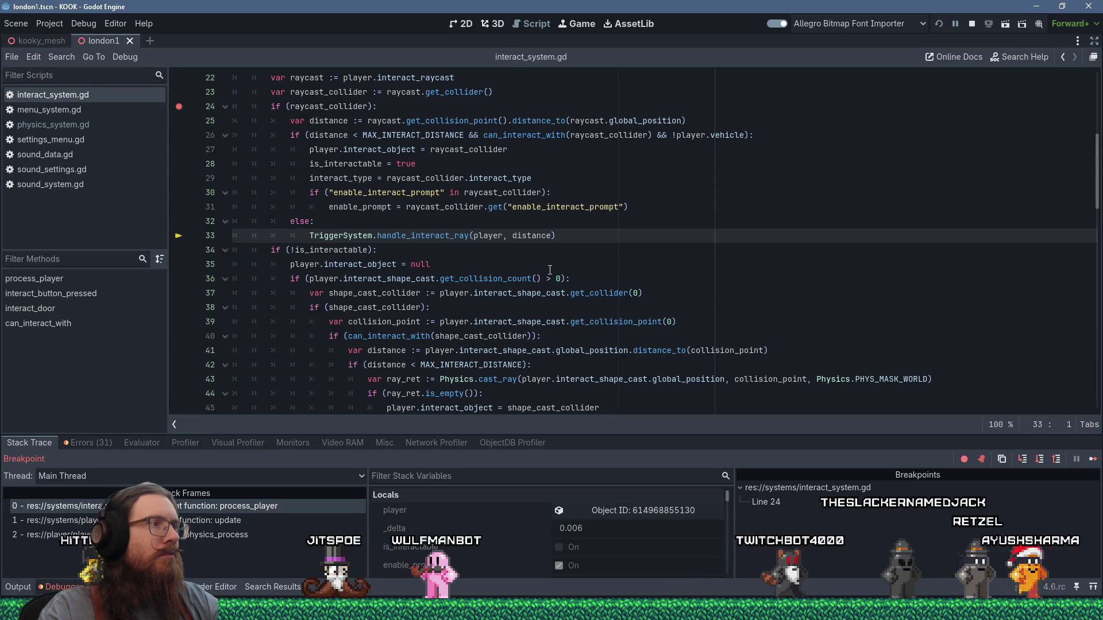
key("F10")
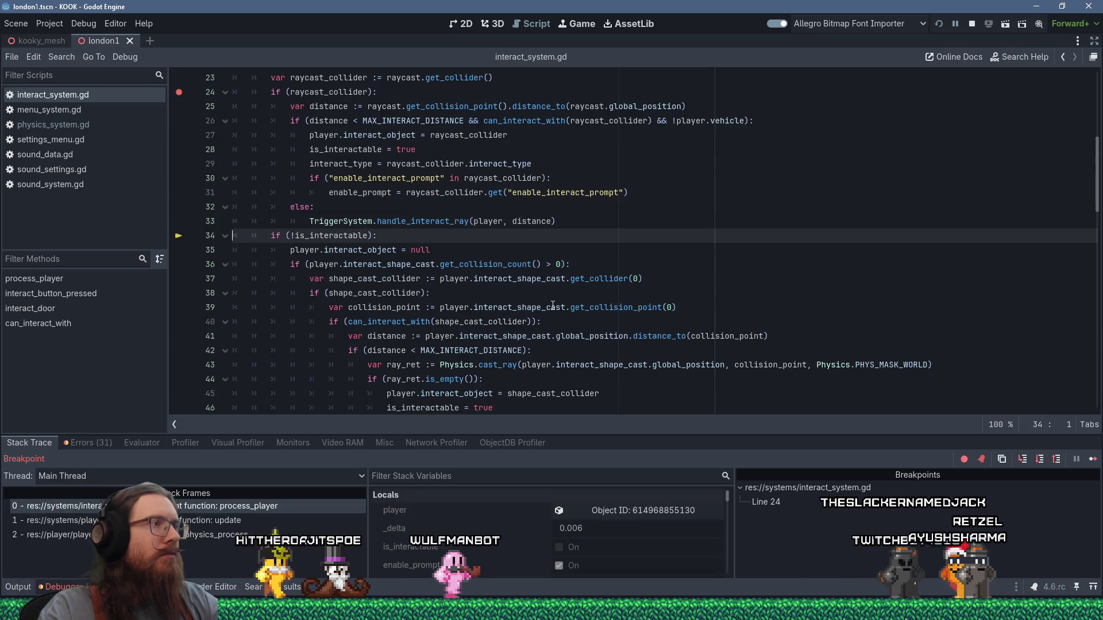
mouse_move(333, 237)
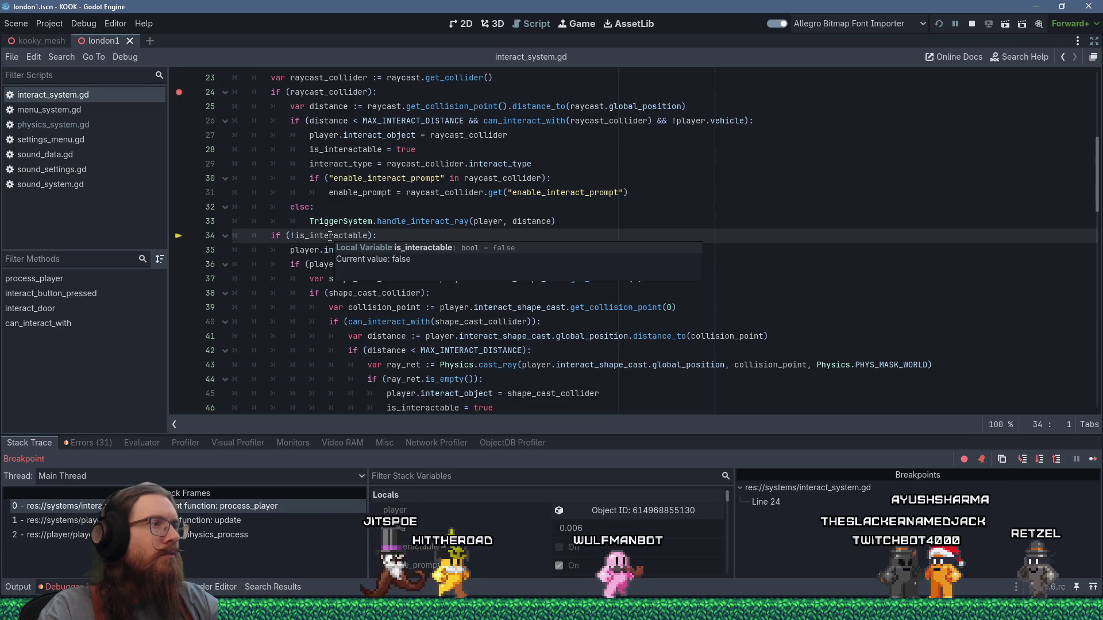
key("F10")
key("F10")
key("F10")
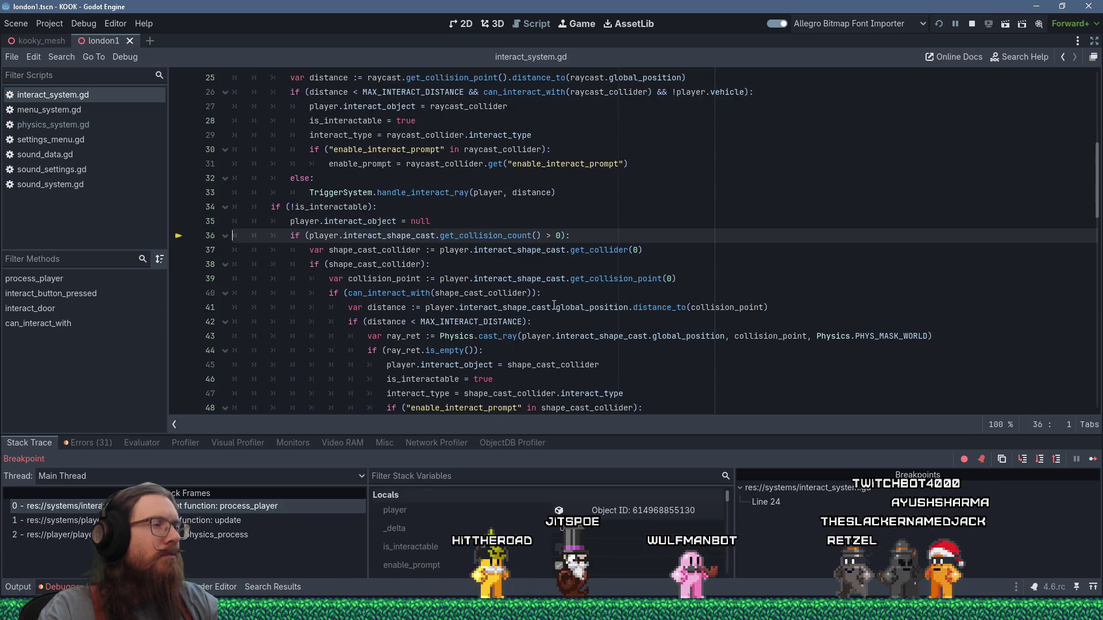
key("F10")
key("F10")
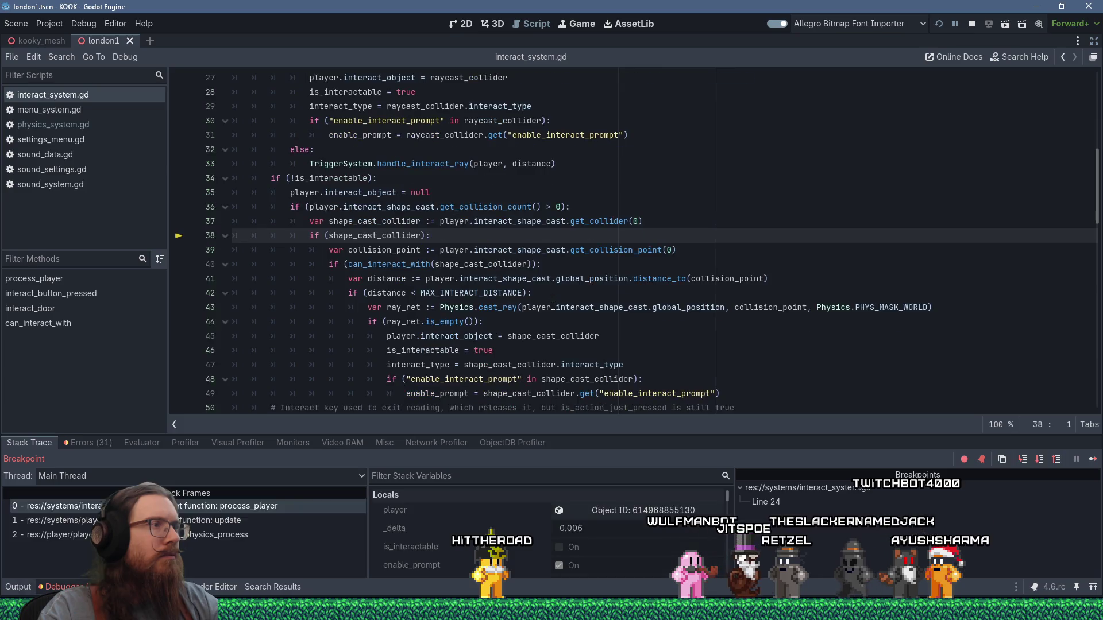
key("F10")
key("F10")
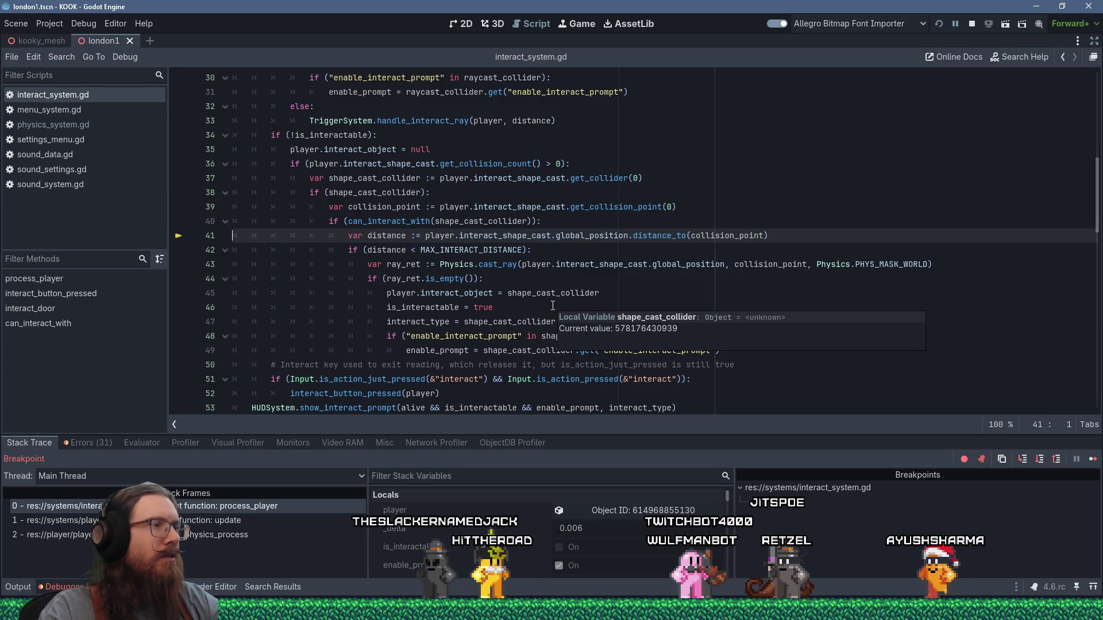
Clear the line-24 breakpoint, resume the game, and walk toward the door
scroll(184, 172, "up", 6)
left_click(180, 251)
left_click(1092, 460)
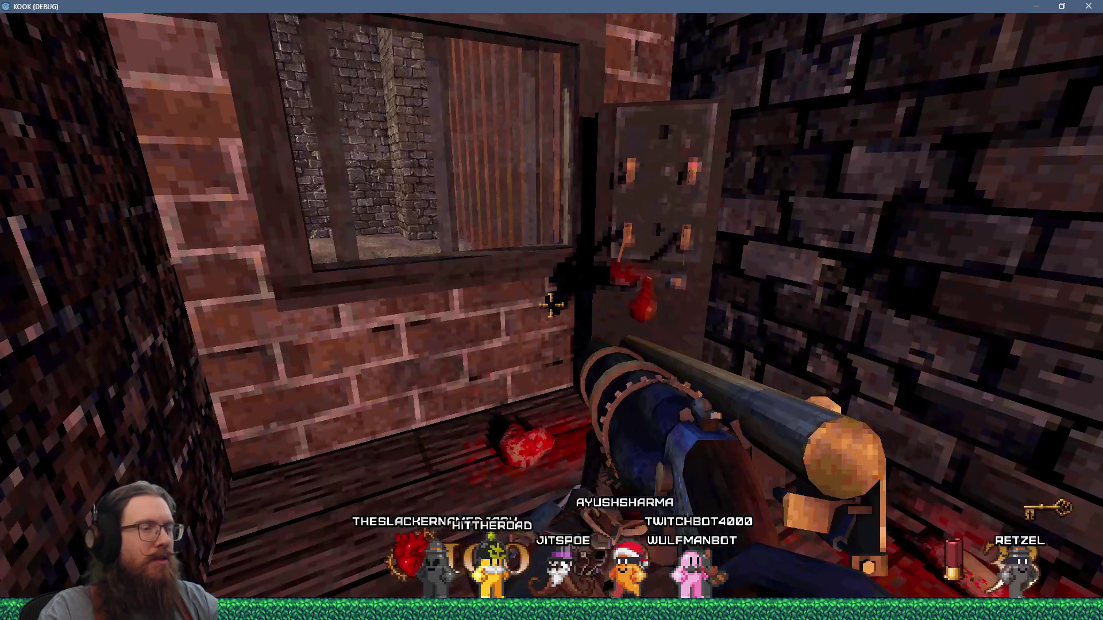
key("w")
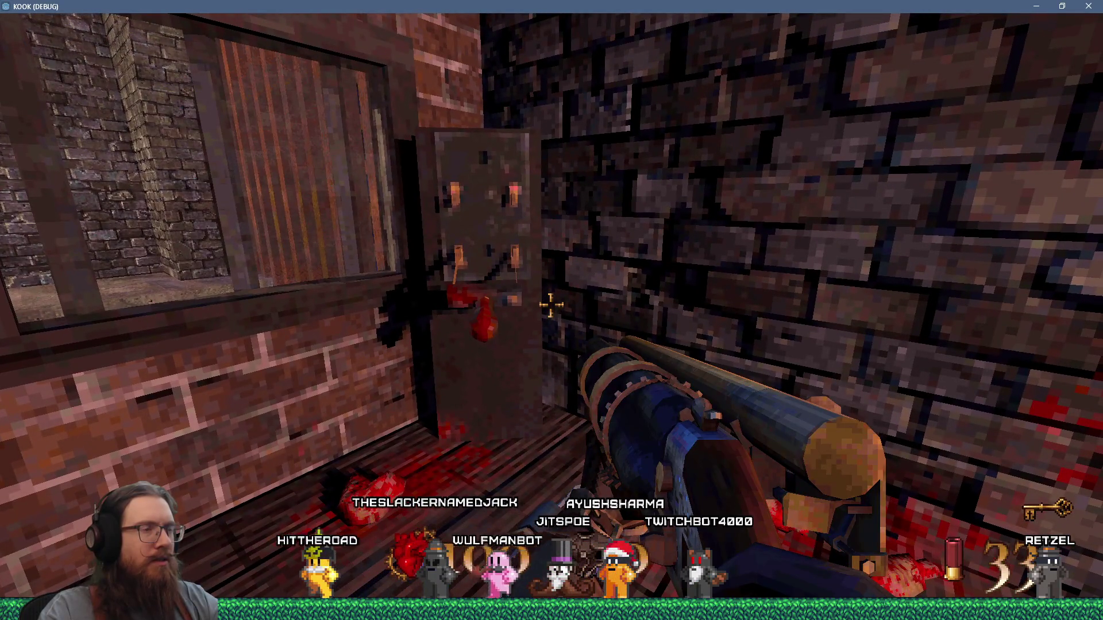
key("alt+Tab")
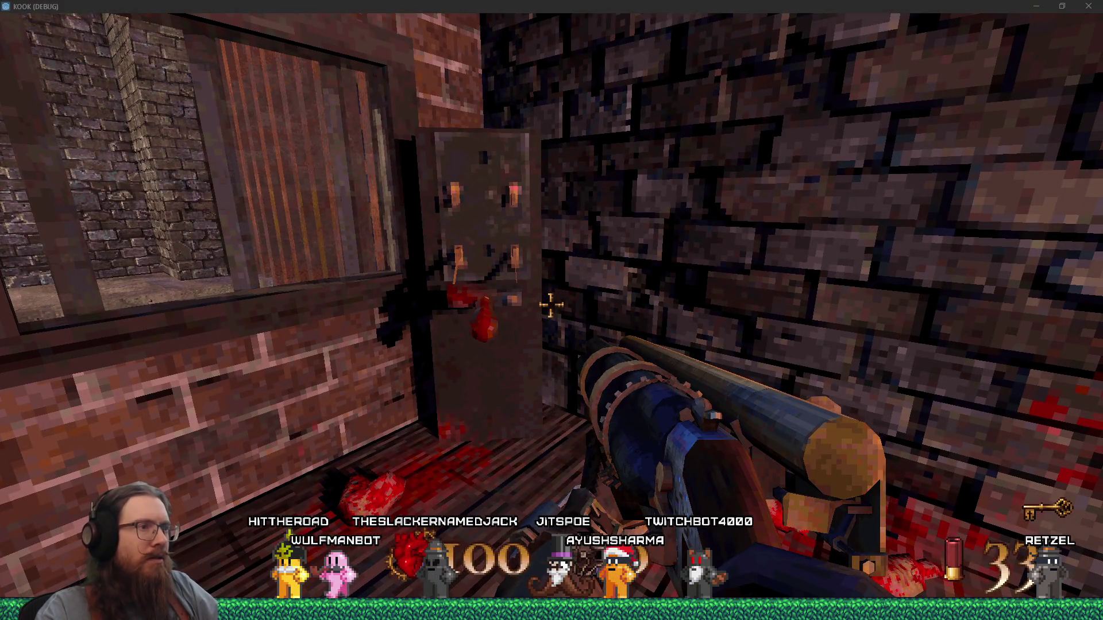
scroll(340, 302, "down", 2)
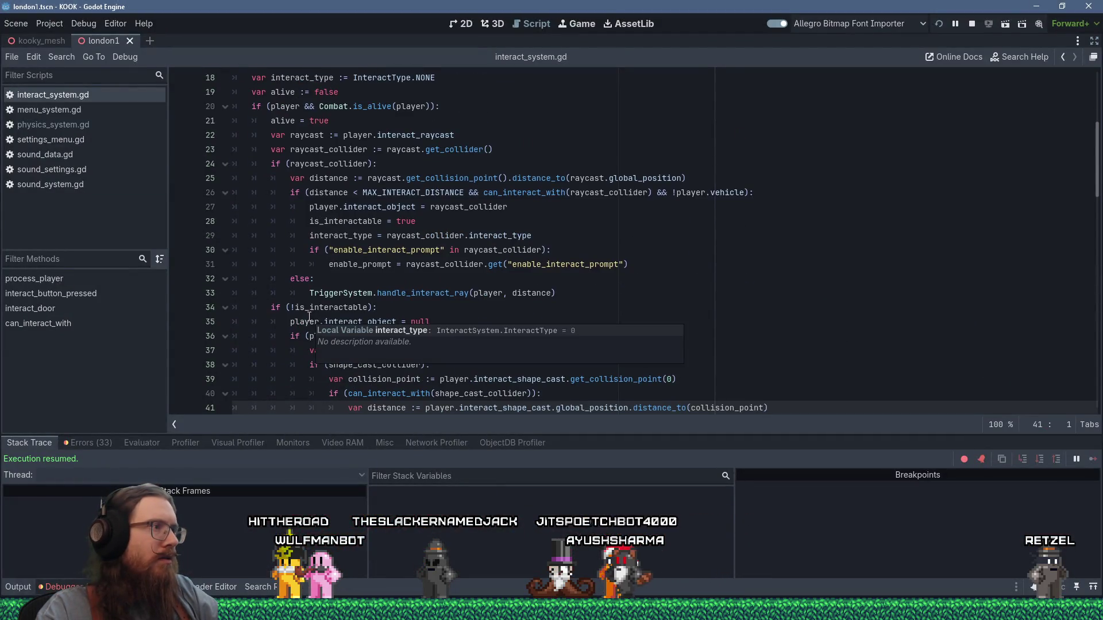
Set a breakpoint on line 19, step down to line 39, and enlarge the debugger panel
left_click(178, 93)
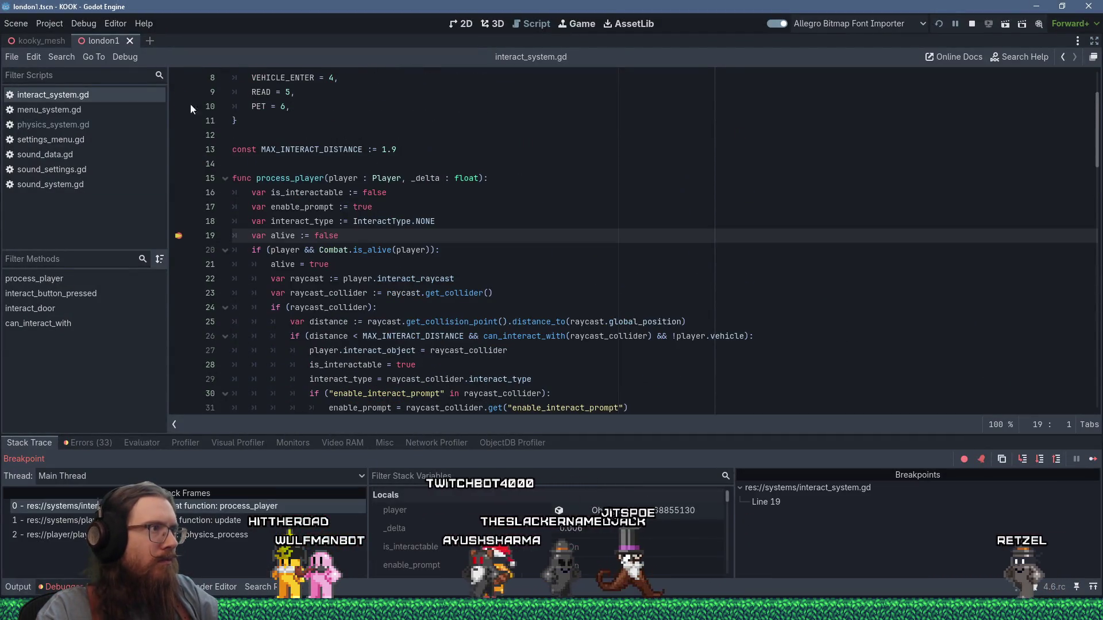
key("F10")
key("F10")
key("F10")
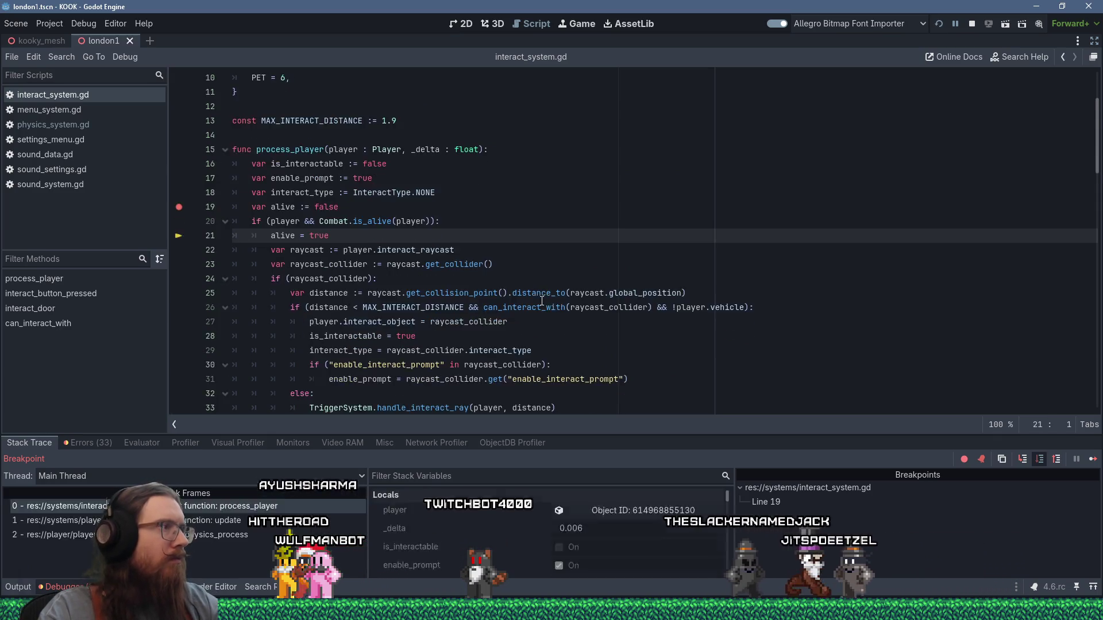
key("F10")
key("F10")
key("F10")
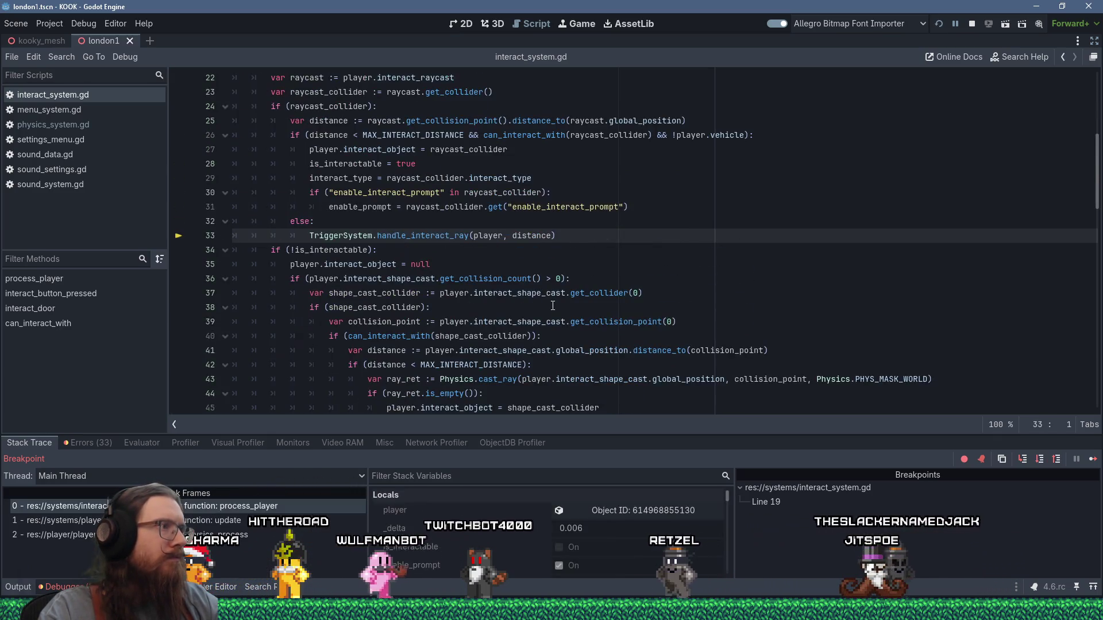
key("F10")
key("F10")
key("F10")
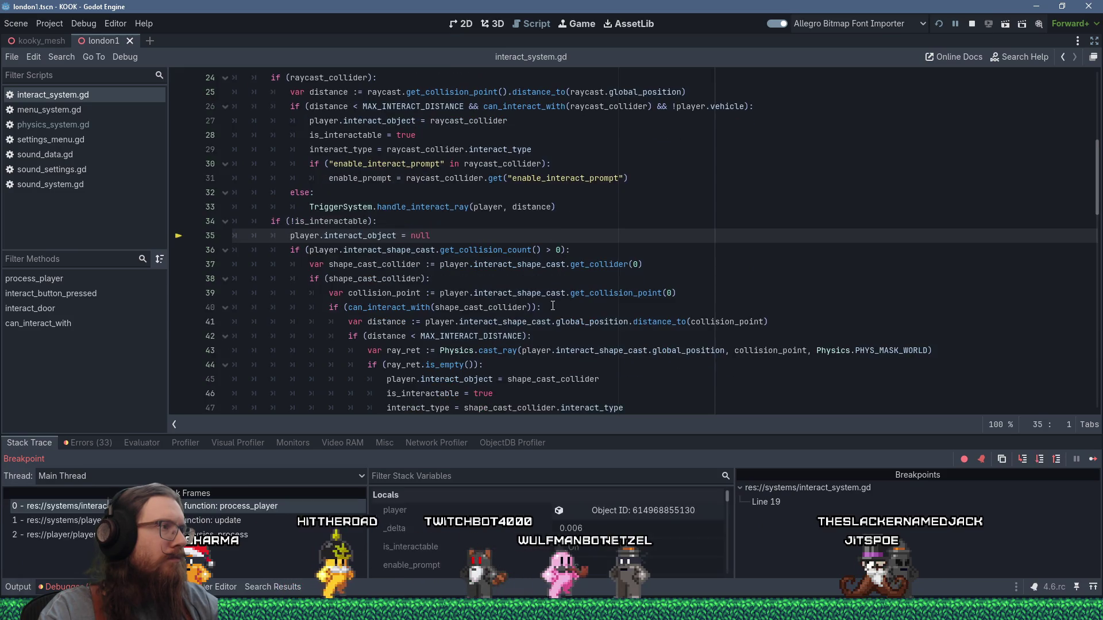
key("F10")
key("F10")
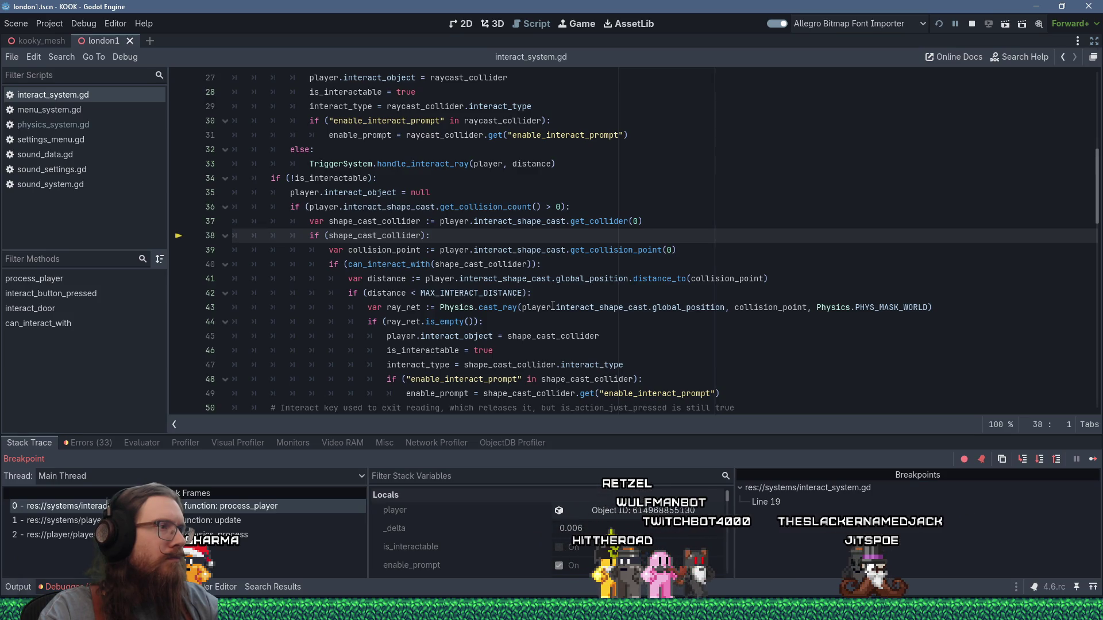
key("F10")
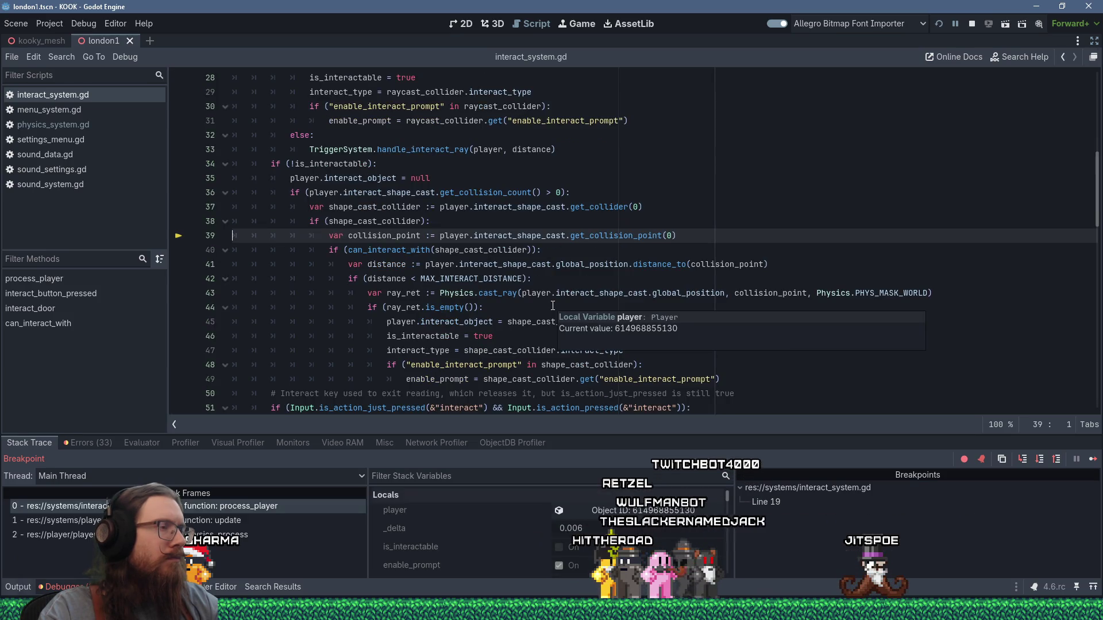
left_click_drag(563, 436, 566, 355)
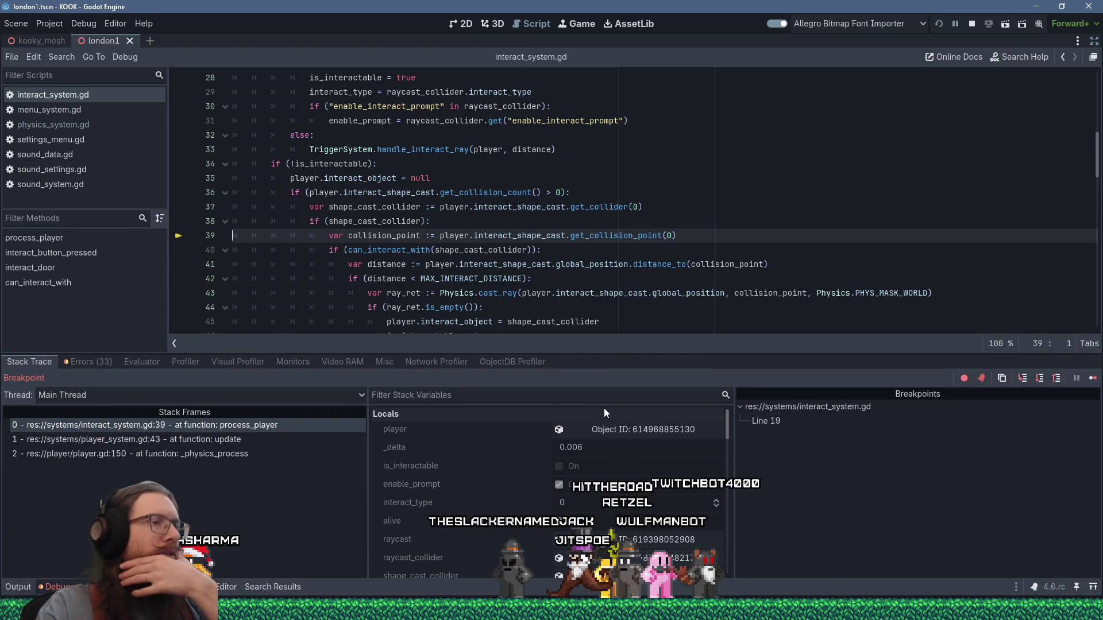
scroll(605, 408, "down", 5)
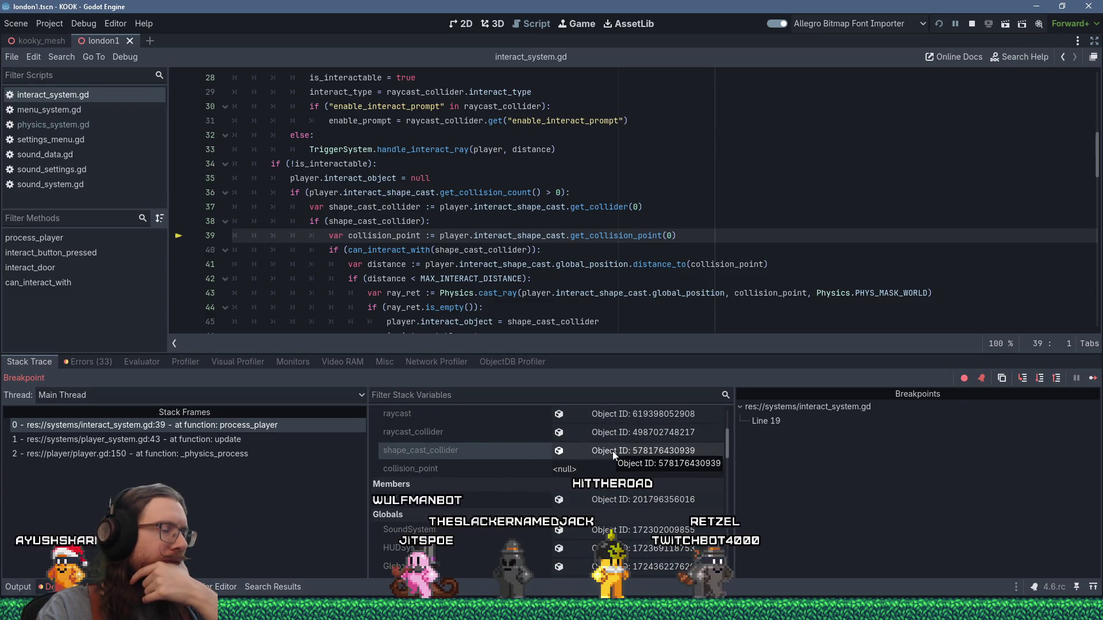
Restore the side docks and widen the Inspector showing the collider with Target grate_door_vertical
left_click(1094, 41)
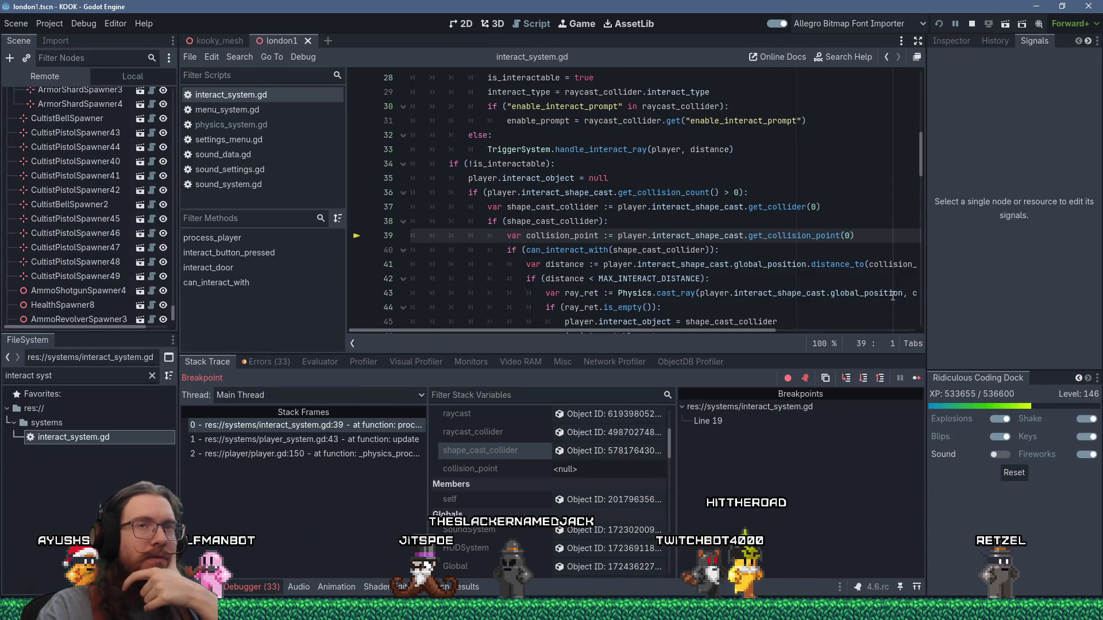
left_click(959, 44)
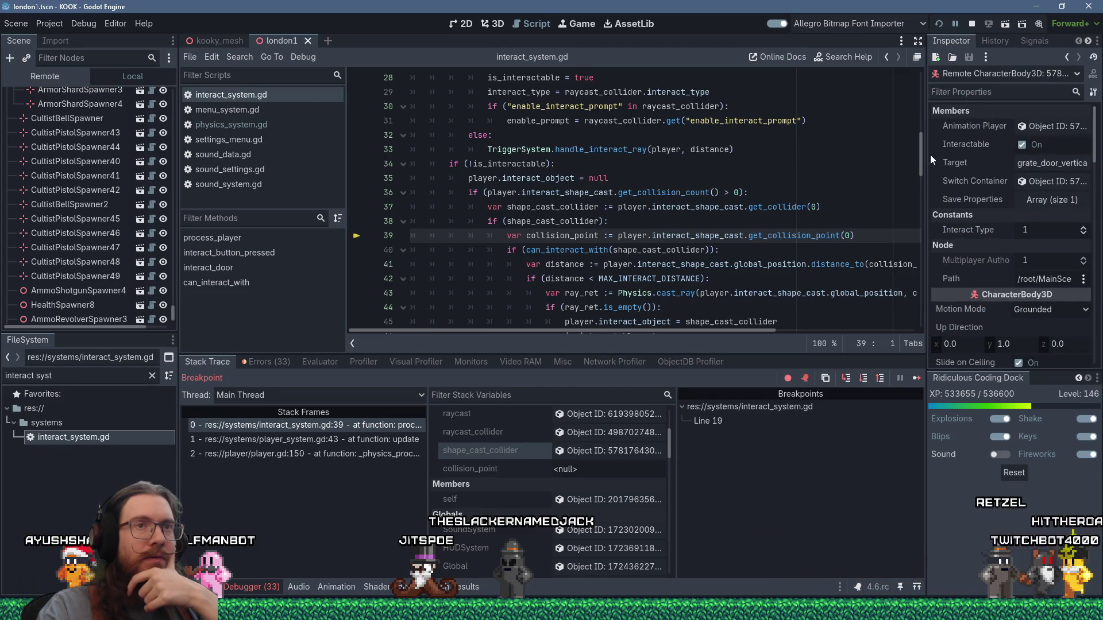
left_click_drag(926, 154, 871, 156)
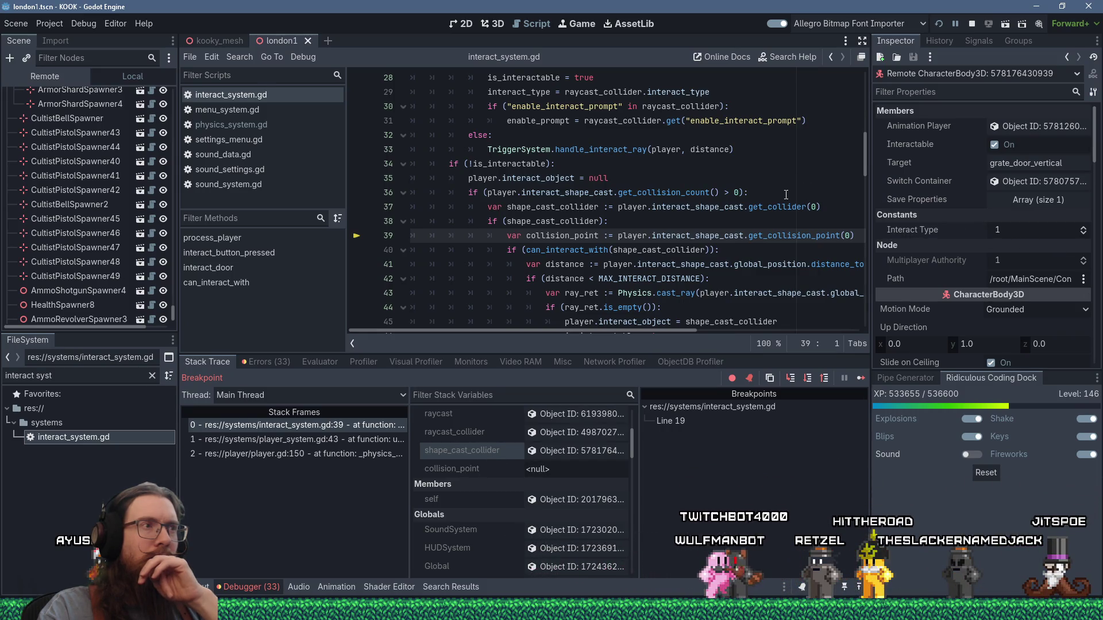
scroll(798, 189, "up", 2)
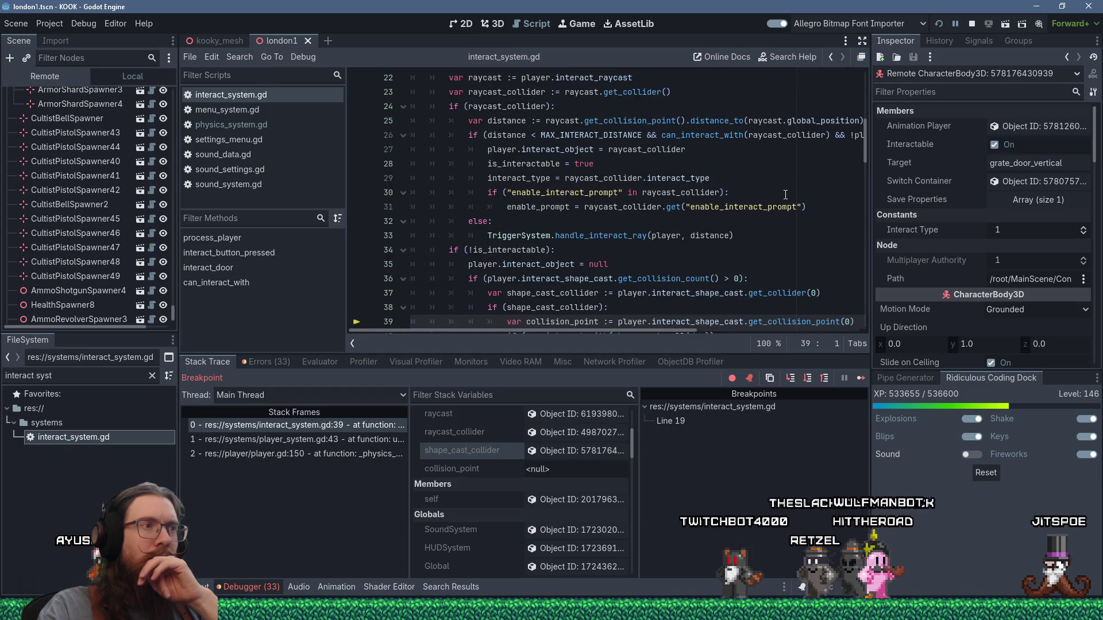
Step with F10 from line 39 past the ray_ret.is_empty() check to line 51, then stop debugging
scroll(785, 195, "down", 4)
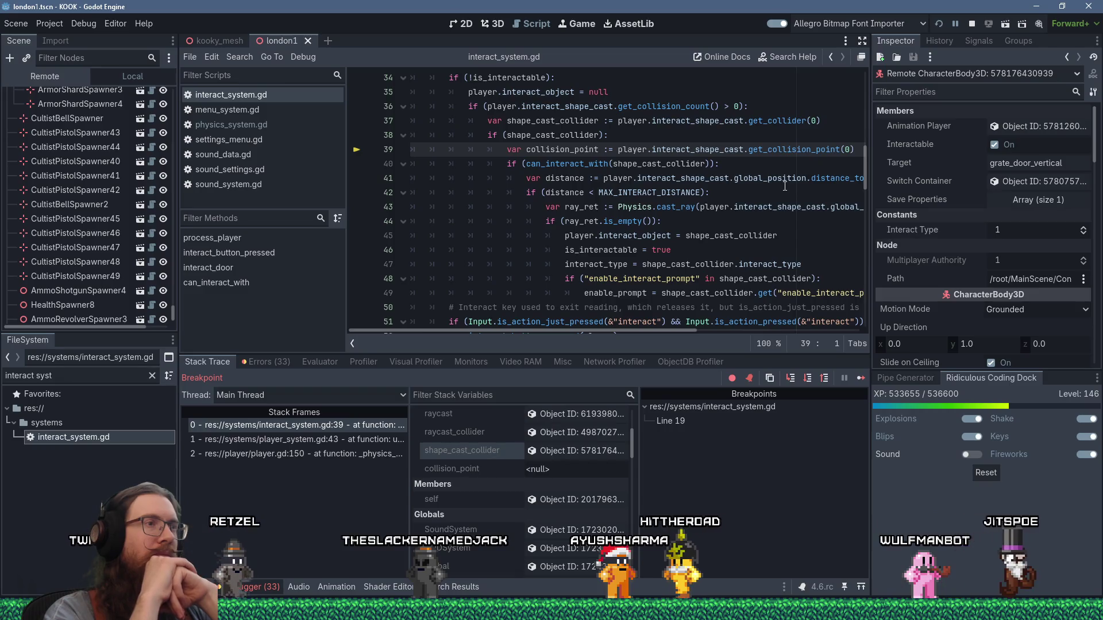
key("F10")
key("F10")
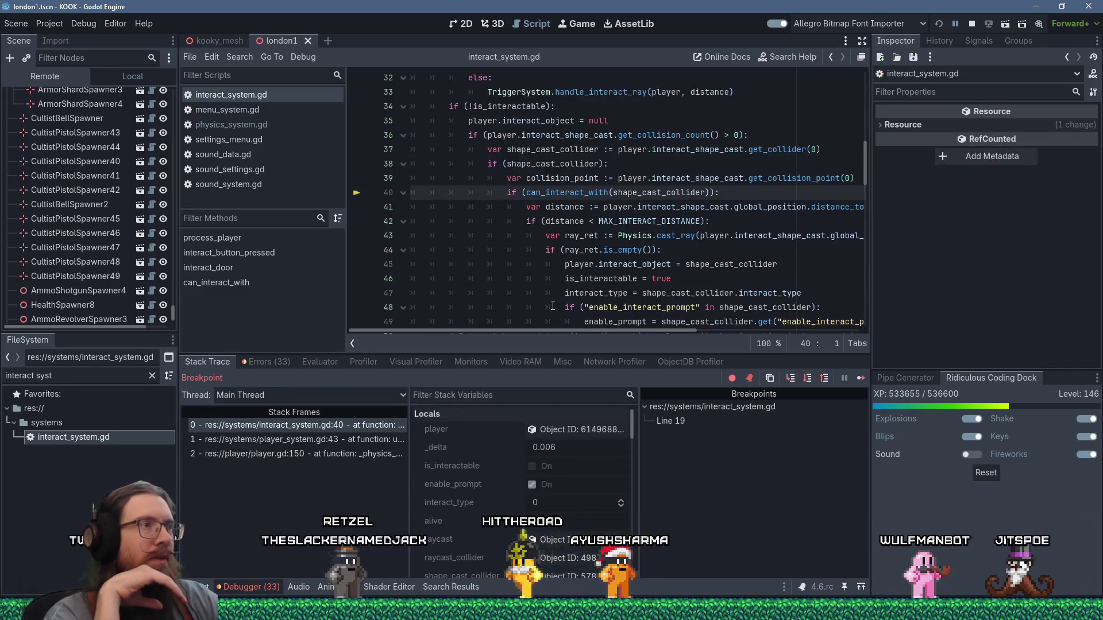
key("F10")
key("F10")
key("F10")
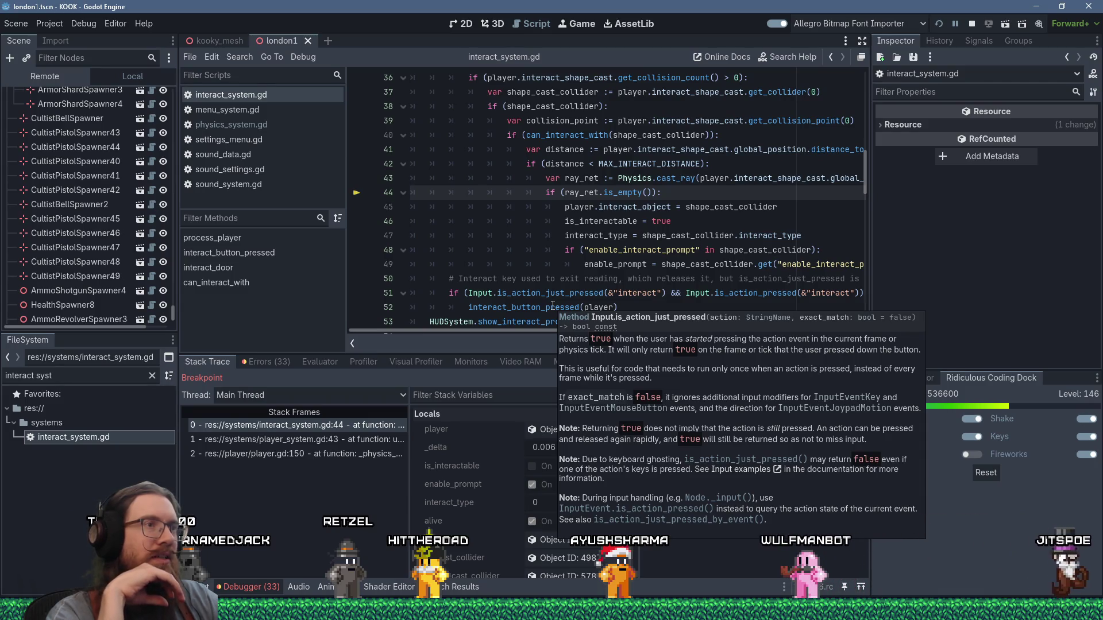
key("F10")
scroll(599, 232, "up", 2)
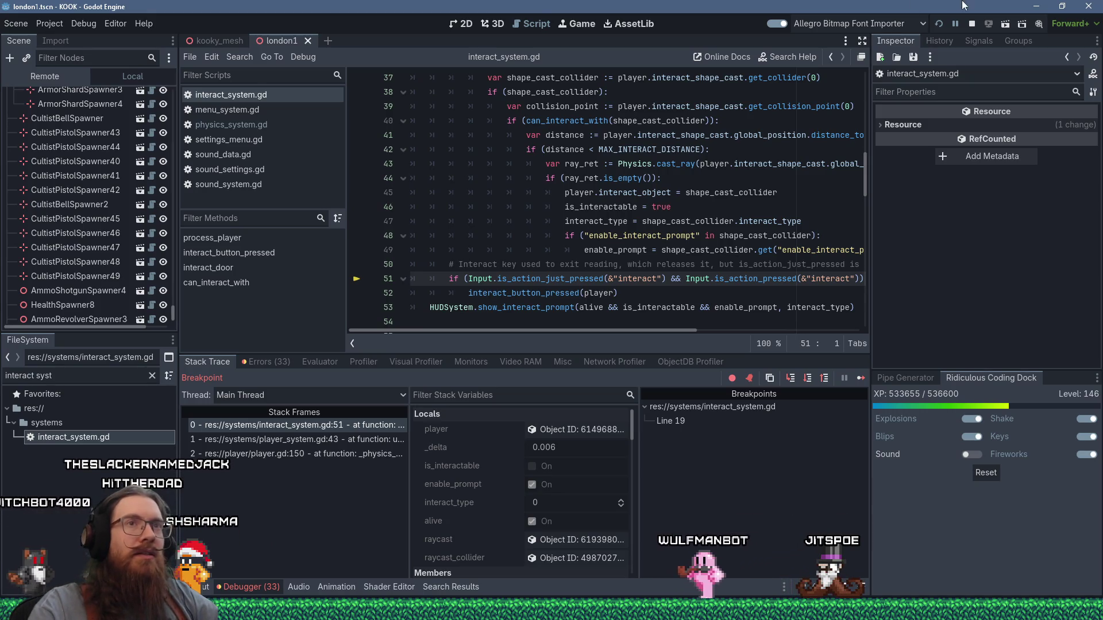
left_click(973, 25)
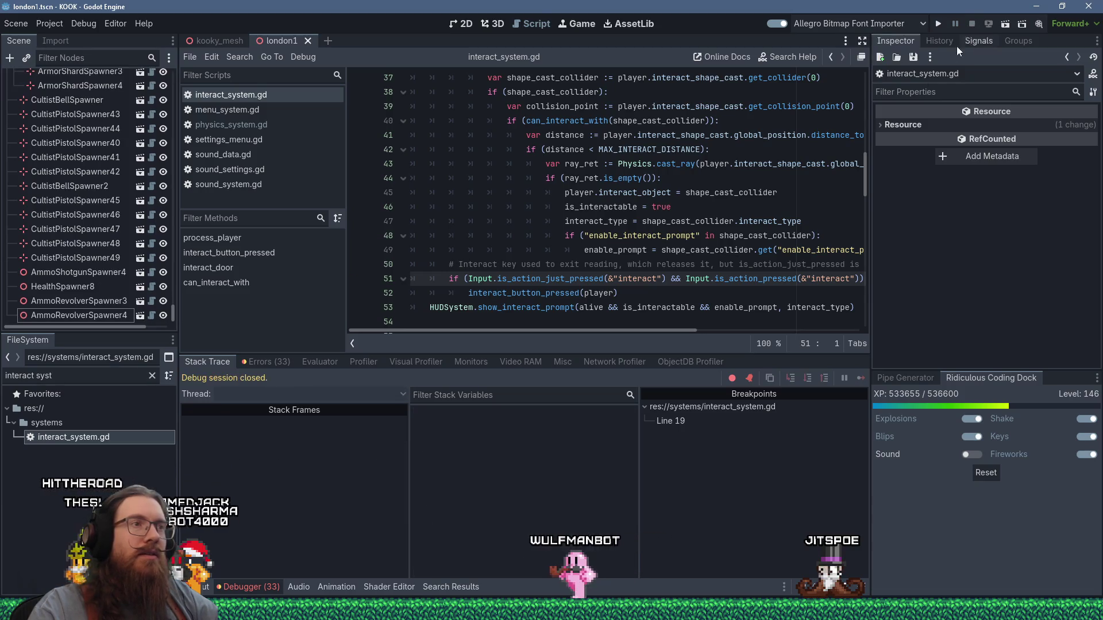
left_click(653, 178)
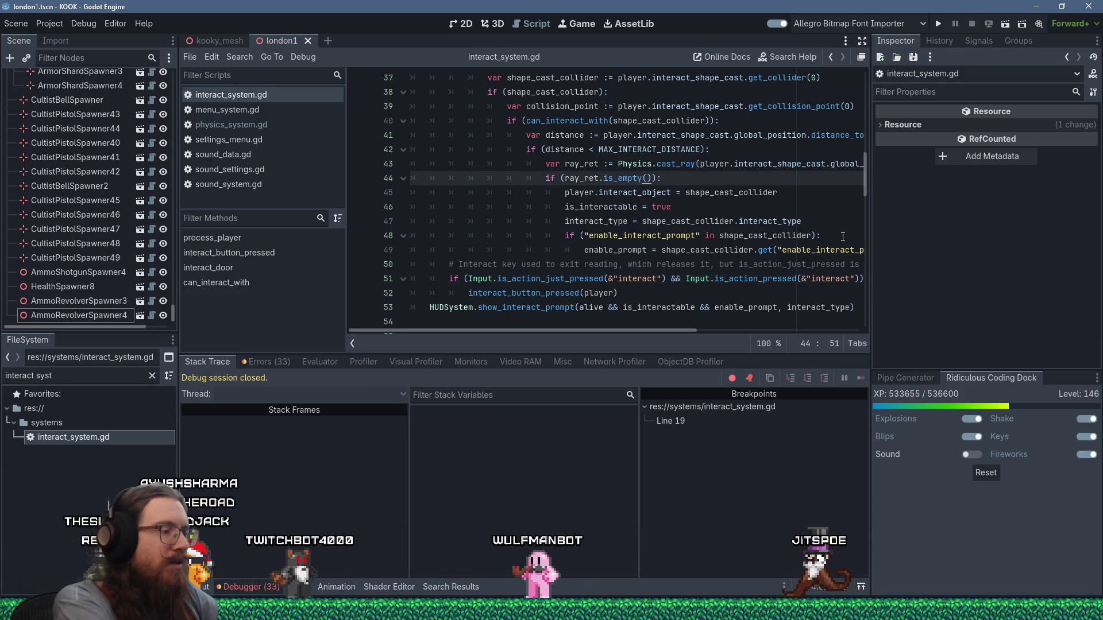
type("|| ray_ret")
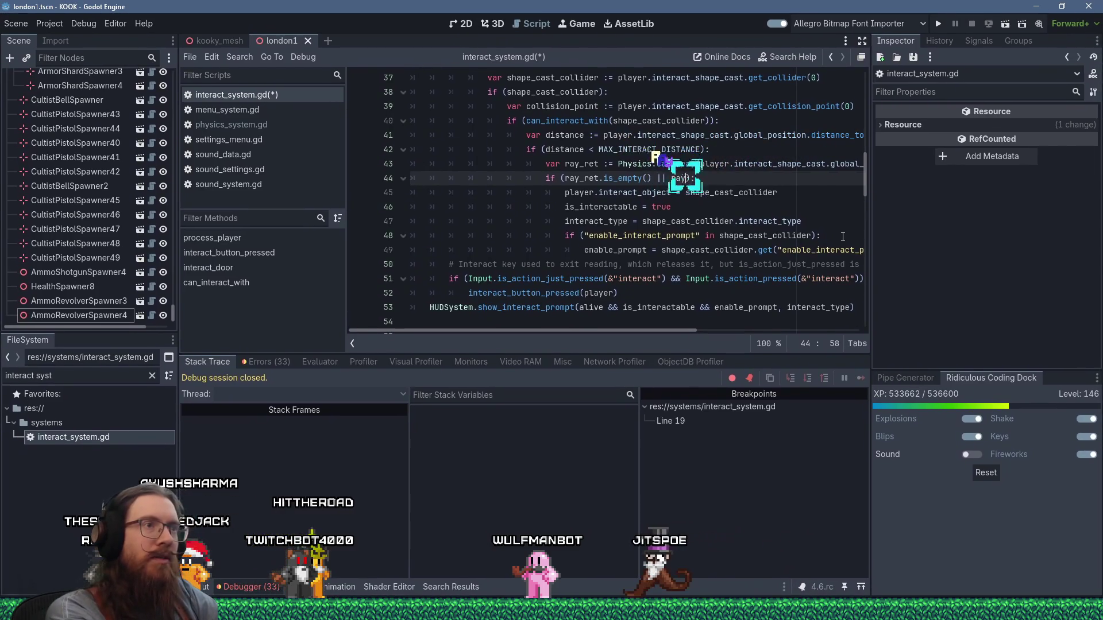
type(".e")
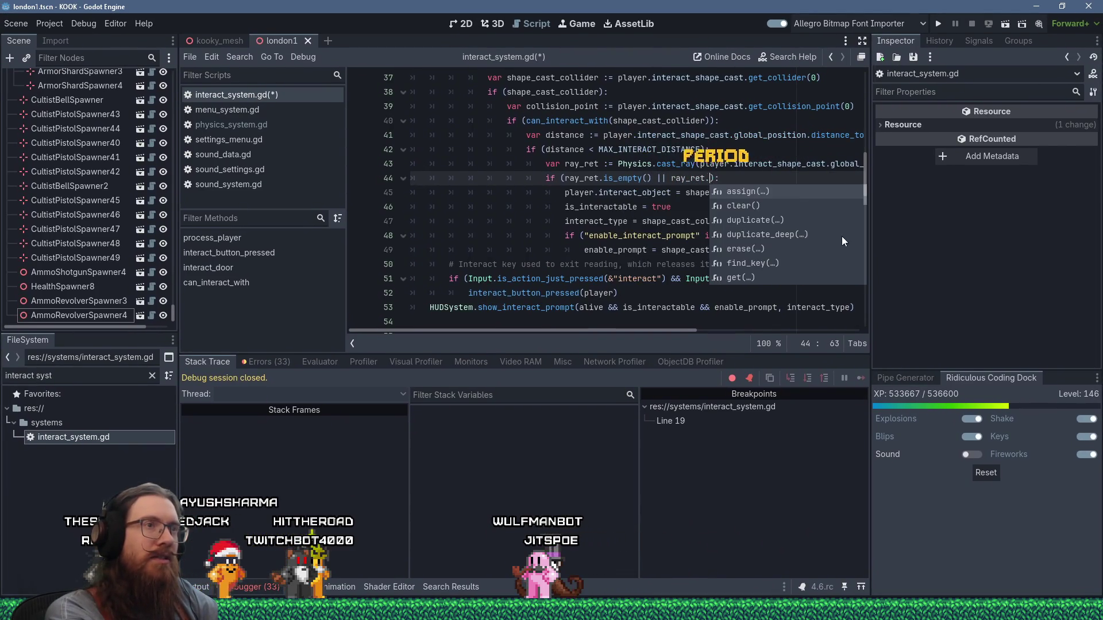
type("ollider ==")
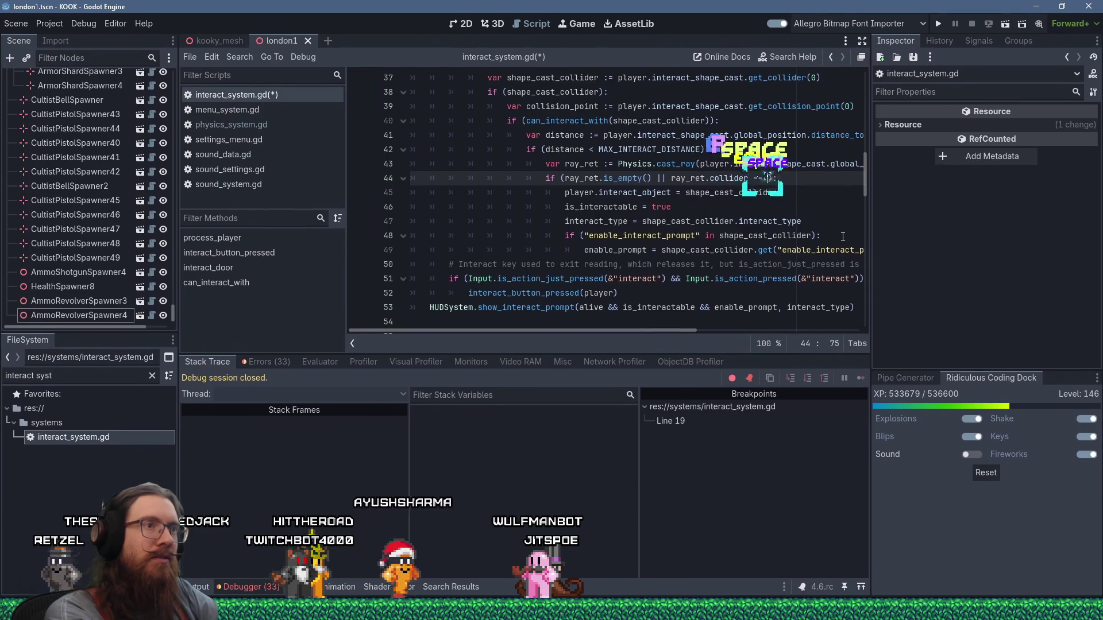
key("Escape")
type("pe_cast_collid")
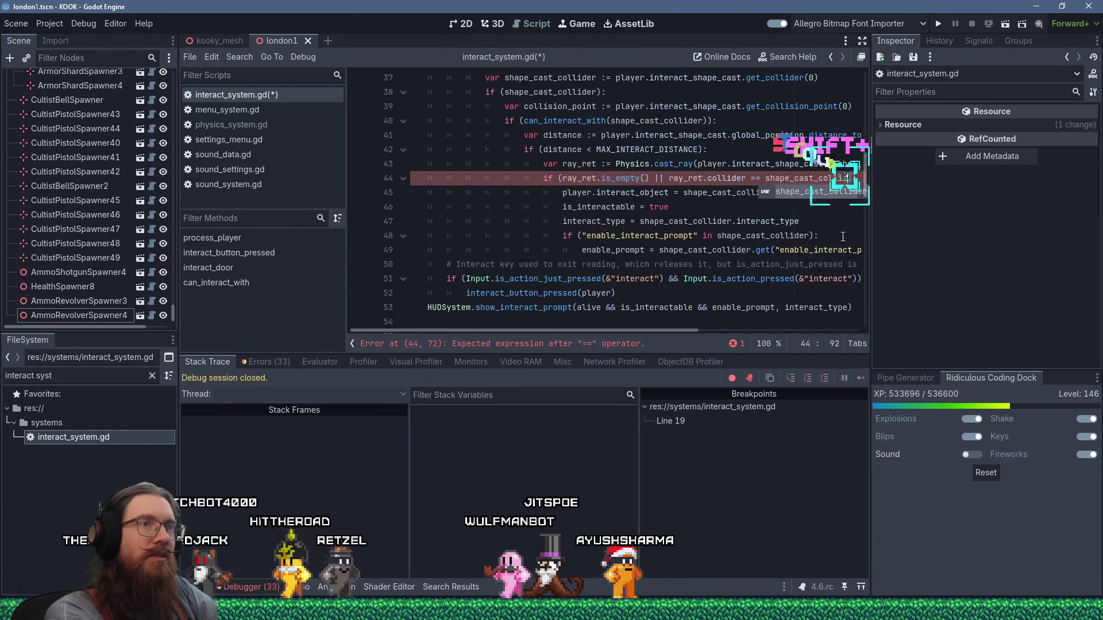
type("er):")
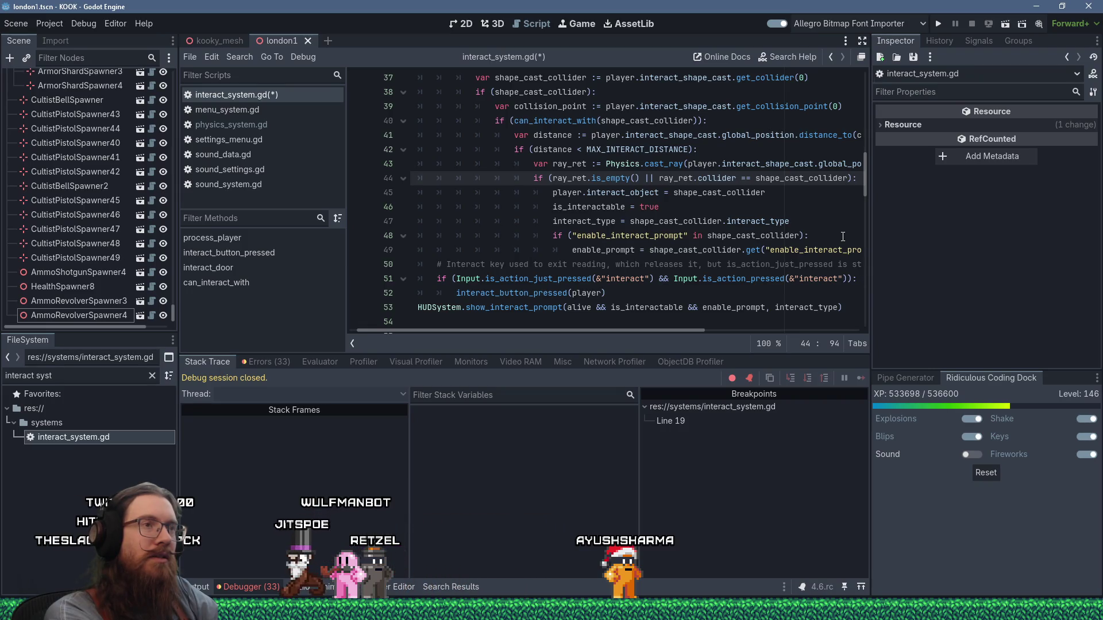
key("Left")
key("Left")
key("ctrl+shift+Left")
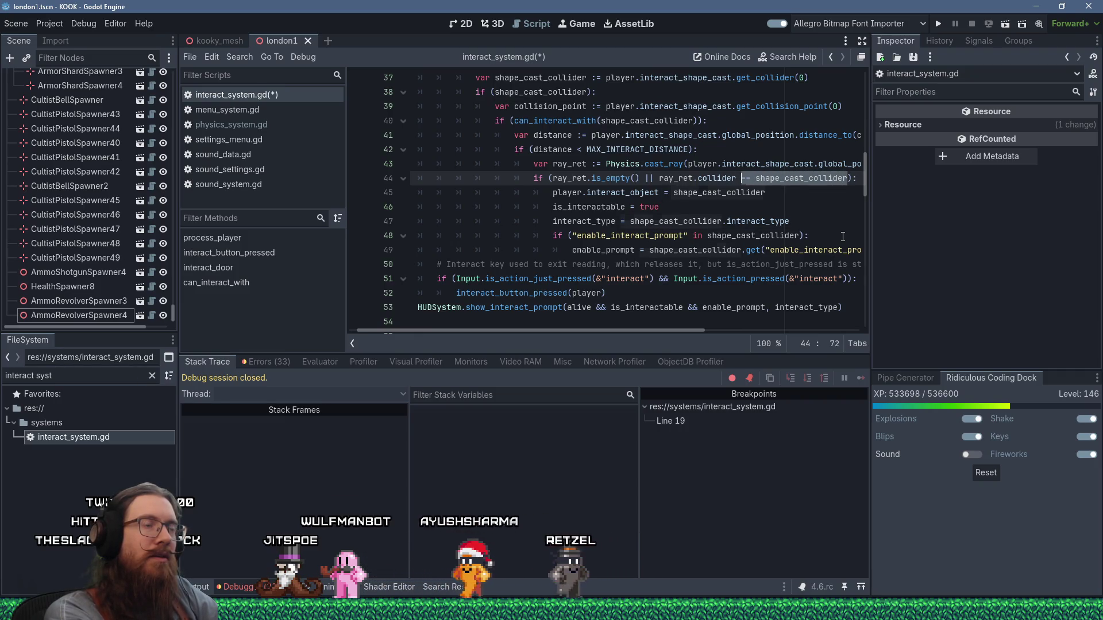
key("ctrl+shift+Left")
key("ctrl+shift+Left")
key("ctrl+shift+Left")
key("Delete")
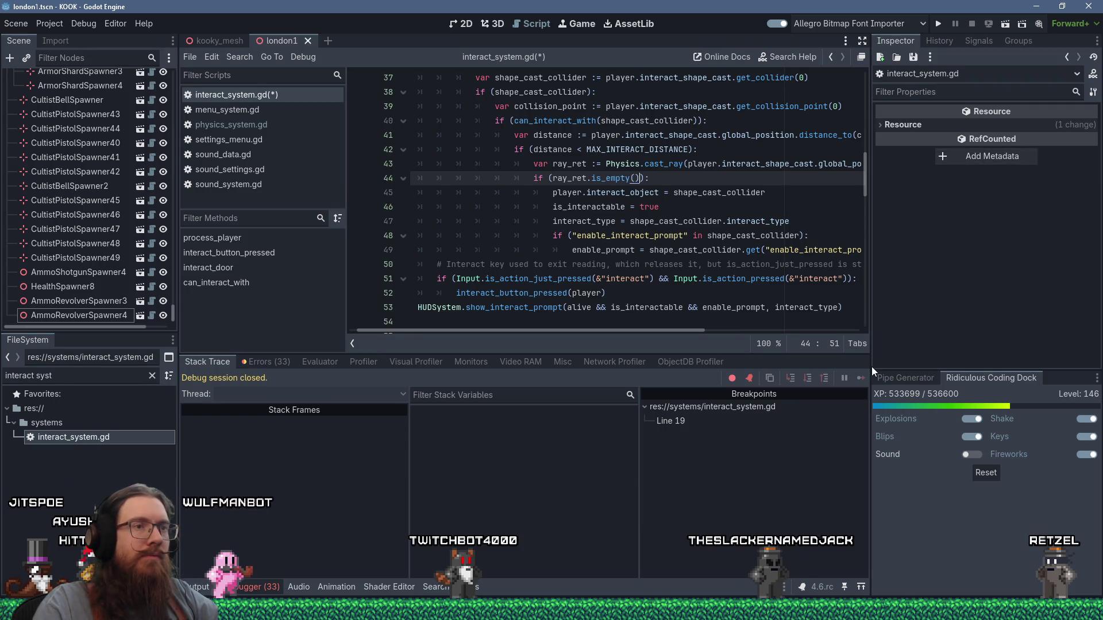
scroll(856, 321, "up", 3)
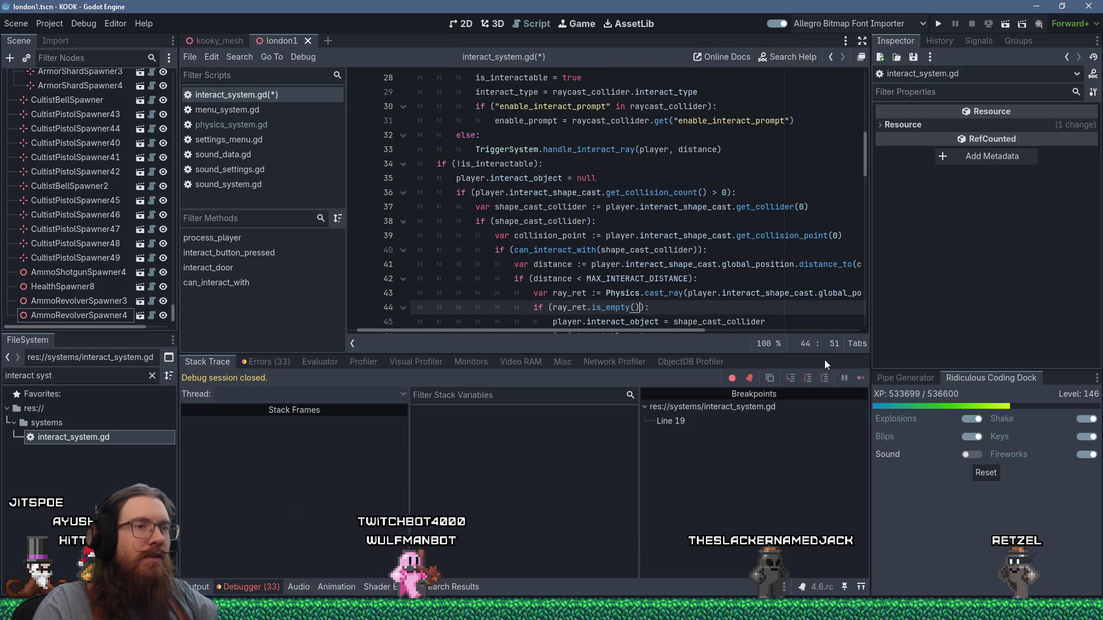
Make the code view taller and wider, then select lines 27–31 of the raycast branch
left_click_drag(826, 364, 827, 445)
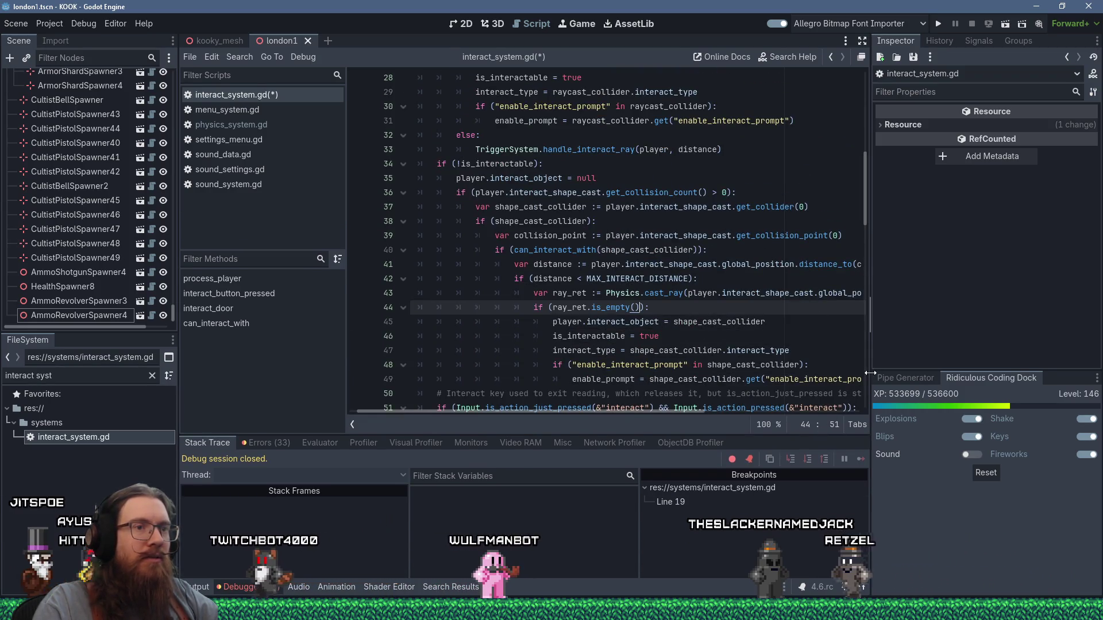
left_click_drag(870, 373, 958, 382)
scroll(827, 343, "up", 1)
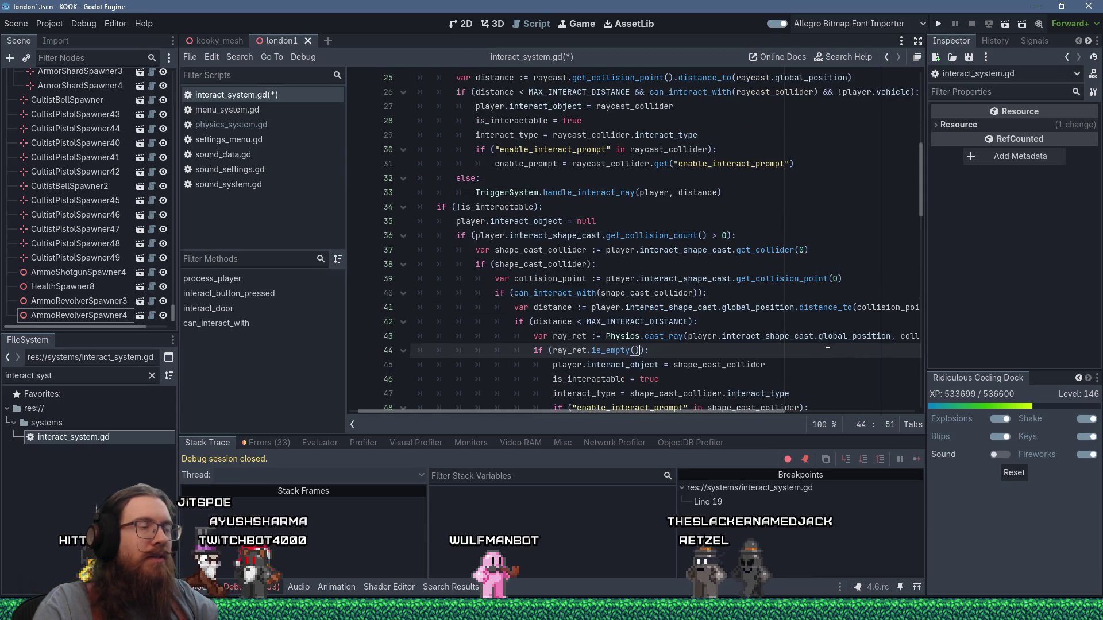
scroll(827, 344, "down", 1)
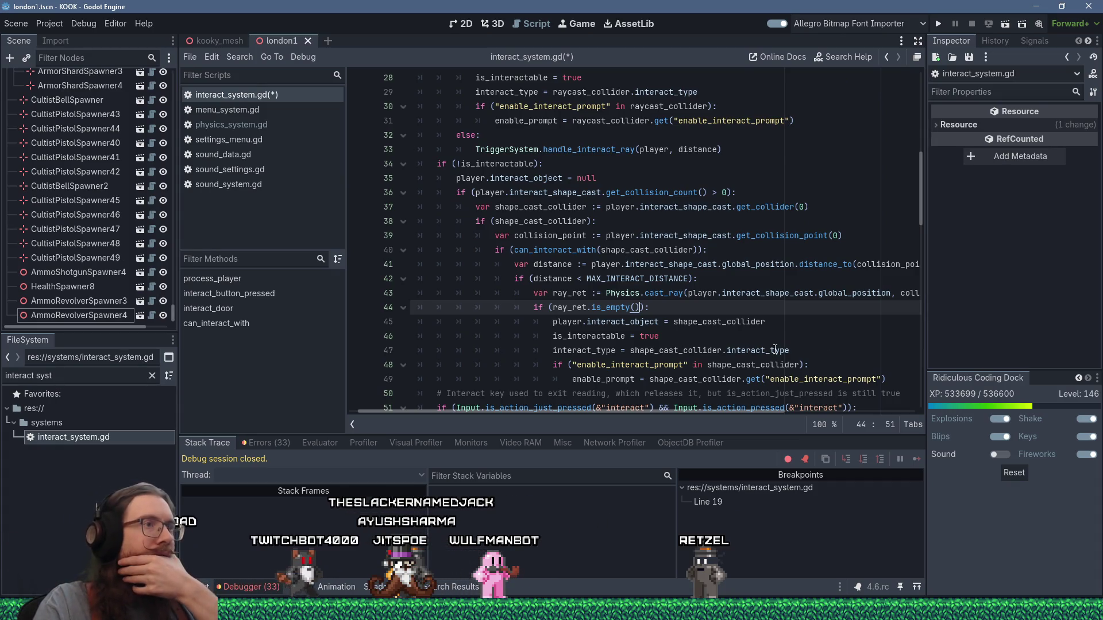
scroll(775, 349, "up", 1)
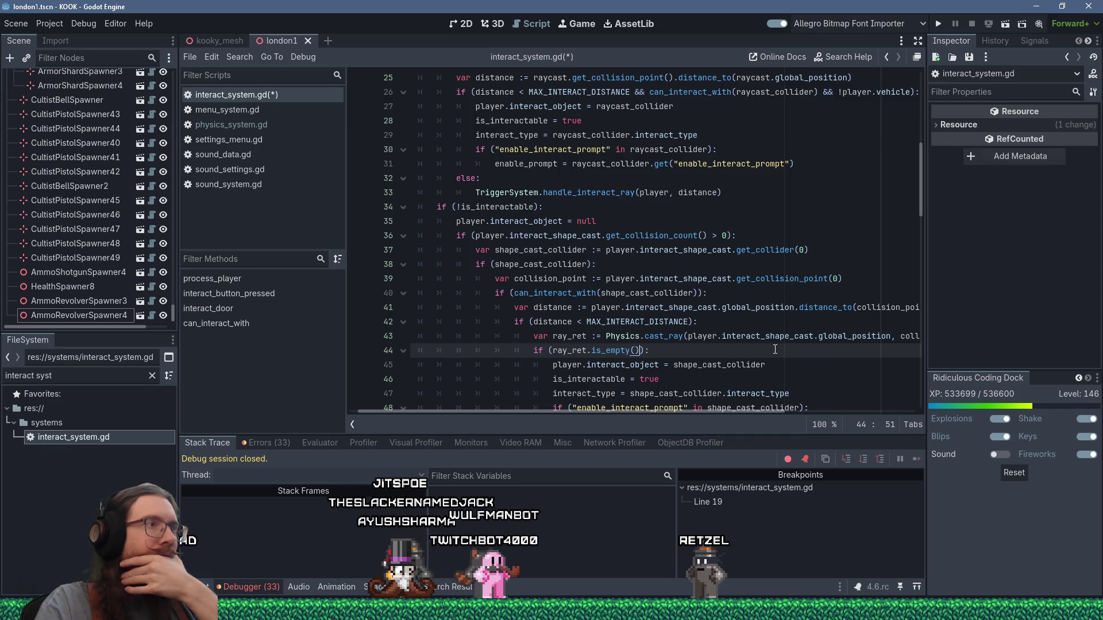
scroll(775, 349, "up", 1)
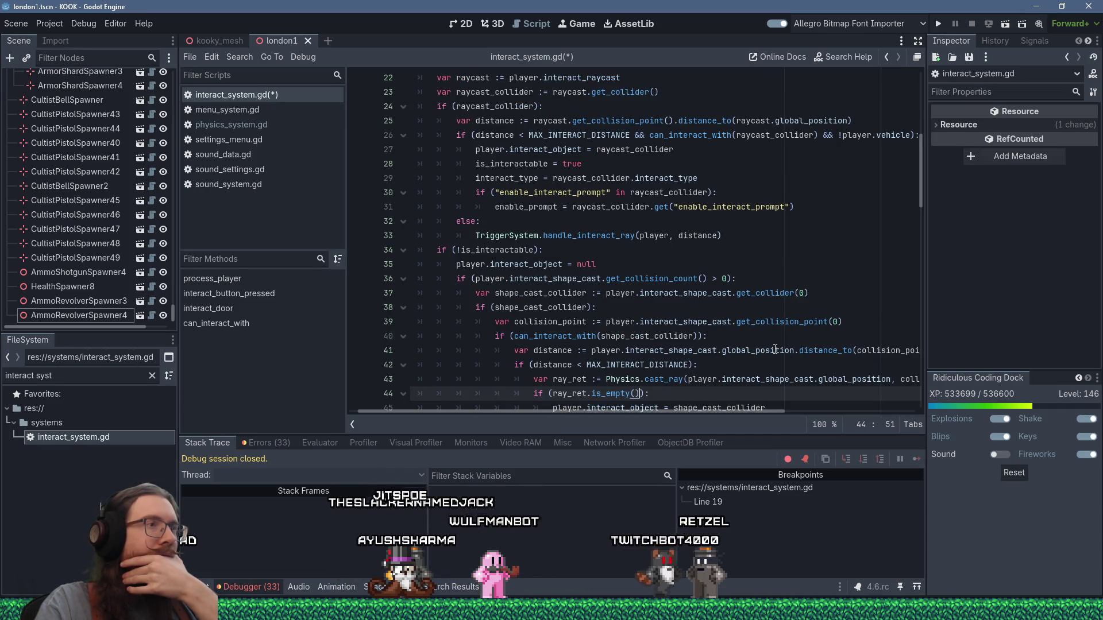
mouse_move(775, 349)
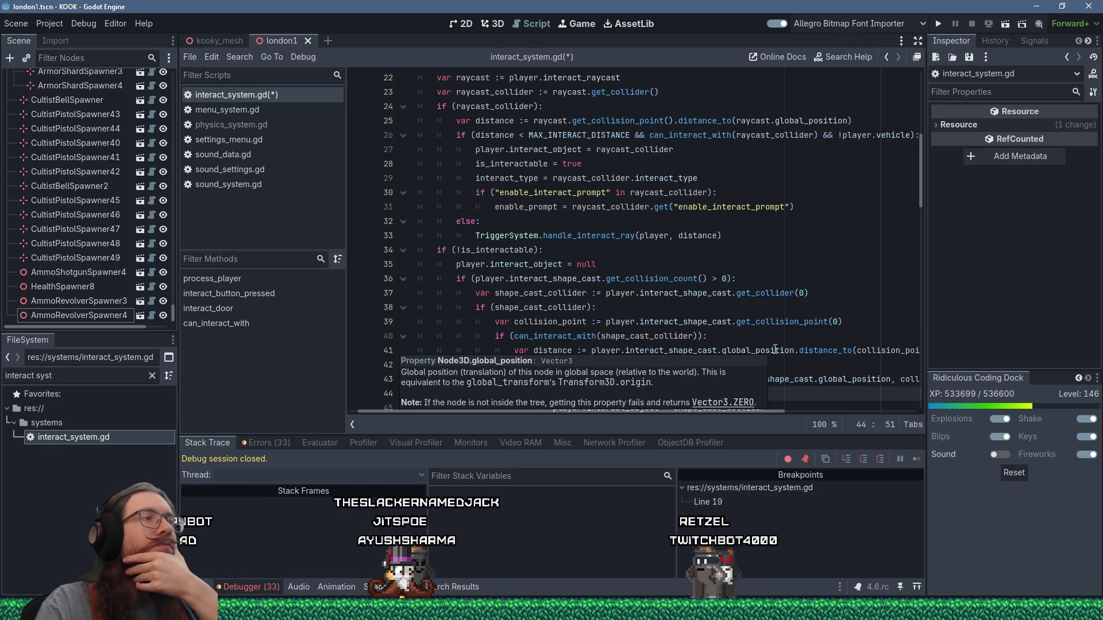
left_click(819, 205)
left_click_drag(819, 205, 412, 150)
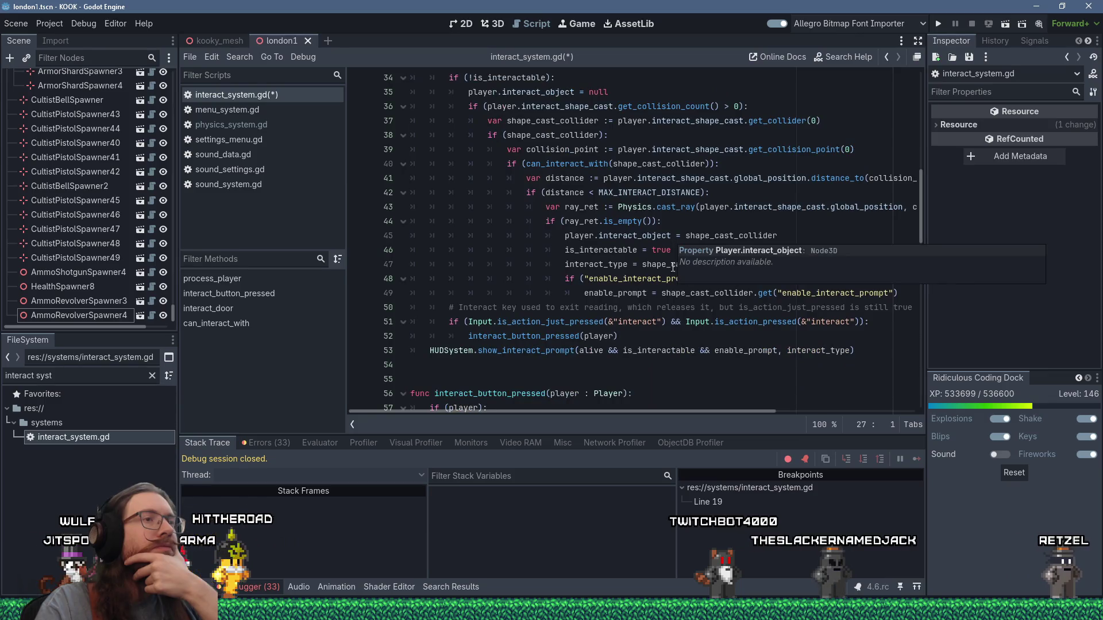
scroll(617, 262, "up", 3)
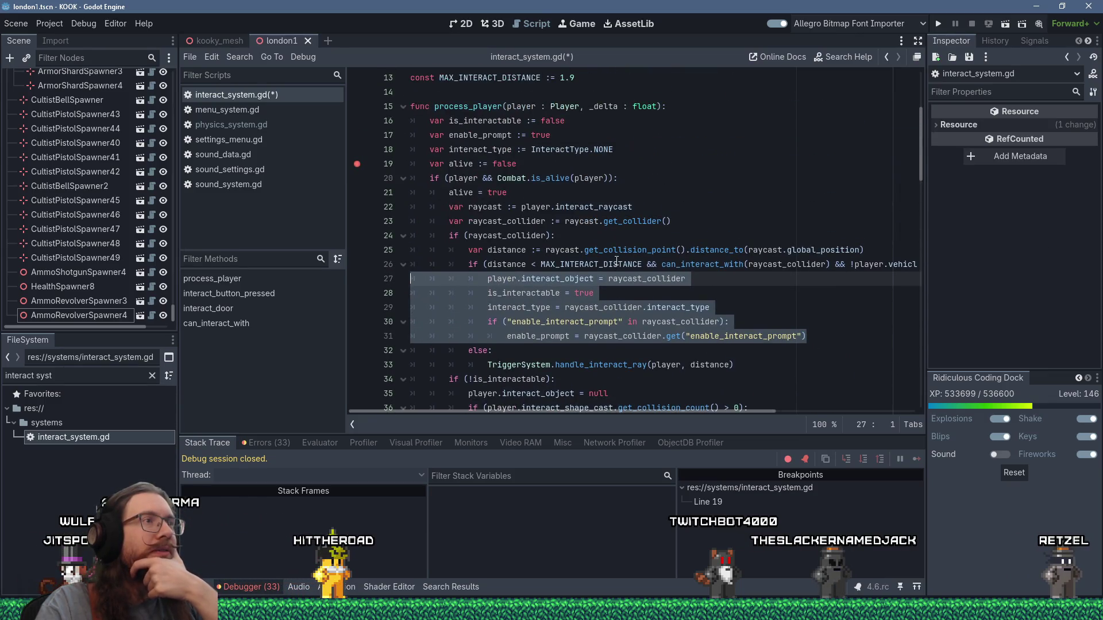
Insert line 15 below MAX_INTERACT_DISTANCE and start an unnamed 'var ' declaration there
left_click(600, 94)
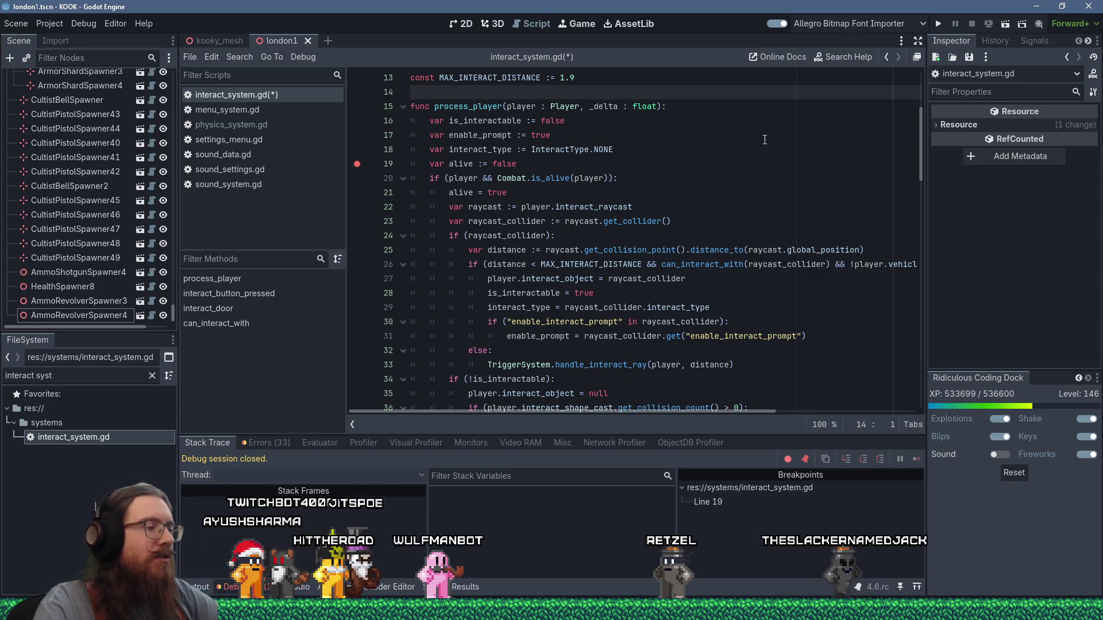
key("Return")
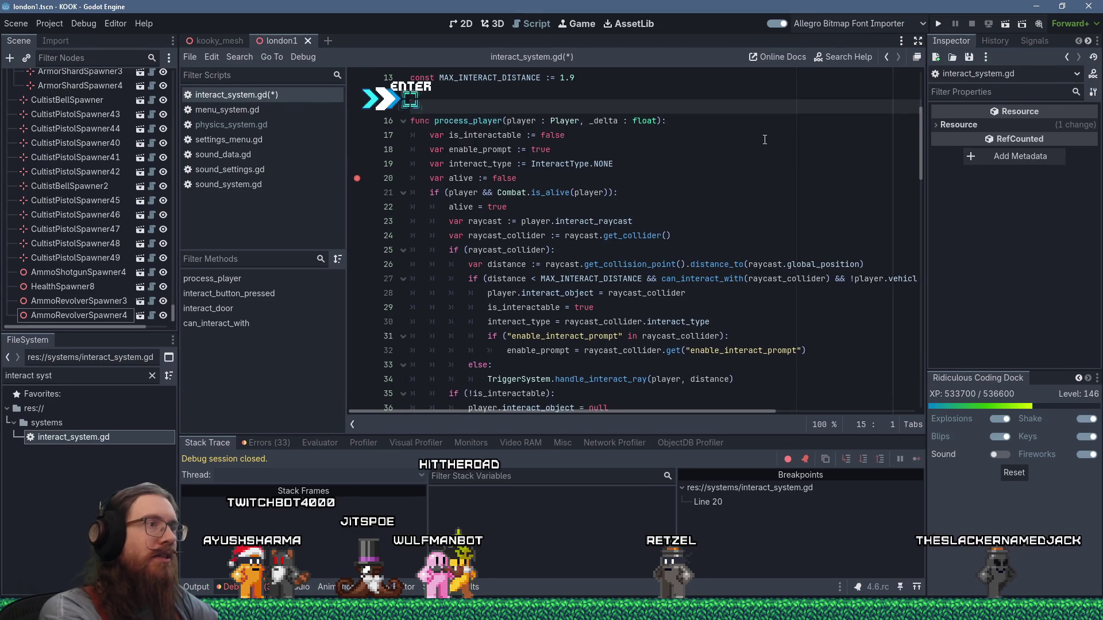
type("va")
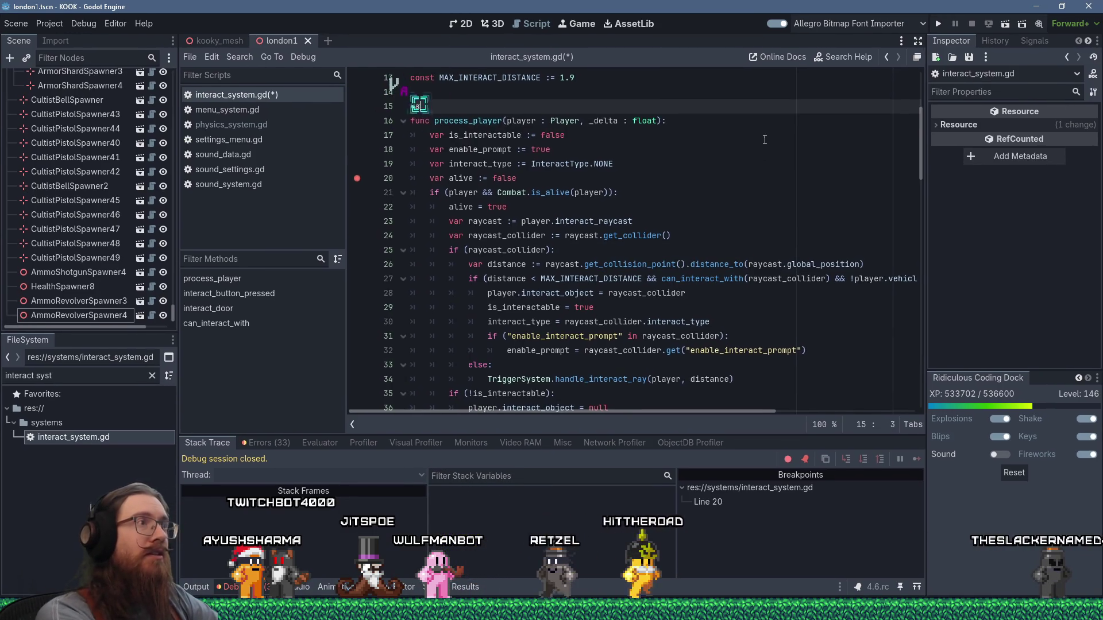
type("r")
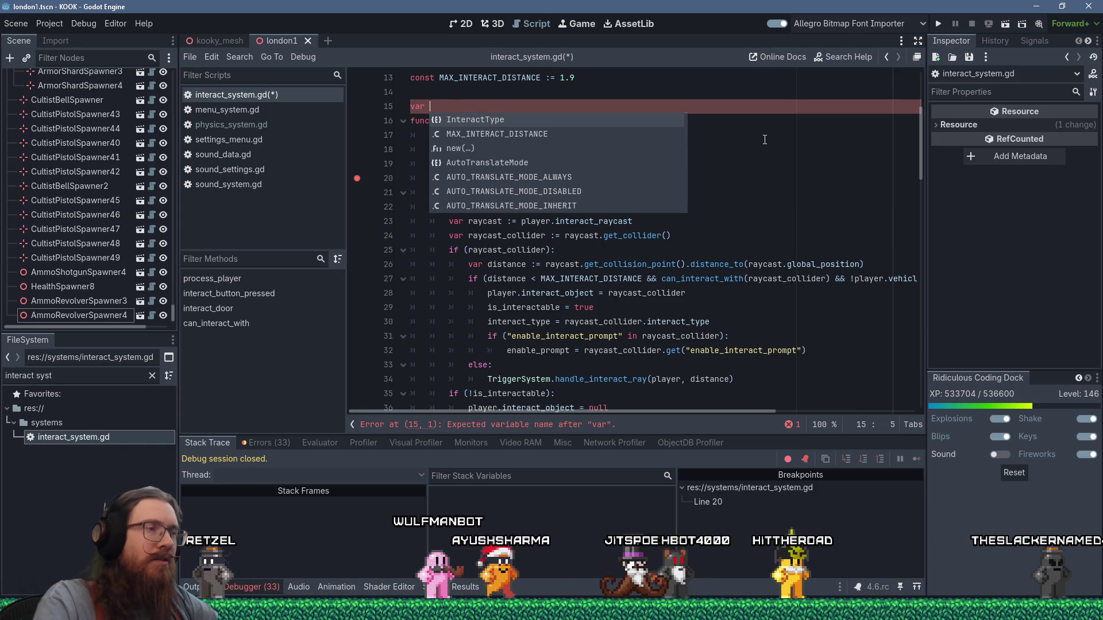
left_click_drag(673, 411, 743, 415)
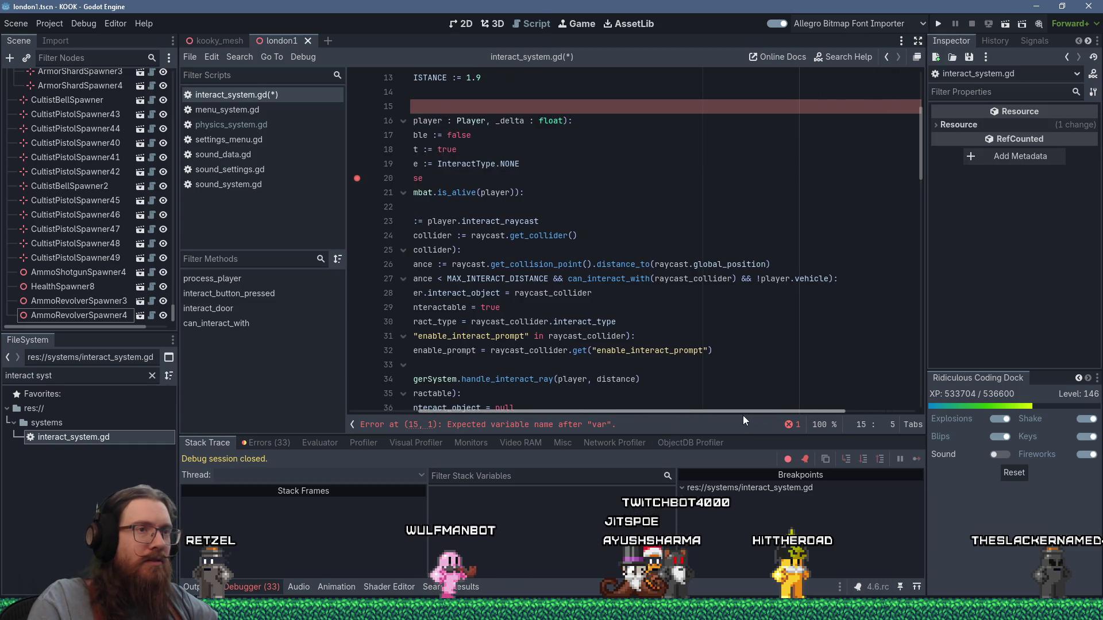